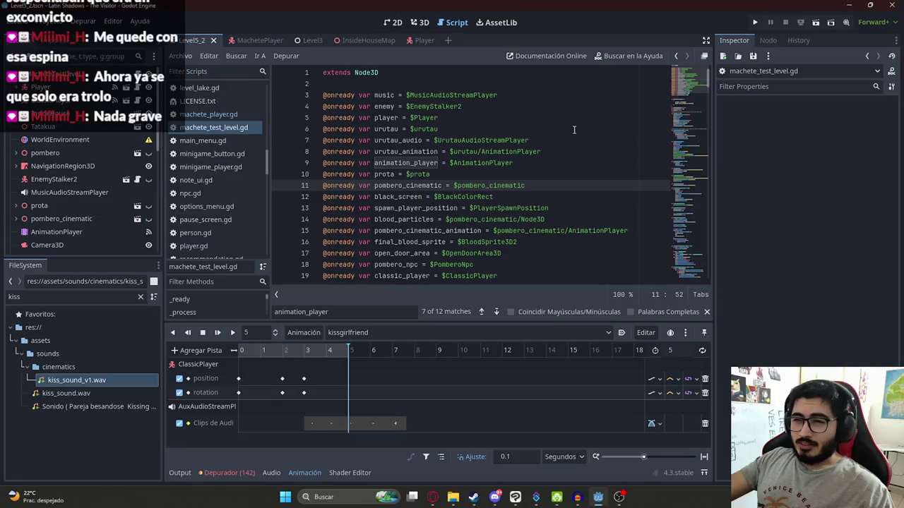
Add a new 'func player_blink():' function header at the end of machete_test_level.gd
{"action": "left_click_drag", "start_coordinate": [670, 102], "coordinate": [674, 272]}
{"action": "left_click", "coordinate": [386, 274]}
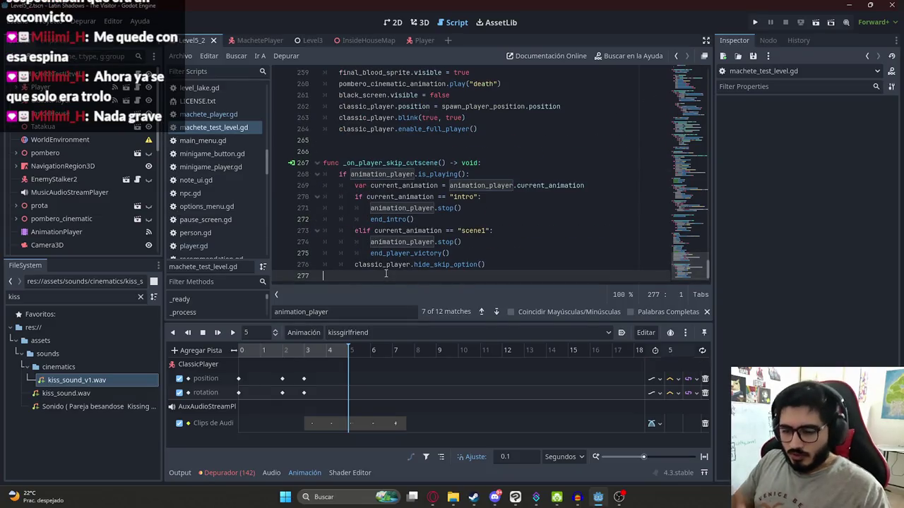
{"action": "key", "text": "Return"}
{"action": "type", "text": "func player_blink():"}
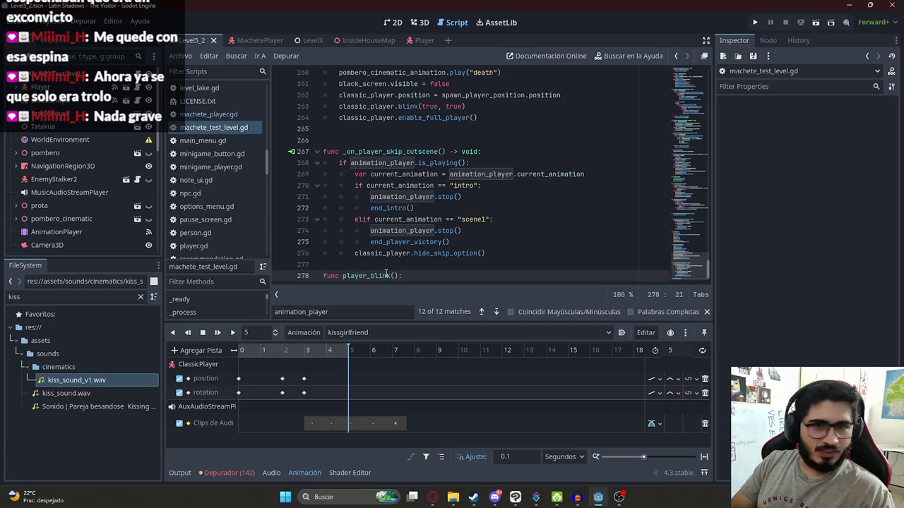
{"action": "key", "text": "Return"}
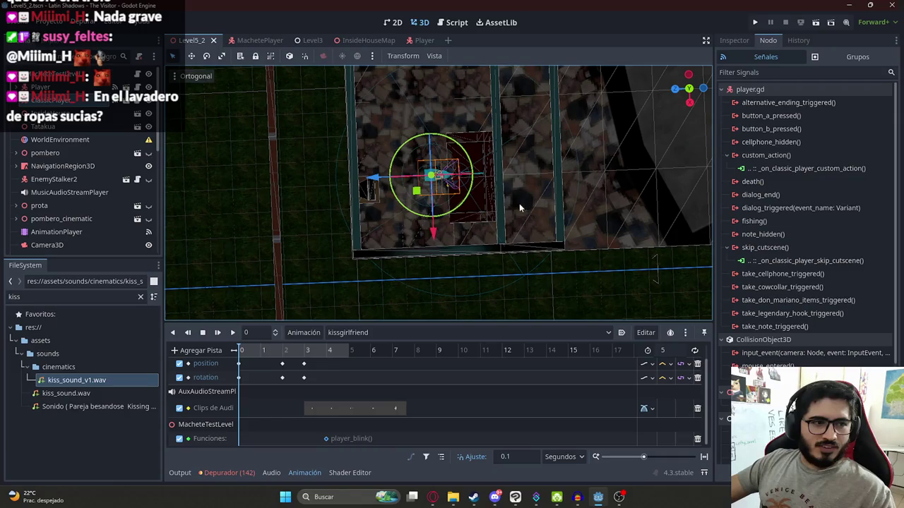
Connect the player's dialog_end() signal to MacheteTestLevel, creating an _on_classic_player_dialog_end stub
{"action": "scroll", "coordinate": [553, 175], "scroll_direction": "down", "scroll_amount": 5}
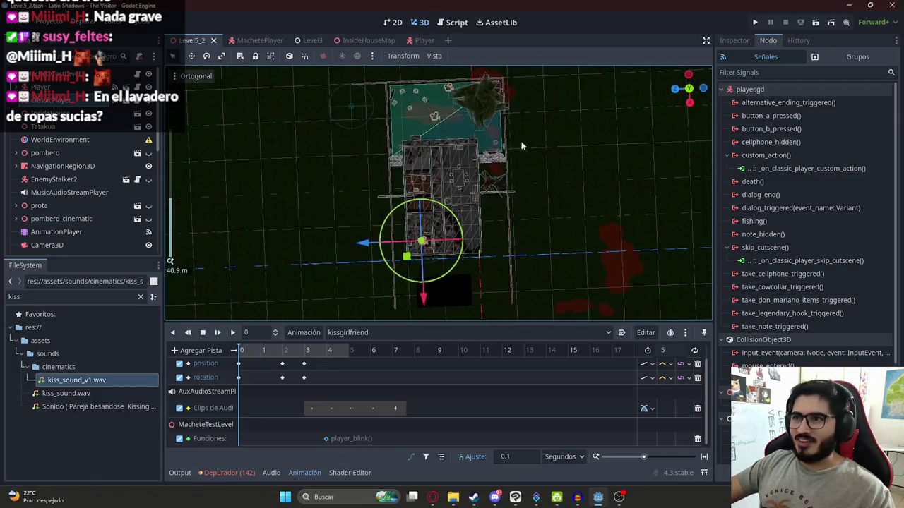
{"action": "scroll", "coordinate": [430, 87], "scroll_direction": "up", "scroll_amount": 2}
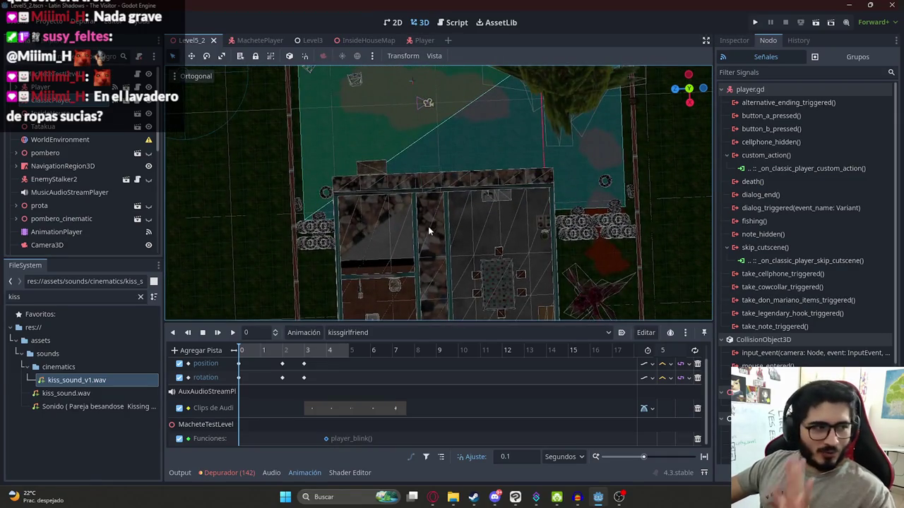
{"action": "scroll", "coordinate": [506, 205], "scroll_direction": "up", "scroll_amount": 4}
{"action": "scroll", "coordinate": [497, 214], "scroll_direction": "up", "scroll_amount": 2}
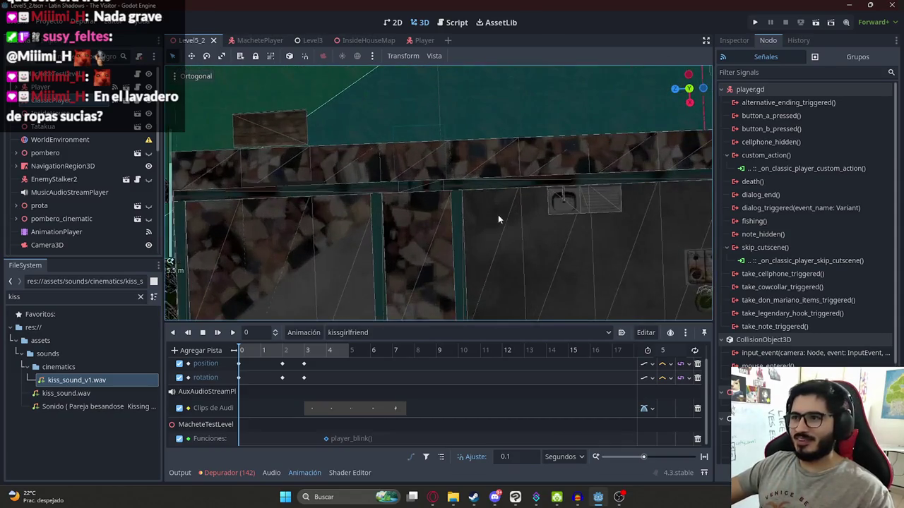
{"action": "scroll", "coordinate": [499, 261], "scroll_direction": "down", "scroll_amount": 3}
{"action": "key", "text": "f"}
{"action": "scroll", "coordinate": [447, 270], "scroll_direction": "up", "scroll_amount": 4}
{"action": "mouse_move", "coordinate": [447, 270]}
{"action": "left_mouse_down"}
{"action": "mouse_move", "coordinate": [481, 181]}
{"action": "mouse_move", "coordinate": [710, 175]}
{"action": "left_mouse_up"}
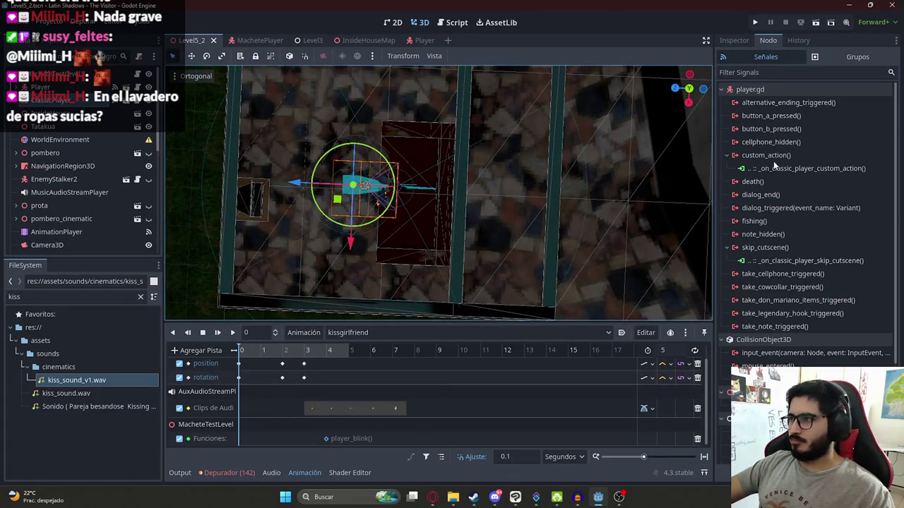
{"action": "double_click", "coordinate": [762, 195]}
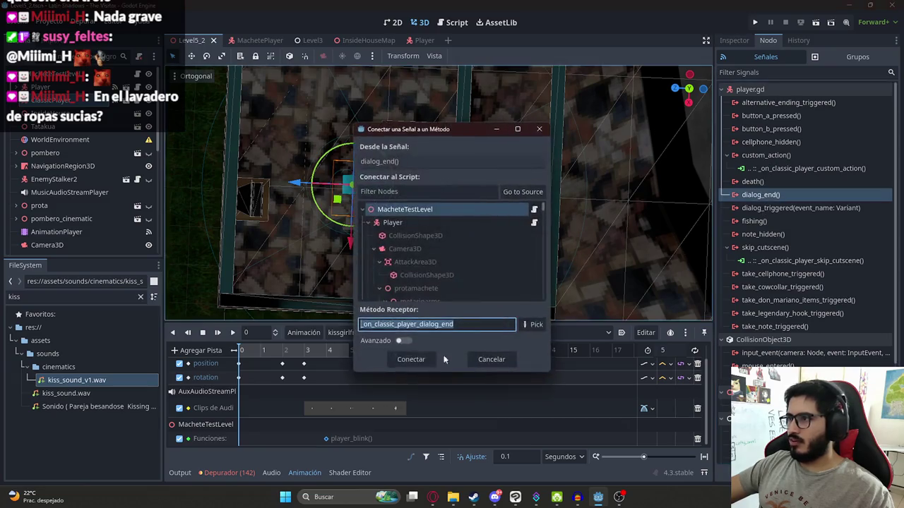
{"action": "left_click", "coordinate": [392, 357]}
{"action": "left_click_drag", "start_coordinate": [339, 265], "coordinate": [512, 266]}
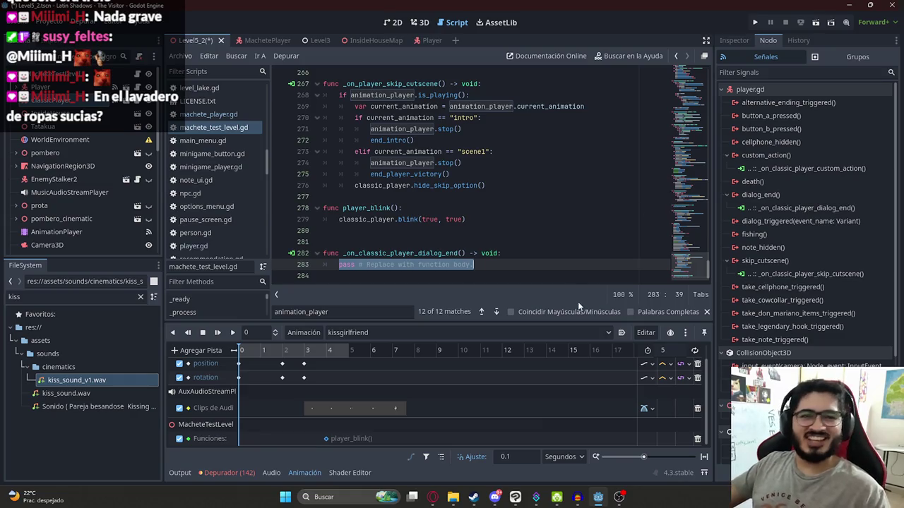
Delete the extra blank line above the _on_classic_player_dialog_end handler
{"action": "left_click", "coordinate": [528, 242]}
{"action": "left_click_drag", "start_coordinate": [490, 264], "coordinate": [339, 265]}
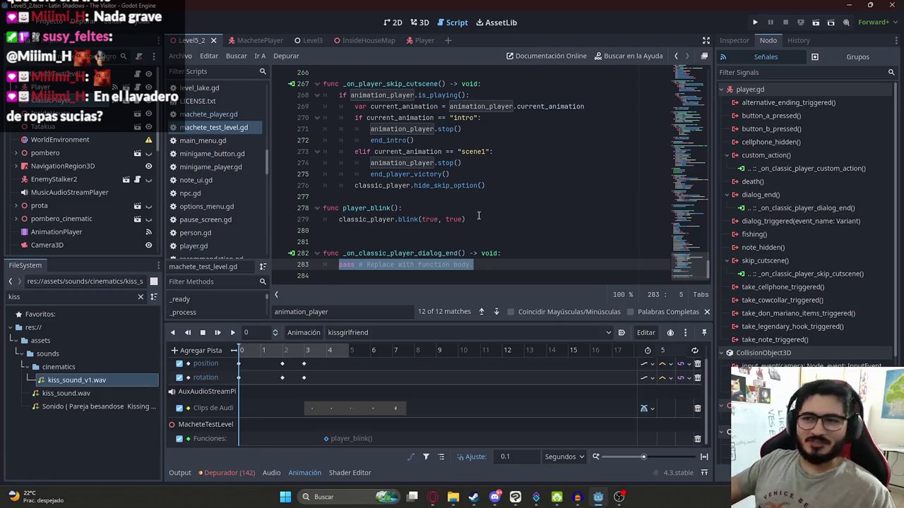
{"action": "left_click", "coordinate": [356, 241]}
{"action": "key", "text": "BackSpace"}
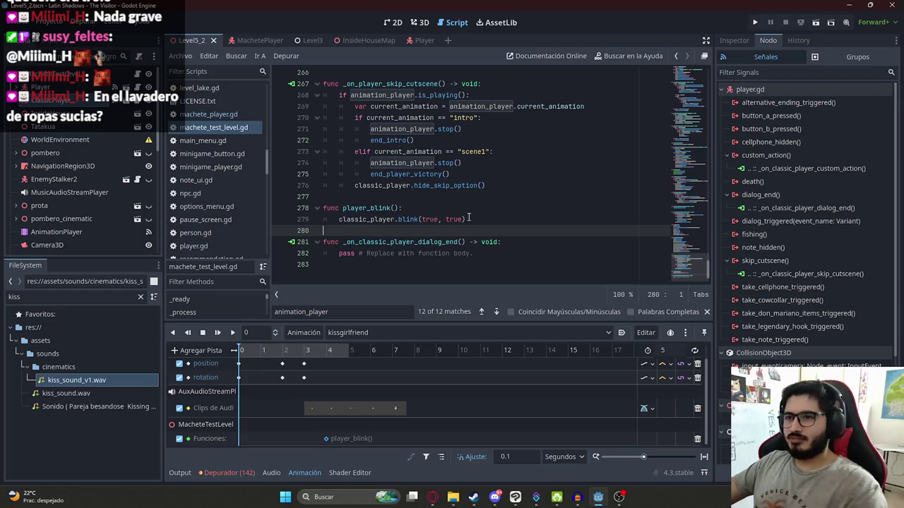
{"action": "left_click_drag", "start_coordinate": [473, 253], "coordinate": [339, 253]}
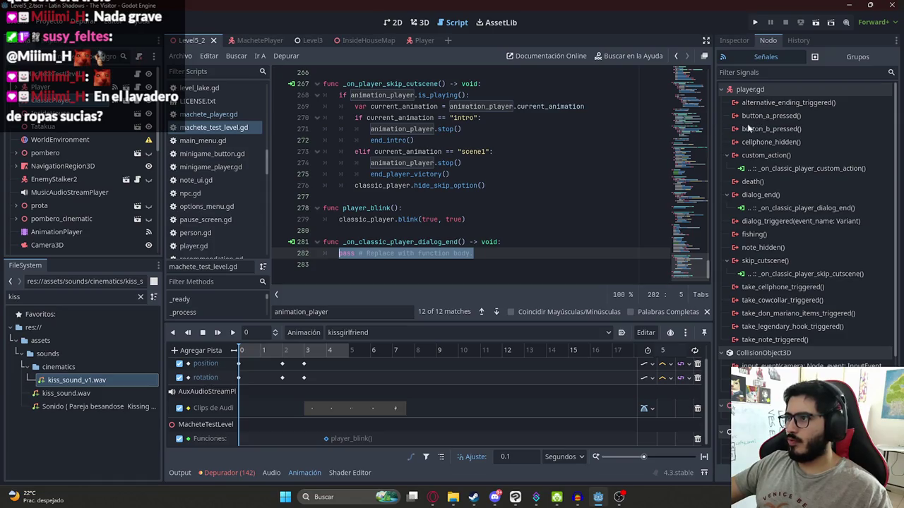
{"action": "scroll", "coordinate": [749, 163], "scroll_direction": "down", "scroll_amount": 2}
{"action": "scroll", "coordinate": [772, 150], "scroll_direction": "up", "scroll_amount": 2}
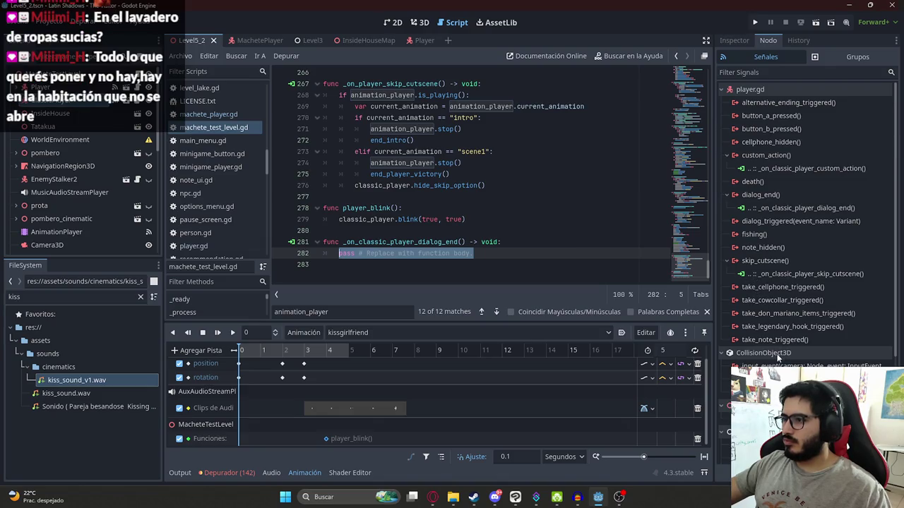
{"action": "scroll", "coordinate": [778, 358], "scroll_direction": "down", "scroll_amount": 3}
{"action": "scroll", "coordinate": [778, 358], "scroll_direction": "up", "scroll_amount": 3}
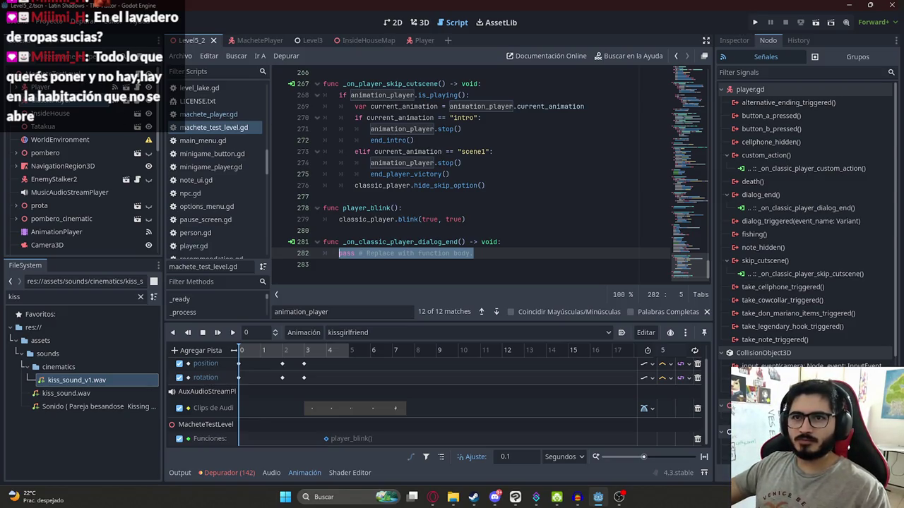
Browse the player node's signals and start connecting dialog_triggered to the level script
{"action": "left_click", "coordinate": [49, 99]}
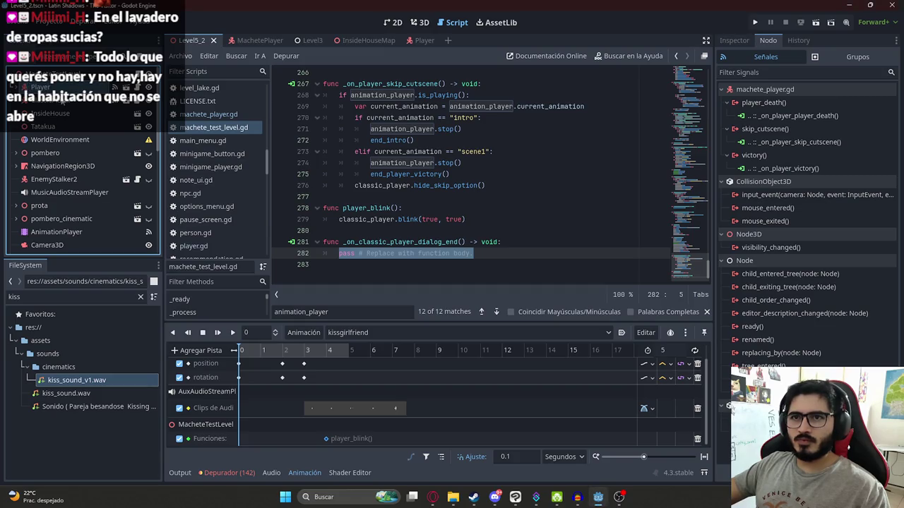
{"action": "left_click", "coordinate": [42, 87]}
{"action": "left_click", "coordinate": [409, 174]}
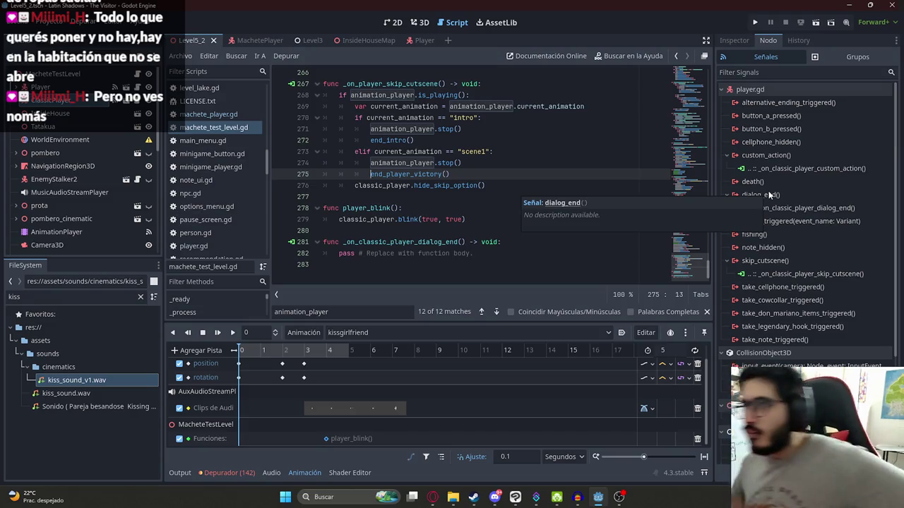
{"action": "left_click", "coordinate": [743, 207]}
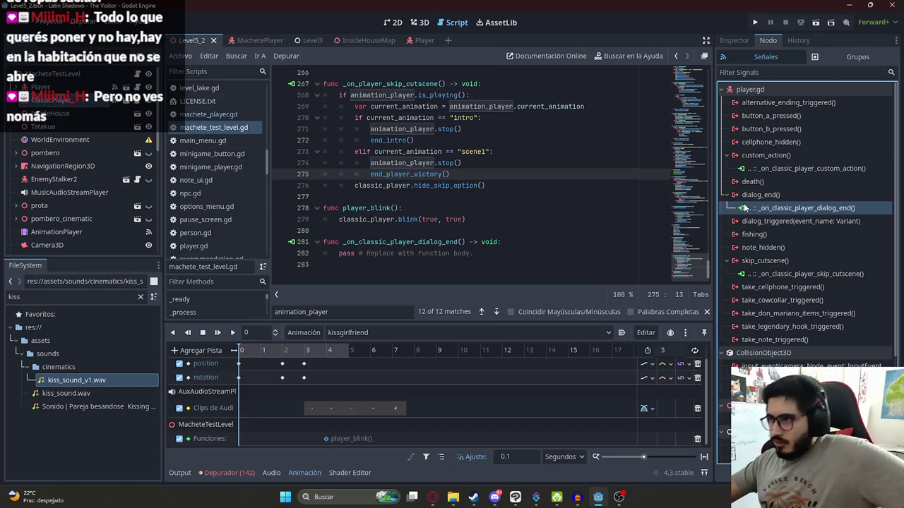
{"action": "left_click", "coordinate": [768, 259]}
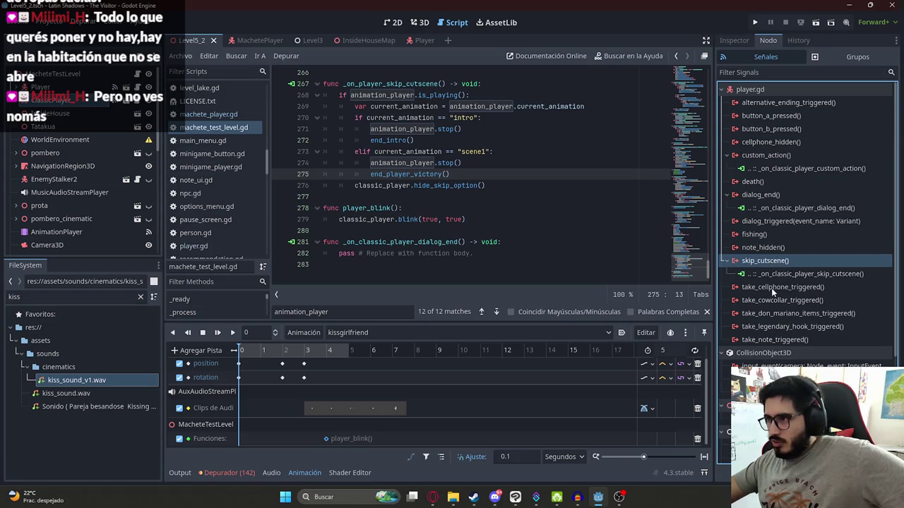
{"action": "left_click", "coordinate": [778, 288]}
{"action": "left_click", "coordinate": [779, 154]}
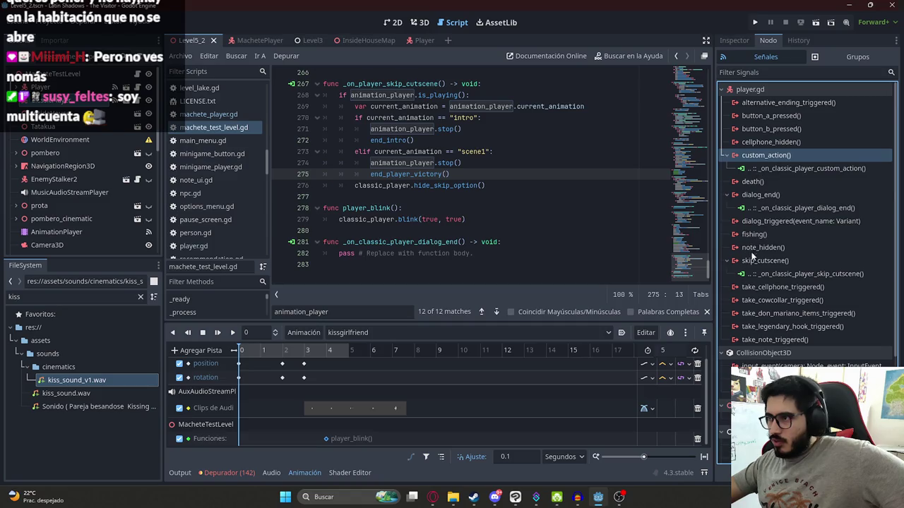
{"action": "left_click", "coordinate": [775, 197]}
{"action": "double_click", "coordinate": [773, 219]}
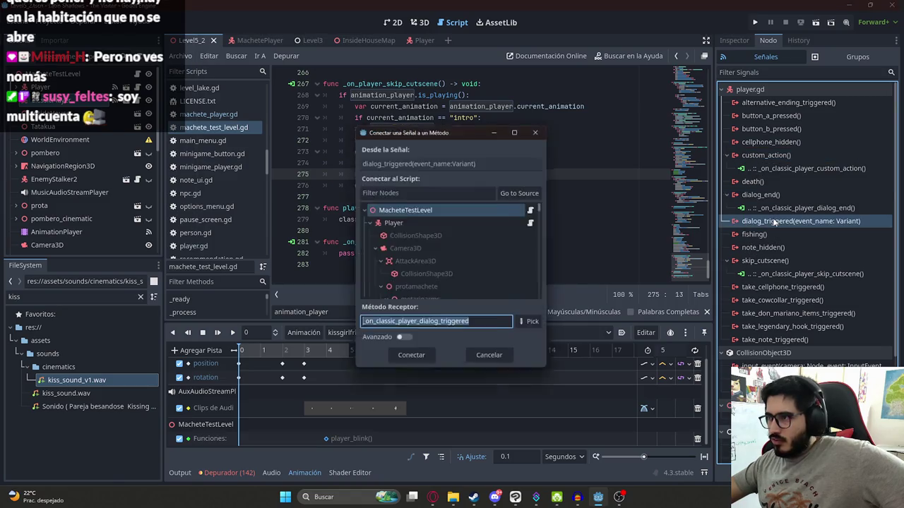
Confirm the dialog_triggered connection, adding an _on_classic_player_dialog_triggered(event_name) stub to the script
{"action": "left_click", "coordinate": [410, 360]}
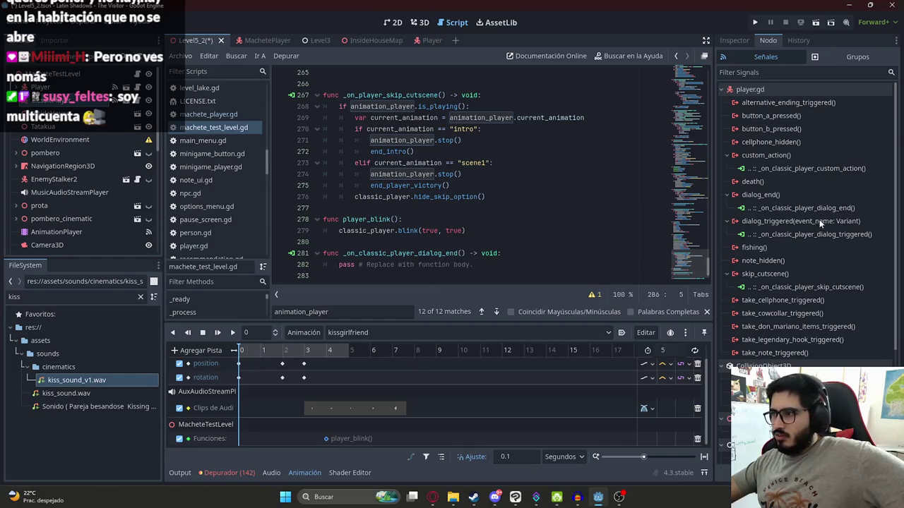
{"action": "left_click", "coordinate": [796, 223]}
{"action": "left_click_drag", "start_coordinate": [484, 265], "coordinate": [339, 267]}
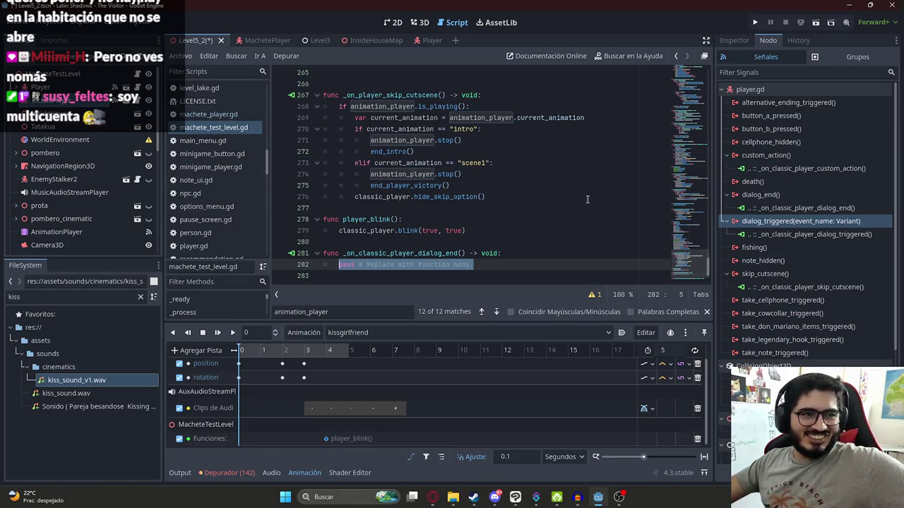
{"action": "left_click", "coordinate": [438, 252]}
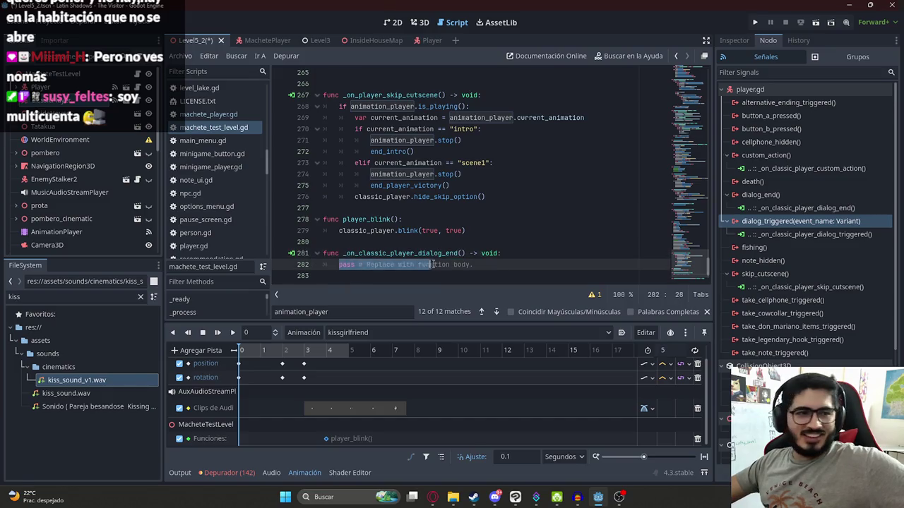
{"action": "left_click", "coordinate": [516, 194]}
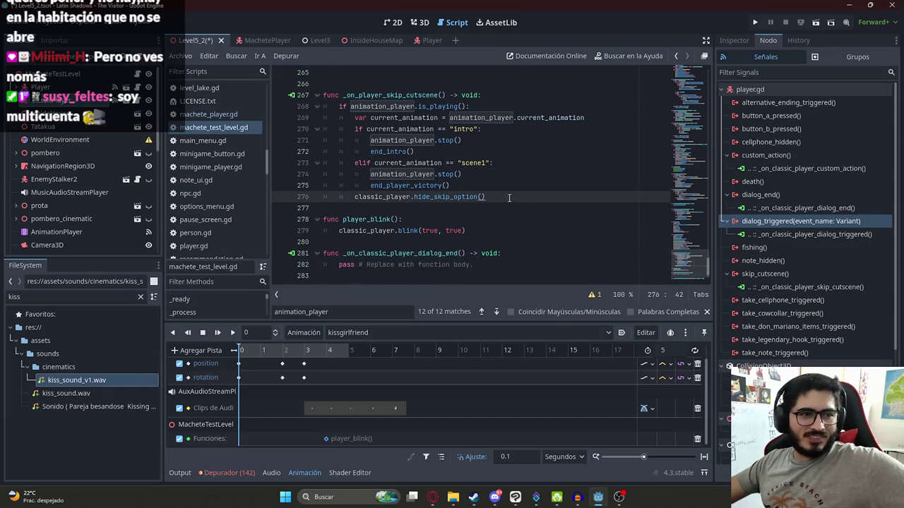
{"action": "left_click_drag", "start_coordinate": [484, 265], "coordinate": [339, 264]}
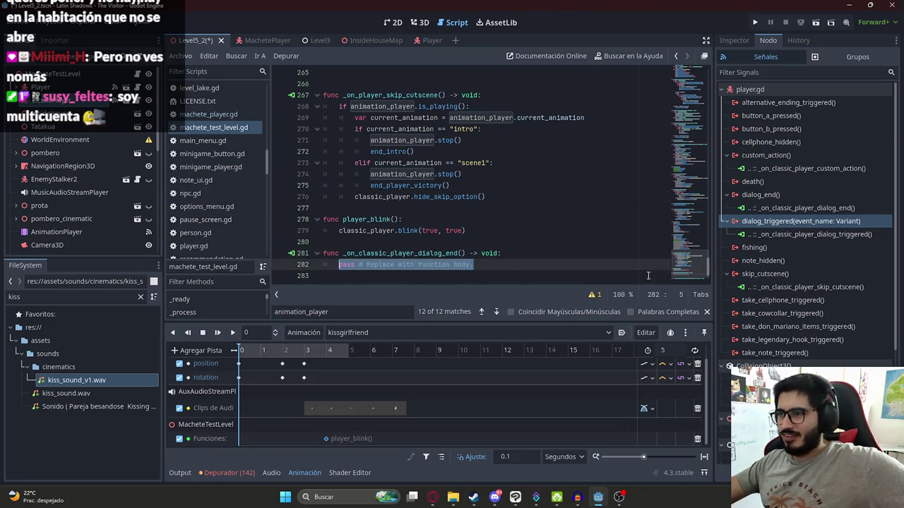
{"action": "left_click", "coordinate": [493, 244]}
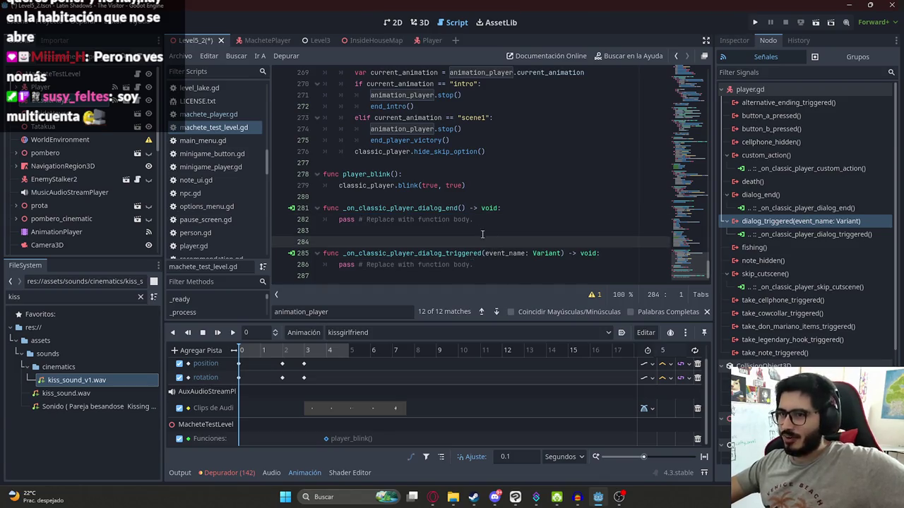
Remove the extra blank line between the two handlers and save the script
{"action": "left_click", "coordinate": [462, 231]}
{"action": "key", "text": "BackSpace"}
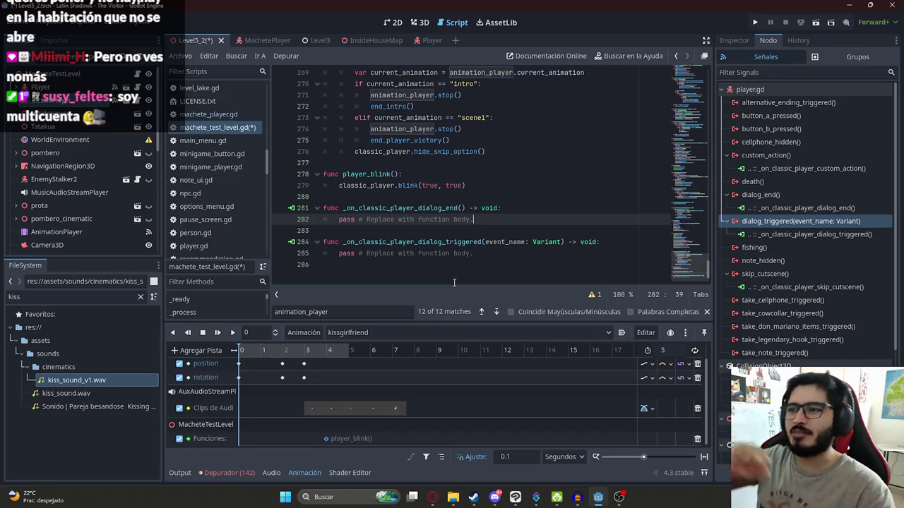
{"action": "key", "text": "ctrl+s"}
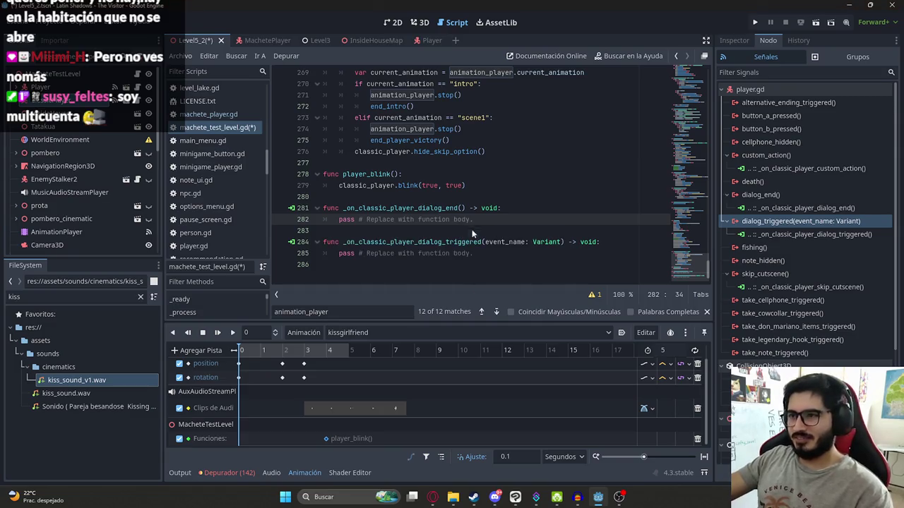
Replace the dialog_triggered handler's placeholder pass line with print(event_name)
{"action": "double_click", "coordinate": [473, 243]}
{"action": "left_click_drag", "start_coordinate": [473, 252], "coordinate": [340, 253]}
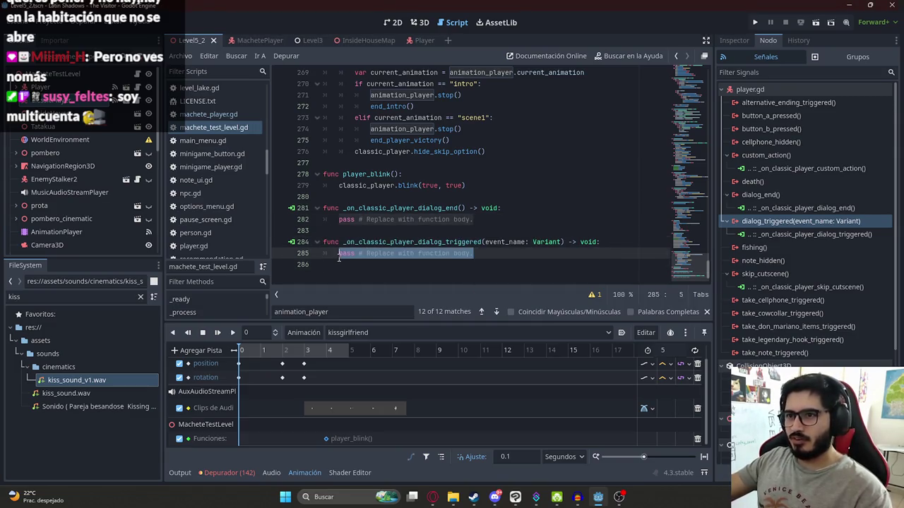
{"action": "type", "text": "print(event_name)"}
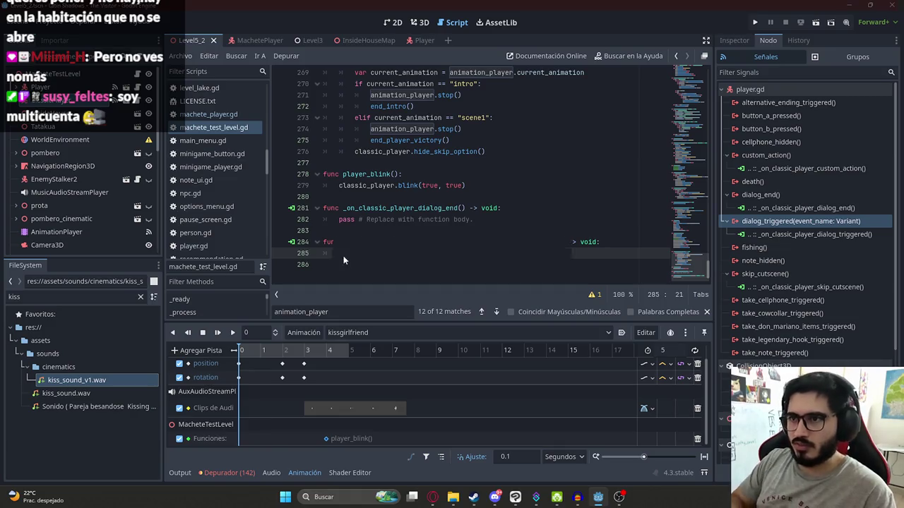
{"action": "key", "text": "Up"}
{"action": "key", "text": "Up"}
{"action": "key", "text": "Up"}
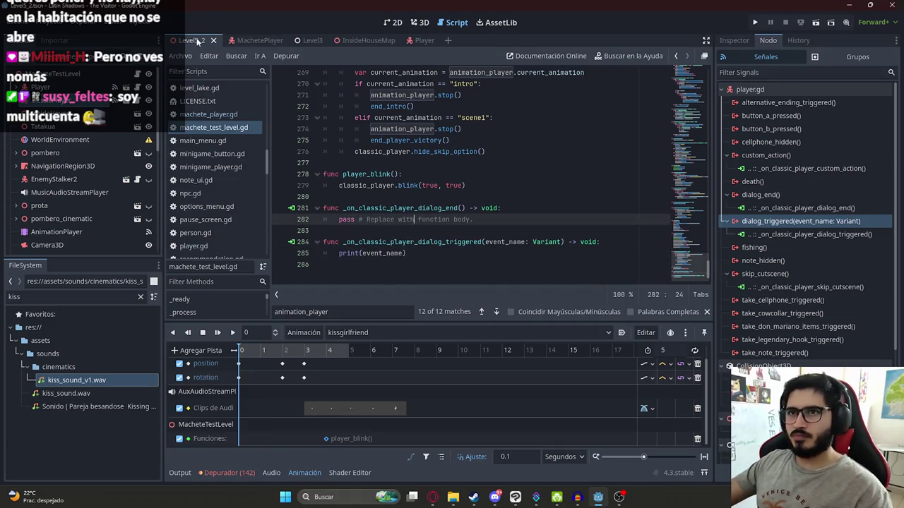
{"action": "right_click", "coordinate": [194, 41]}
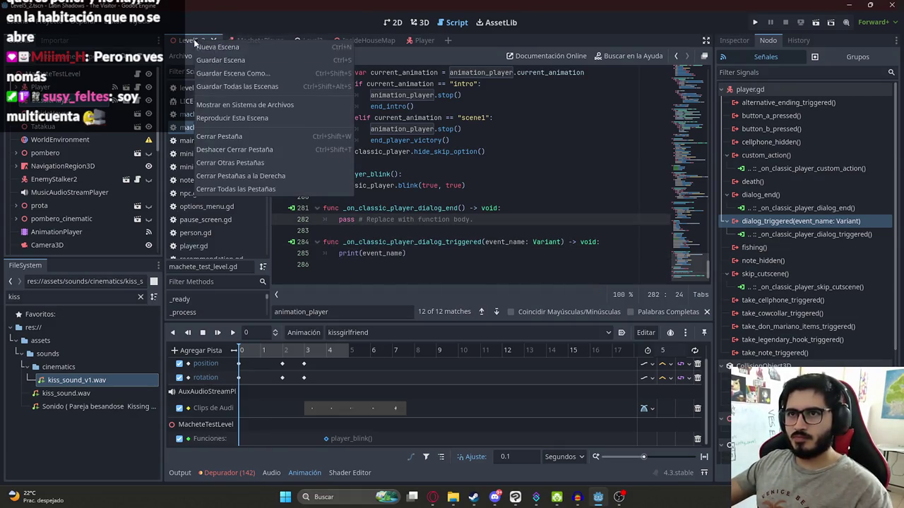
Run only the Level5_2 scene, walk the player down the hallway, then return to the editor
{"action": "left_click", "coordinate": [238, 118]}
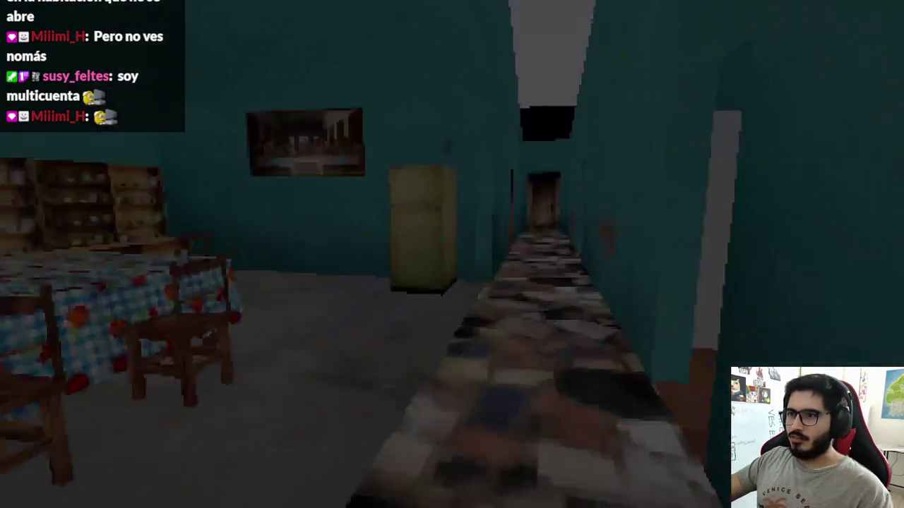
{"action": "key", "text": "w"}
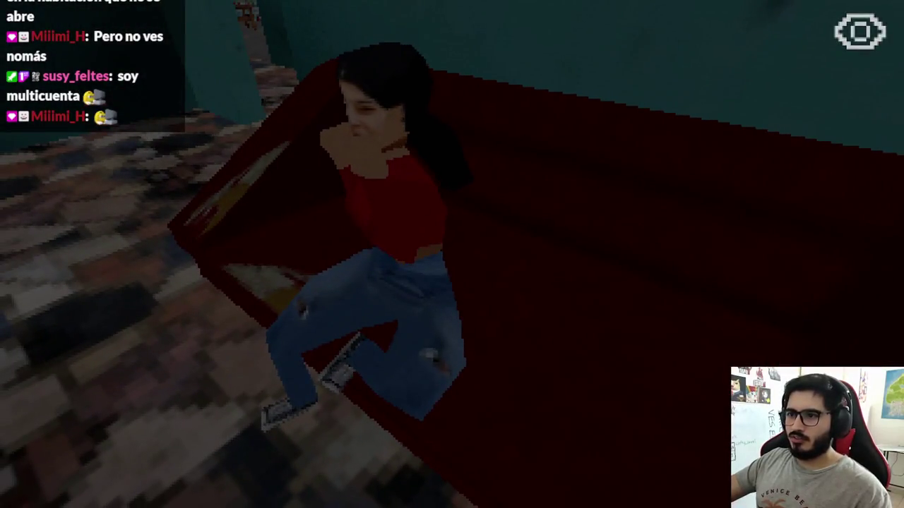
{"action": "key", "text": "super"}
{"action": "left_click", "coordinate": [463, 497]}
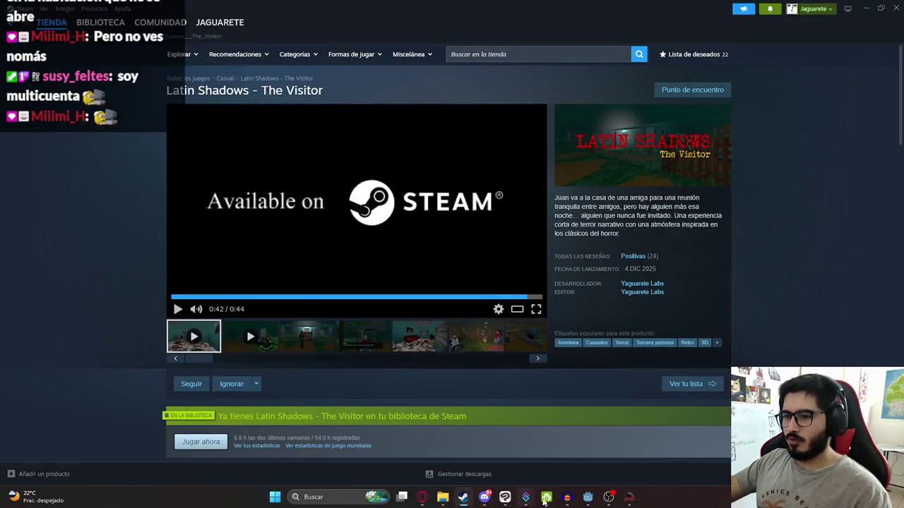
{"action": "left_click", "coordinate": [588, 497]}
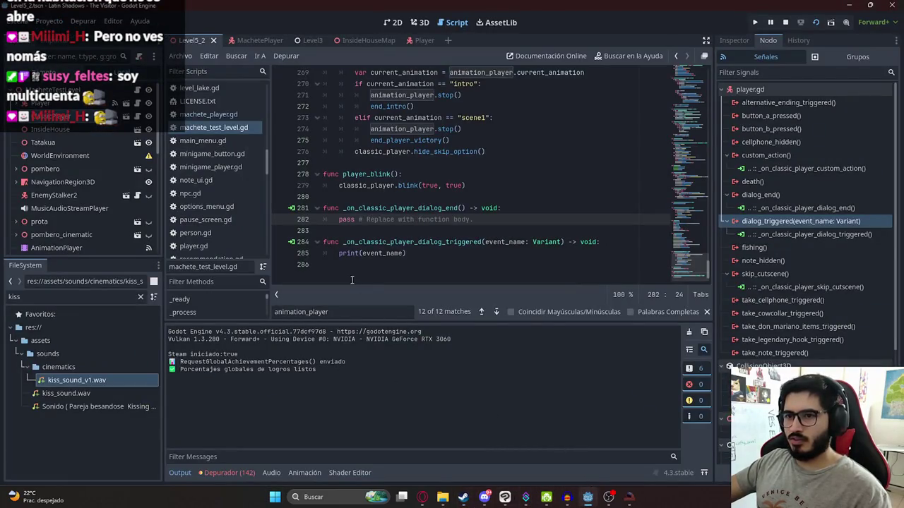
Rerun the Level5_2 scene with F5 to check the dialog output, then stop it with F8
{"action": "left_click", "coordinate": [587, 497]}
{"action": "left_click", "coordinate": [588, 497]}
{"action": "left_click", "coordinate": [628, 497]}
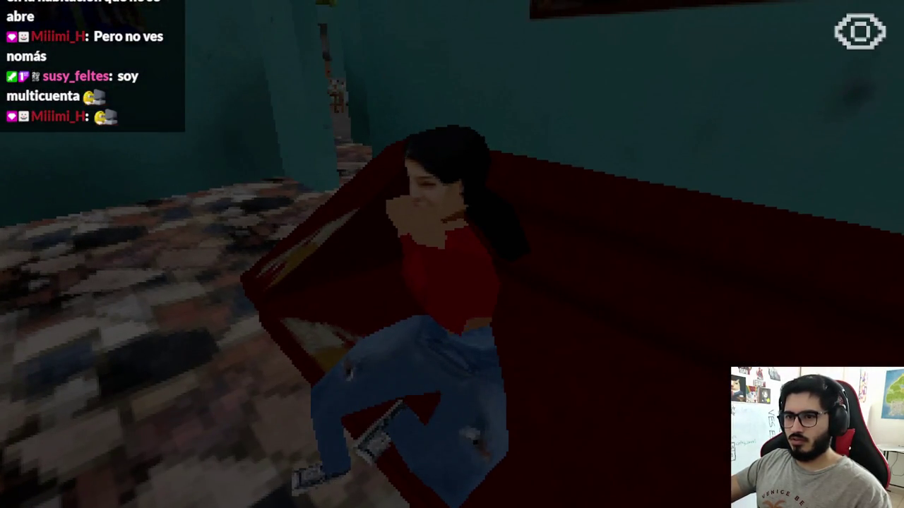
{"action": "key", "text": "alt+Tab"}
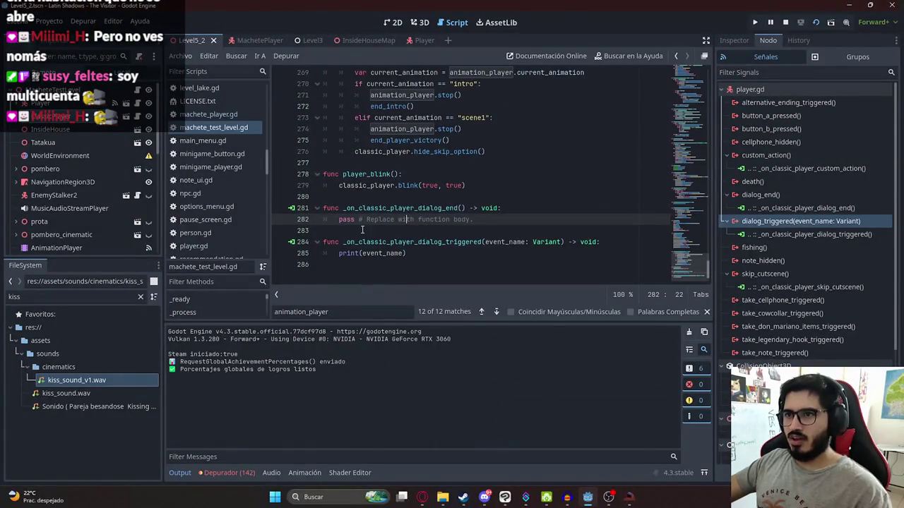
{"action": "double_click", "coordinate": [349, 253]}
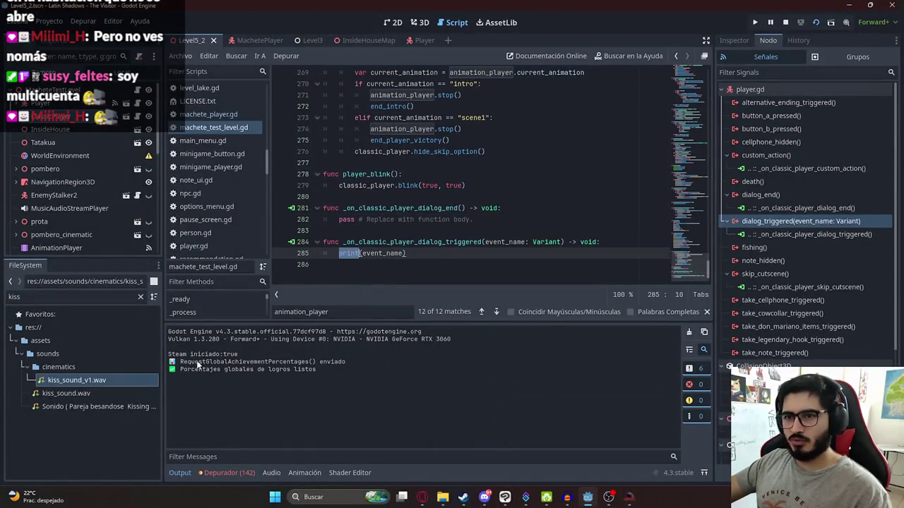
{"action": "key", "text": "F5"}
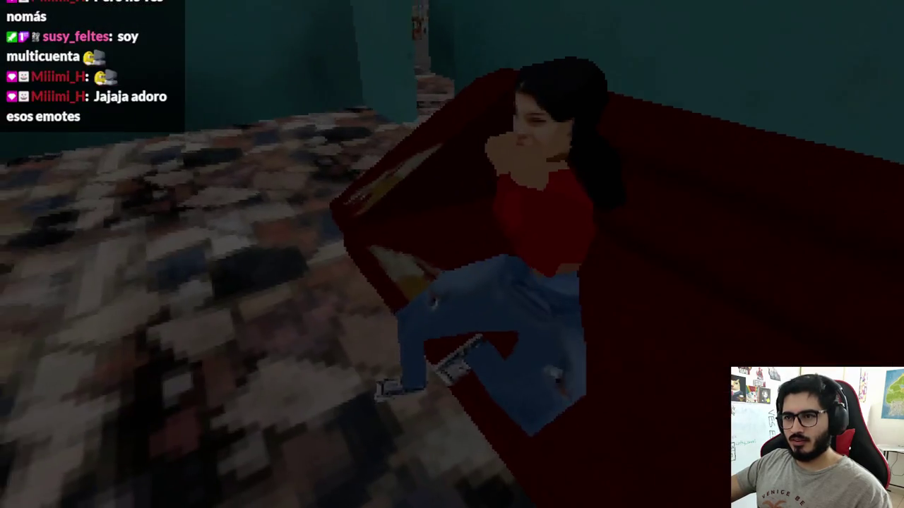
{"action": "key", "text": "F8"}
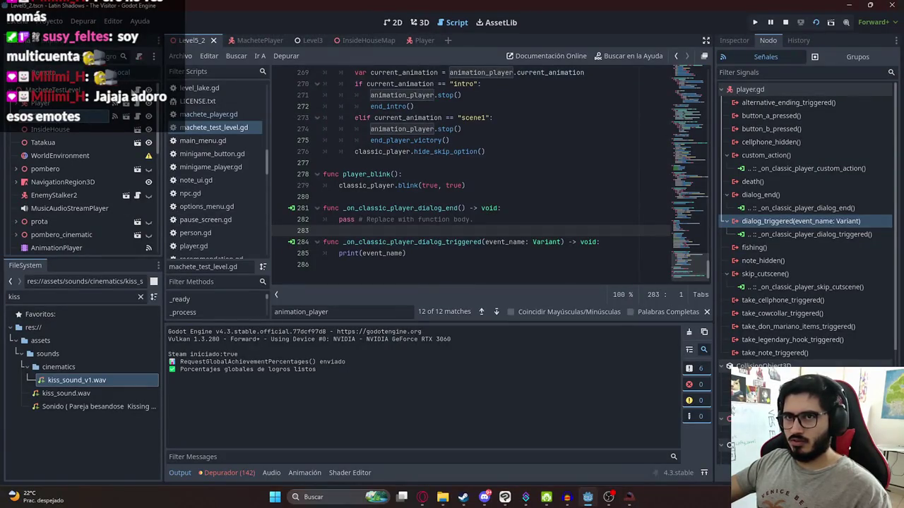
Make the dialog_end handler print "END" instead of pass, then rerun and stop the scene
{"action": "double_click", "coordinate": [387, 242]}
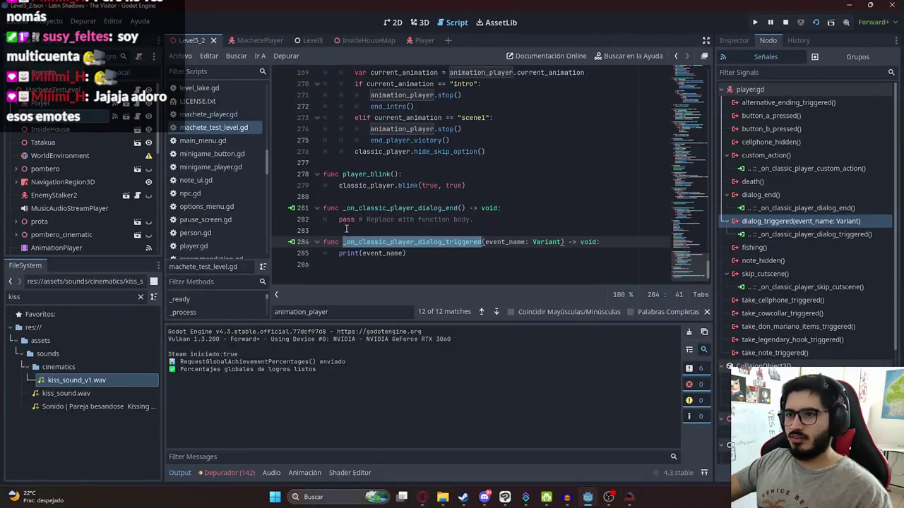
{"action": "left_click_drag", "start_coordinate": [339, 219], "coordinate": [537, 225]}
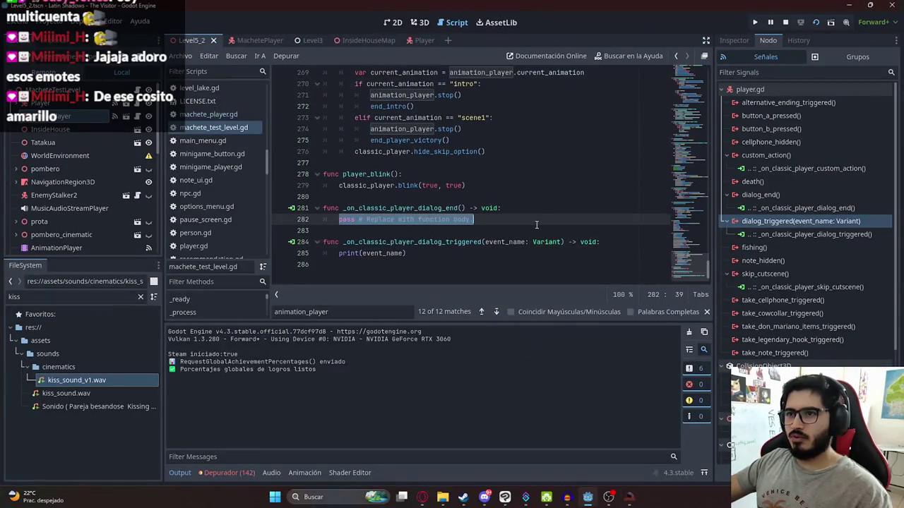
{"action": "type", "text": "print(\"END"}
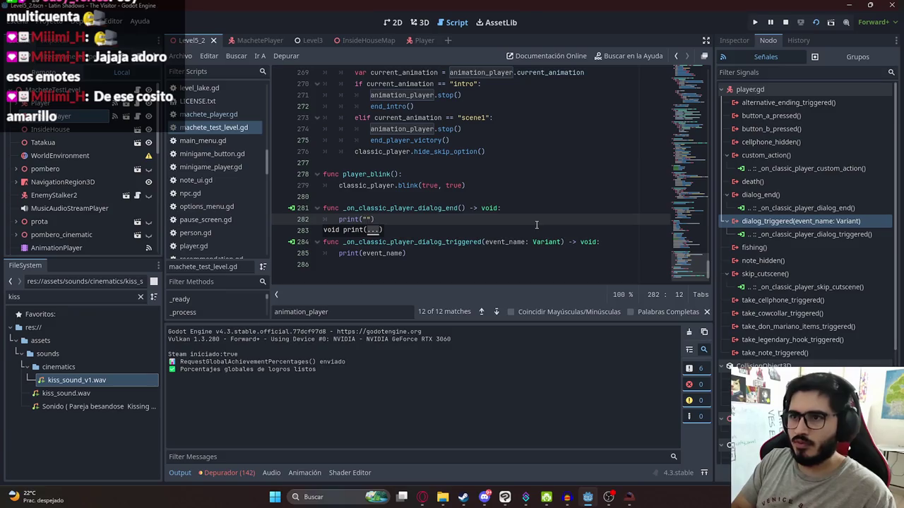
{"action": "key", "text": "F5"}
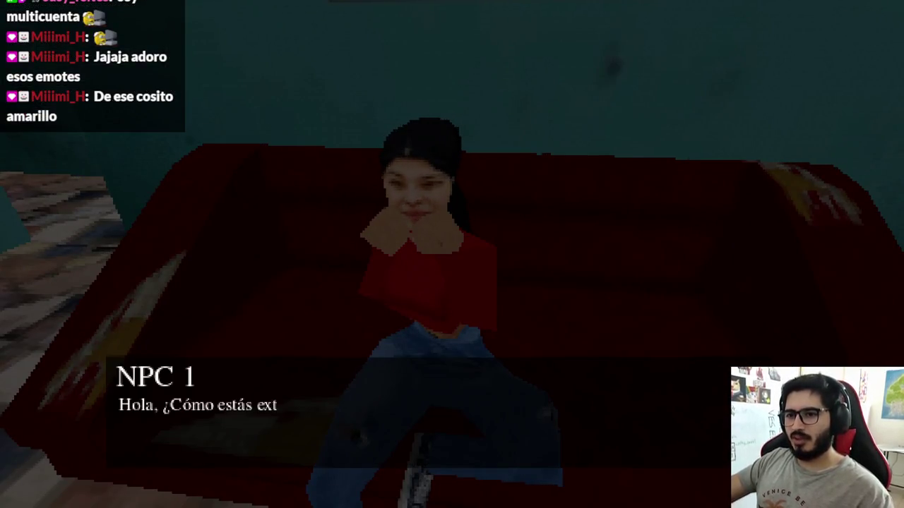
{"action": "key", "text": "F8"}
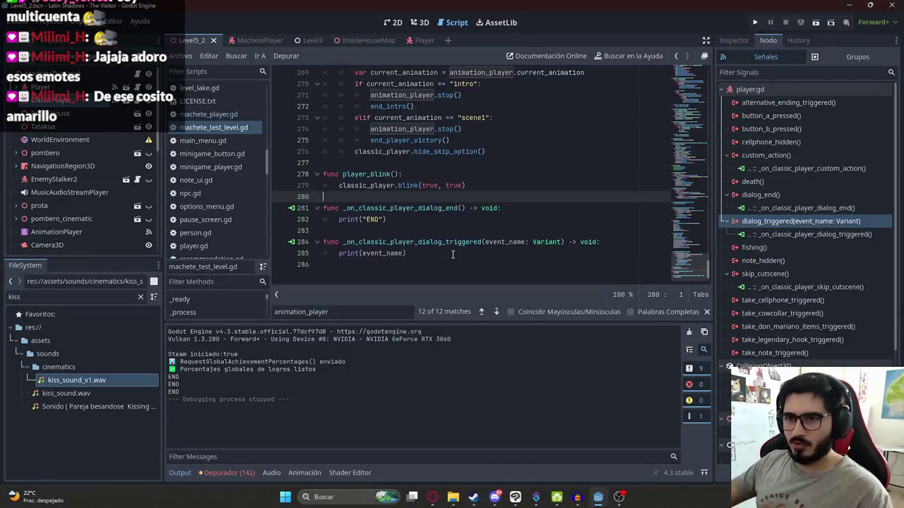
{"action": "left_click", "coordinate": [387, 242]}
{"action": "double_click", "coordinate": [41, 296]}
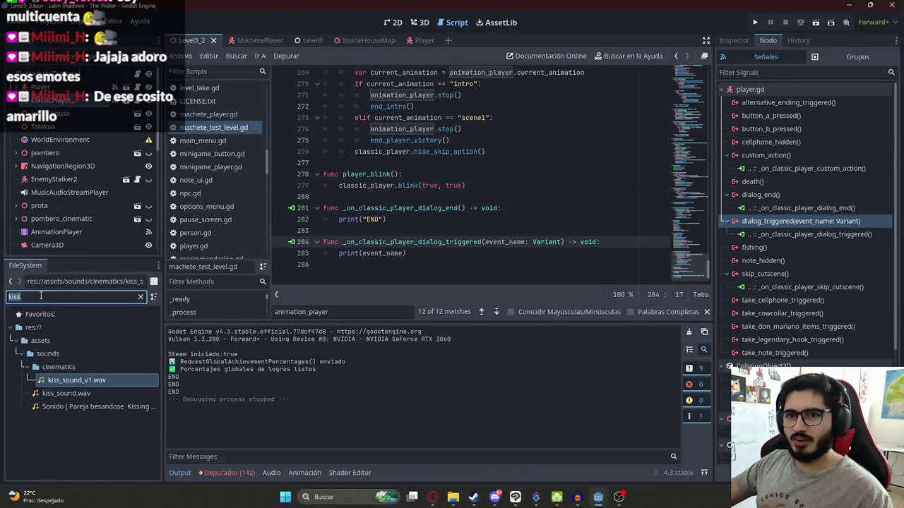
Filter the FileSystem for 'level1' and open scenes/Levels/Level1.tscn
{"action": "type", "text": "level1"}
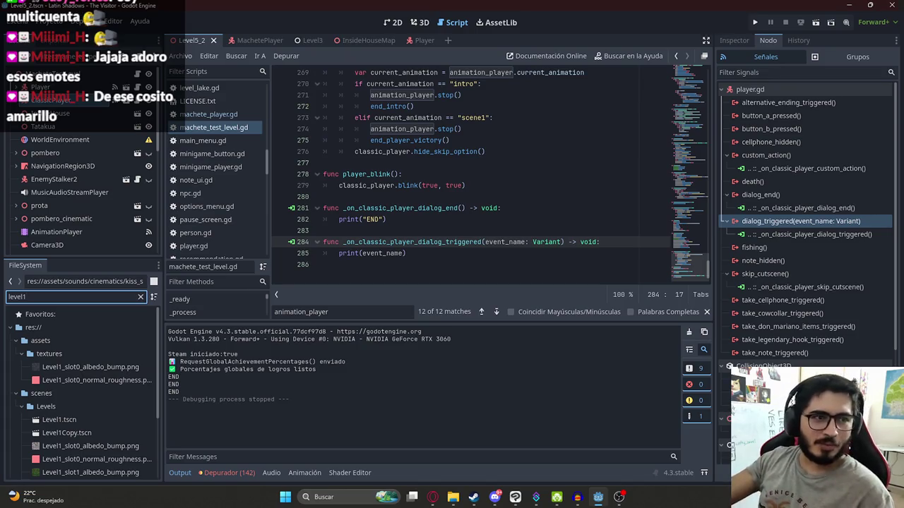
{"action": "scroll", "coordinate": [71, 183], "scroll_direction": "down", "scroll_amount": 2}
{"action": "left_click", "coordinate": [475, 196]}
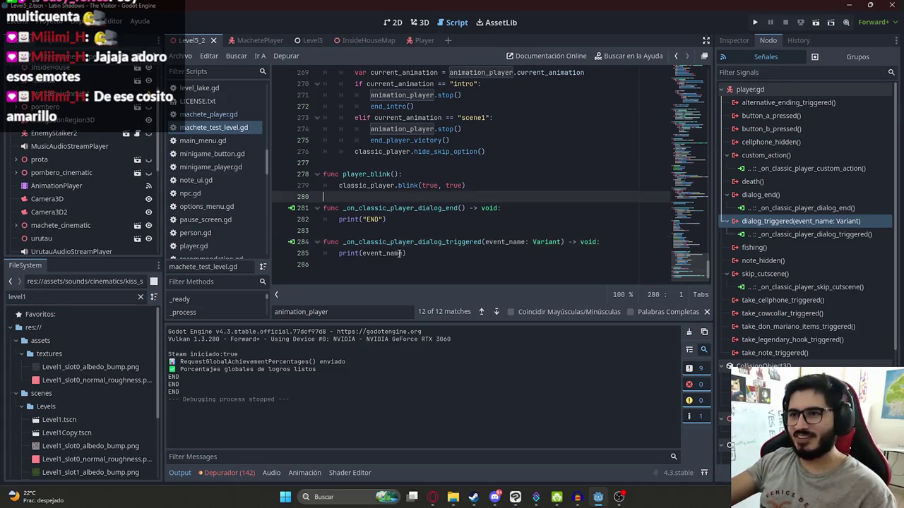
{"action": "left_click", "coordinate": [408, 232]}
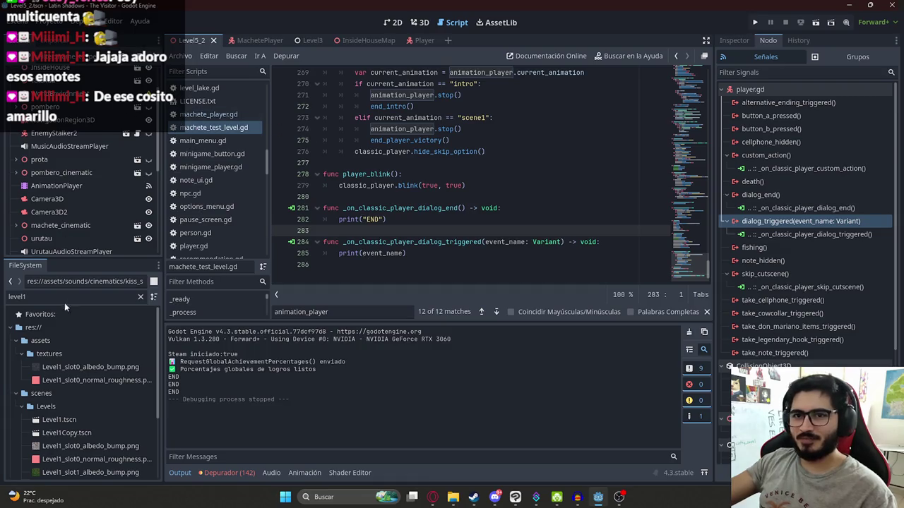
{"action": "left_click", "coordinate": [83, 297]}
{"action": "double_click", "coordinate": [56, 420]}
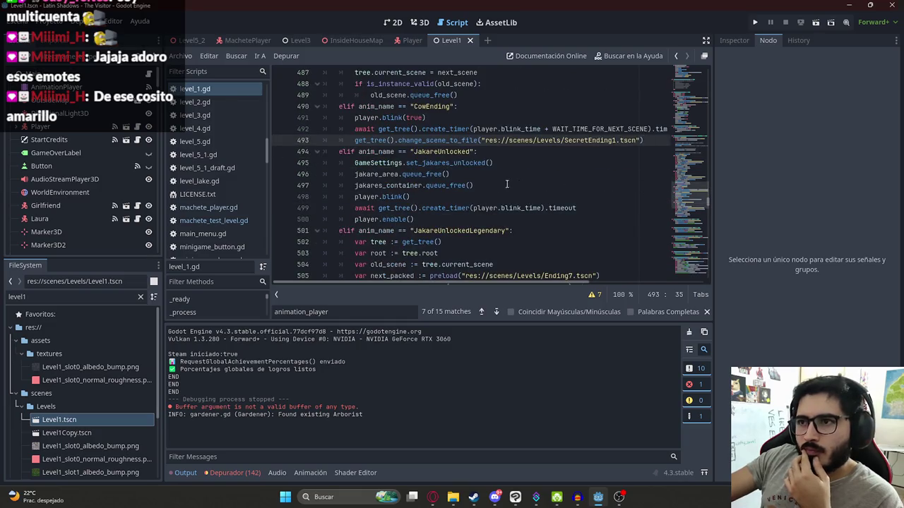
Search level_1.gd for 'don_' to find the _on_don_mariano_npc_conversation_started handler
{"action": "left_click", "coordinate": [446, 185]}
{"action": "key", "text": "ctrl+f"}
{"action": "type", "text": "don_"}
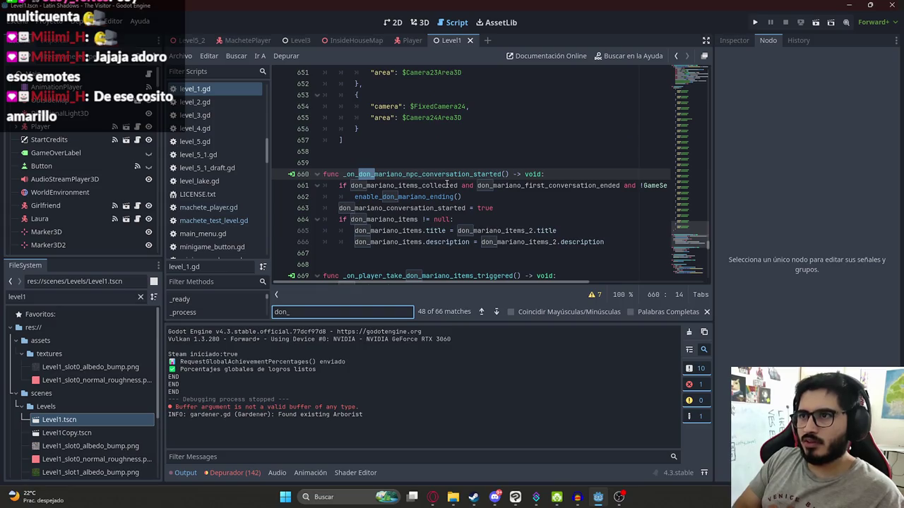
{"action": "double_click", "coordinate": [470, 173]}
{"action": "key", "text": "ctrl+f"}
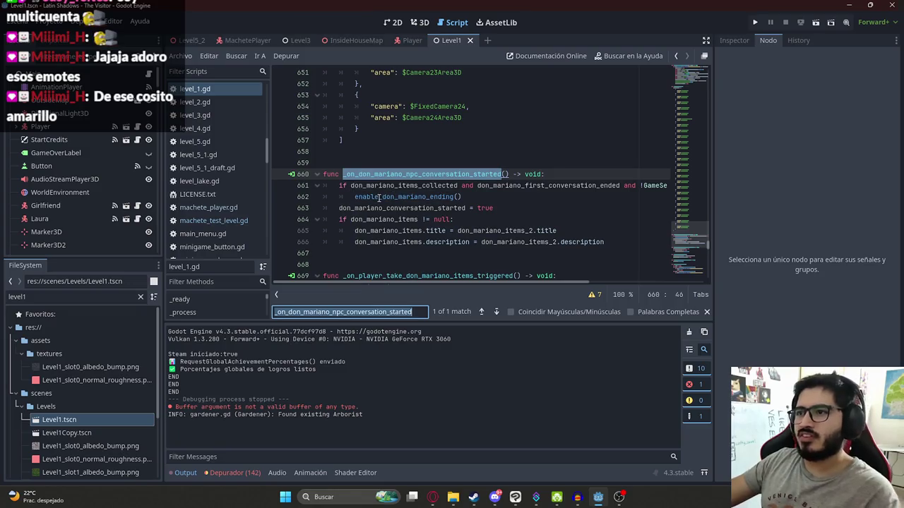
Confirm the handler is connected from DonMarianoNpc's conversation_started signal, then switch to InsideHouseMap in 3D
{"action": "scroll", "coordinate": [484, 142], "scroll_direction": "down", "scroll_amount": 4}
{"action": "scroll", "coordinate": [484, 142], "scroll_direction": "up", "scroll_amount": 2}
{"action": "scroll", "coordinate": [483, 142], "scroll_direction": "up", "scroll_amount": 1}
{"action": "left_click", "coordinate": [76, 128]}
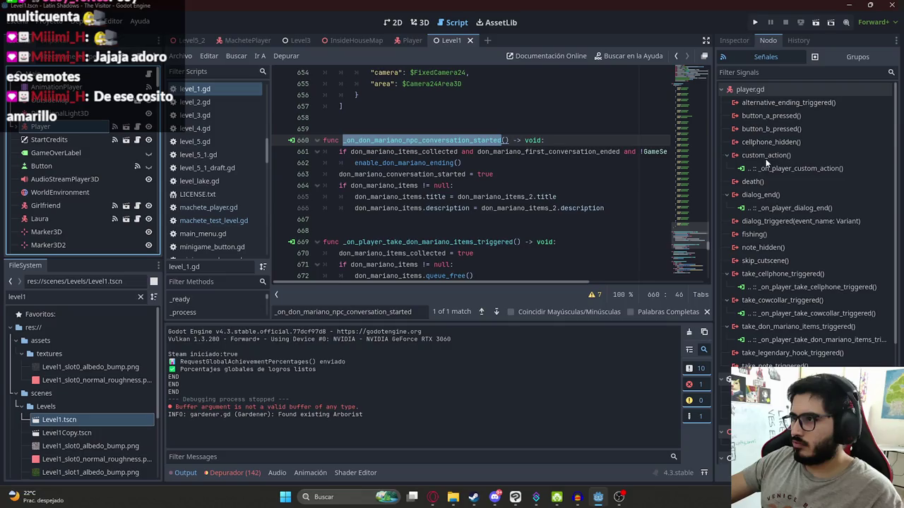
{"action": "left_click", "coordinate": [291, 140]}
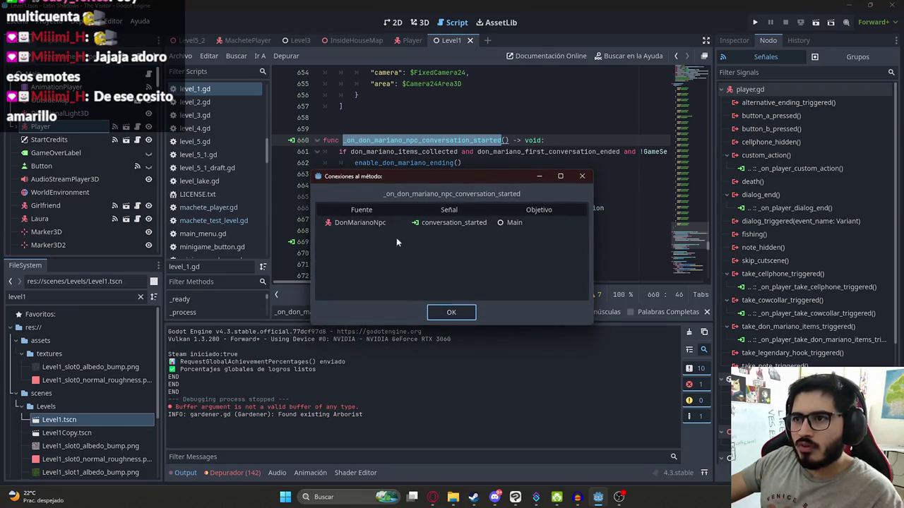
{"action": "left_click", "coordinate": [581, 177]}
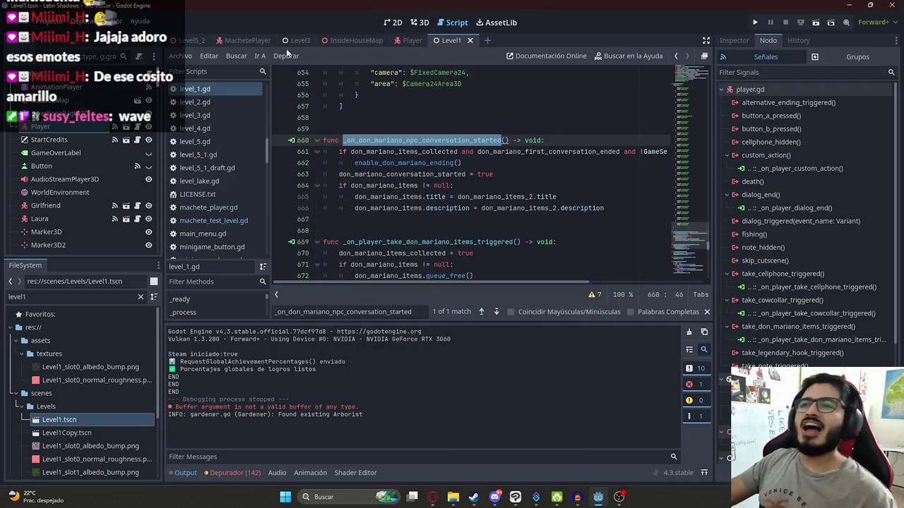
{"action": "left_click", "coordinate": [336, 43]}
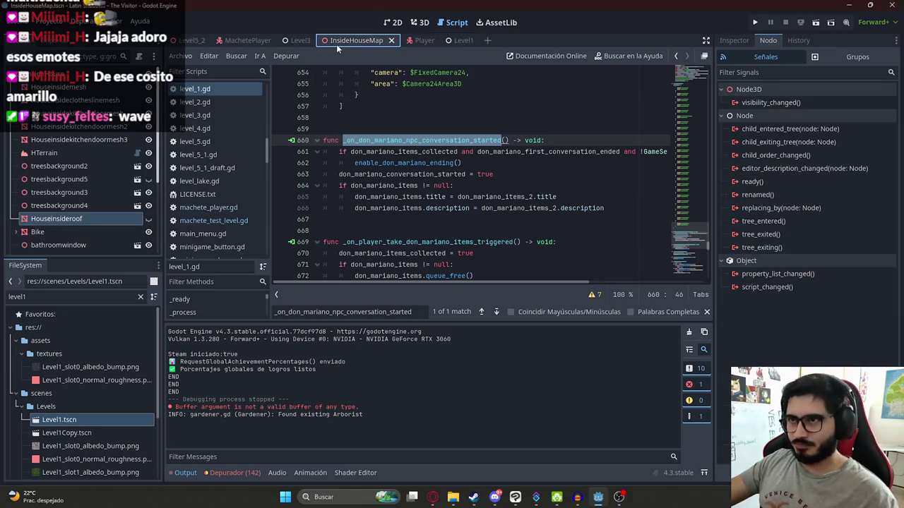
{"action": "left_click", "coordinate": [423, 24]}
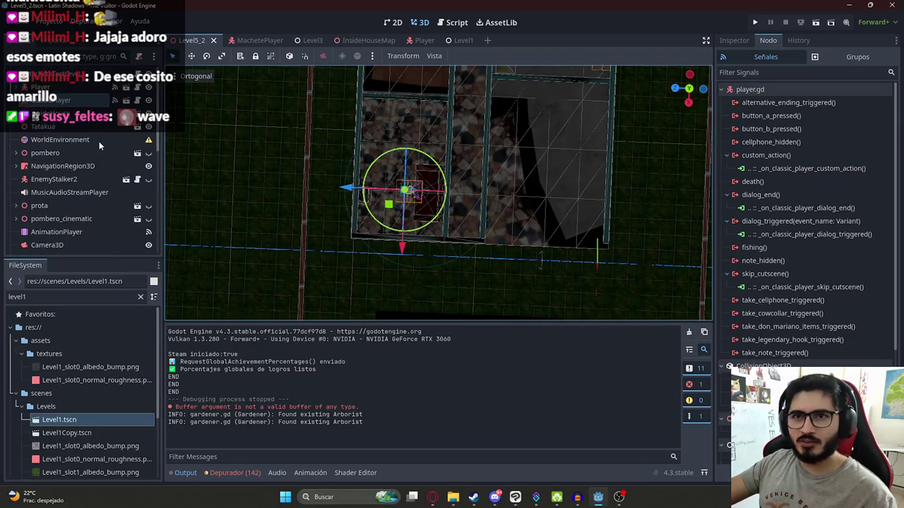
Connect GirlfriendNpc's conversation_started signal to the level script
{"action": "scroll", "coordinate": [68, 174], "scroll_direction": "down", "scroll_amount": 5}
{"action": "scroll", "coordinate": [69, 190], "scroll_direction": "down", "scroll_amount": 1}
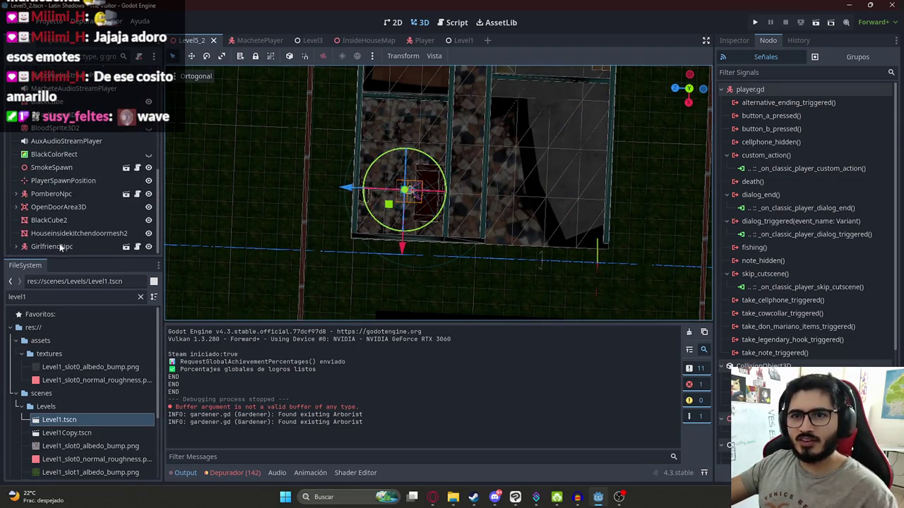
{"action": "left_click", "coordinate": [51, 246]}
{"action": "double_click", "coordinate": [787, 105]}
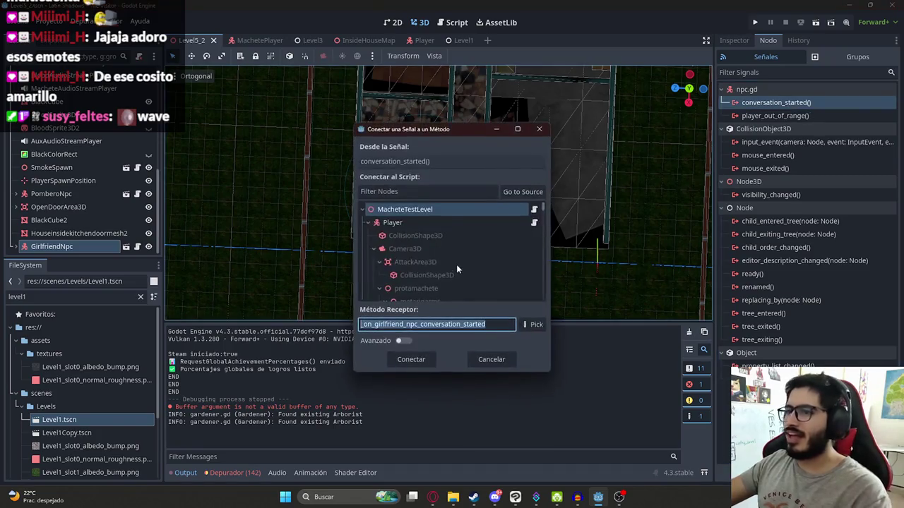
{"action": "left_click", "coordinate": [410, 359]}
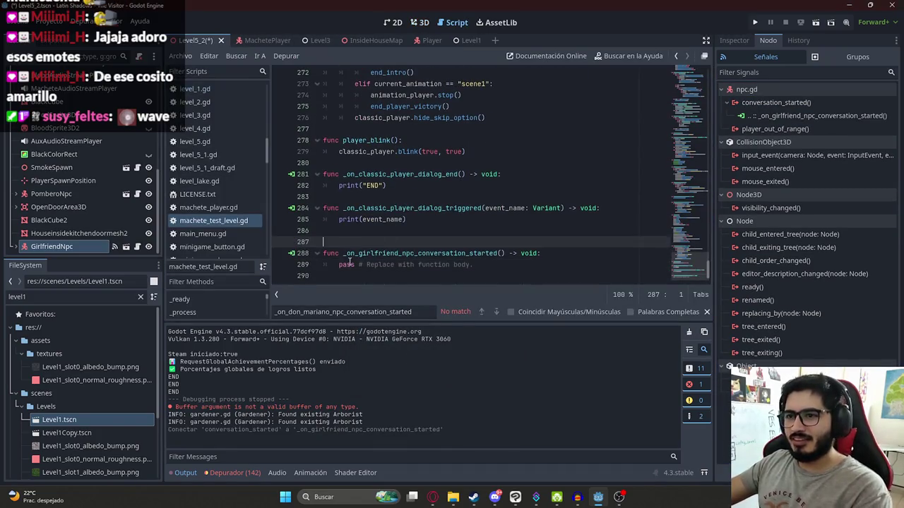
Delete the unused dialog_triggered handler and set girlfriend_conversation_started = true in the new handler
{"action": "left_click_drag", "start_coordinate": [393, 230], "coordinate": [300, 212]}
{"action": "key", "text": "BackSpace"}
{"action": "key", "text": "BackSpace"}
{"action": "key", "text": "Delete"}
{"action": "key", "text": "Delete"}
{"action": "left_click", "coordinate": [471, 219]}
{"action": "key", "text": "shift+Home"}
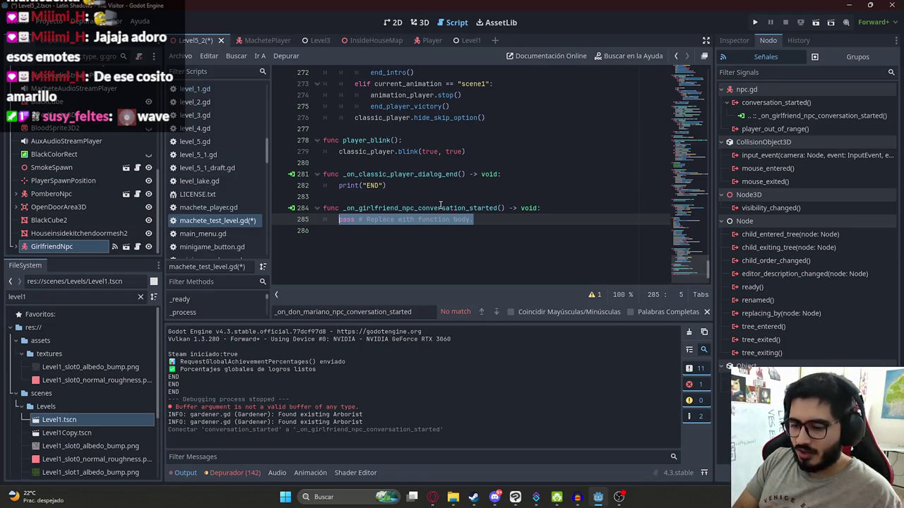
{"action": "type", "text": "girlfriend_"}
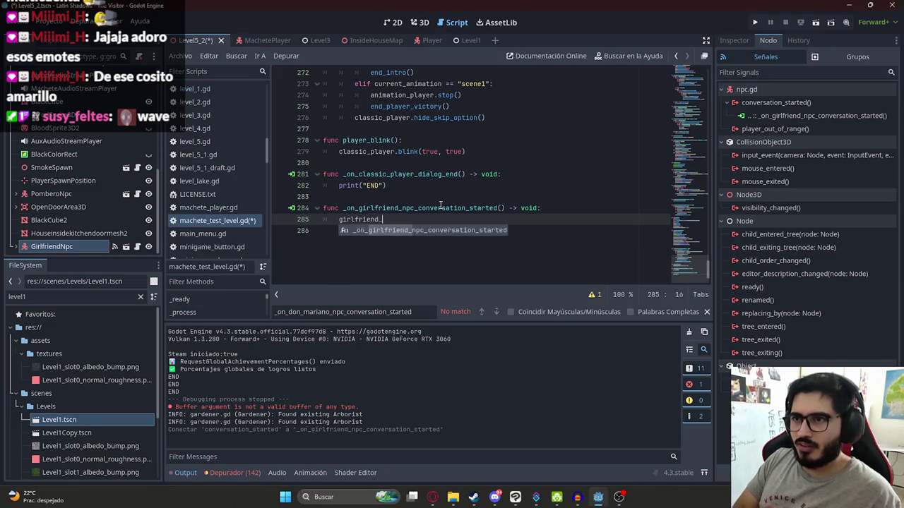
{"action": "type", "text": "conversation_"}
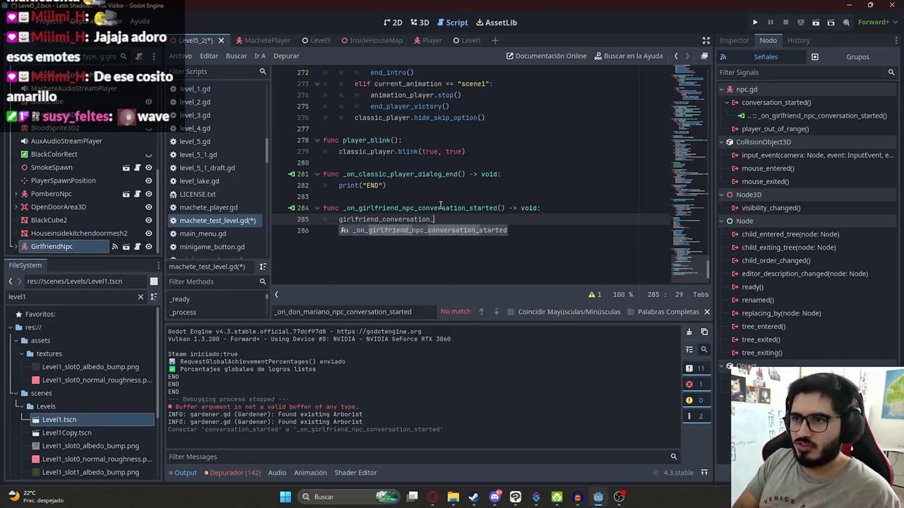
{"action": "type", "text": "started = true"}
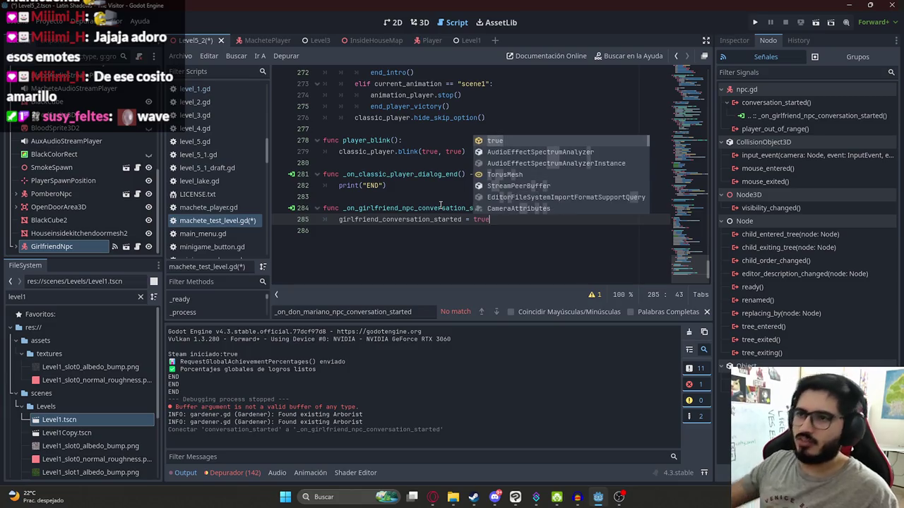
{"action": "left_click", "coordinate": [402, 219]}
Declare girlfriend_conversation_started = false below the fight_end variable
{"action": "double_click", "coordinate": [401, 220]}
{"action": "key", "text": "ctrl+c"}
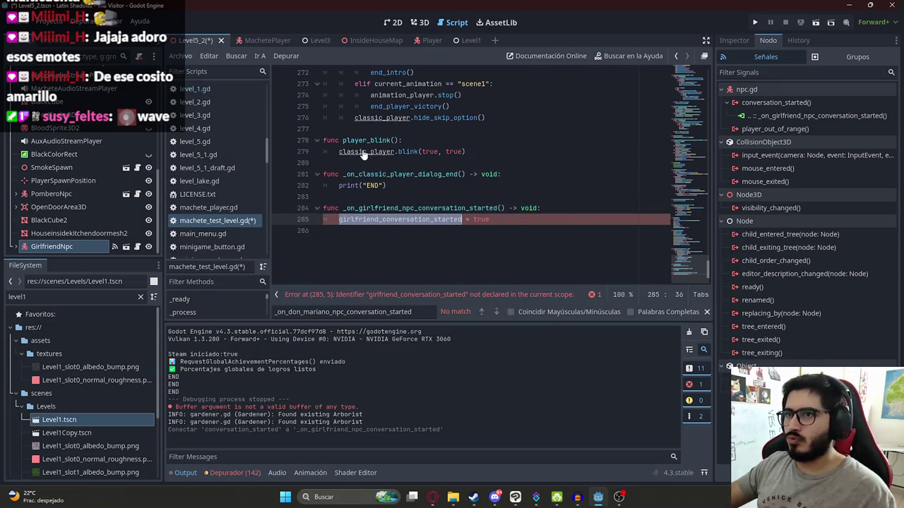
{"action": "left_click", "coordinate": [382, 151], "text": "ctrl"}
{"action": "scroll", "coordinate": [531, 211], "scroll_direction": "up", "scroll_amount": 2}
{"action": "scroll", "coordinate": [405, 175], "scroll_direction": "down", "scroll_amount": 7}
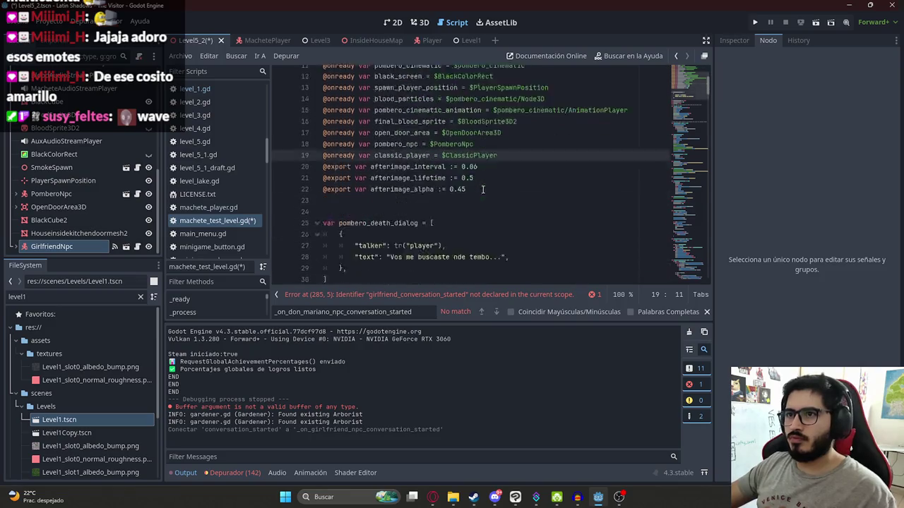
{"action": "left_click", "coordinate": [431, 163]}
{"action": "key", "text": "Return"}
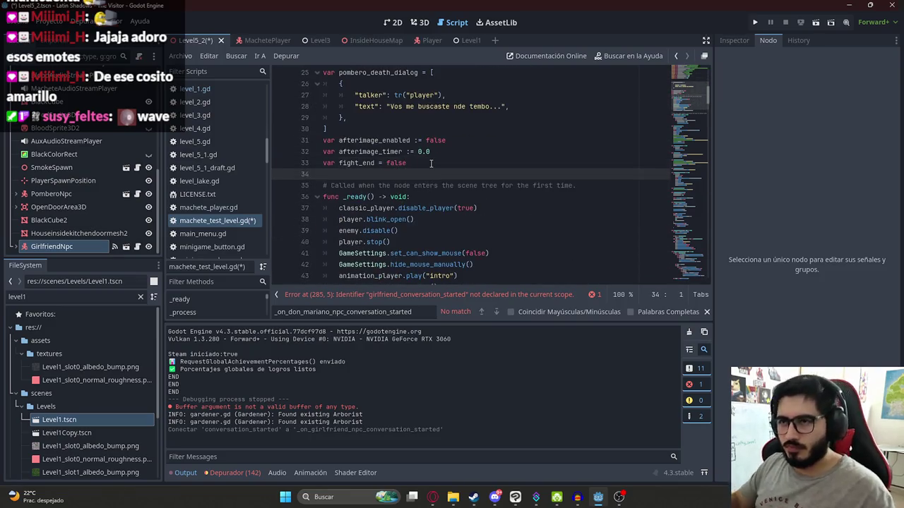
{"action": "type", "text": "var"}
{"action": "key", "text": "ctrl+v"}
{"action": "type", "text": "= false"}
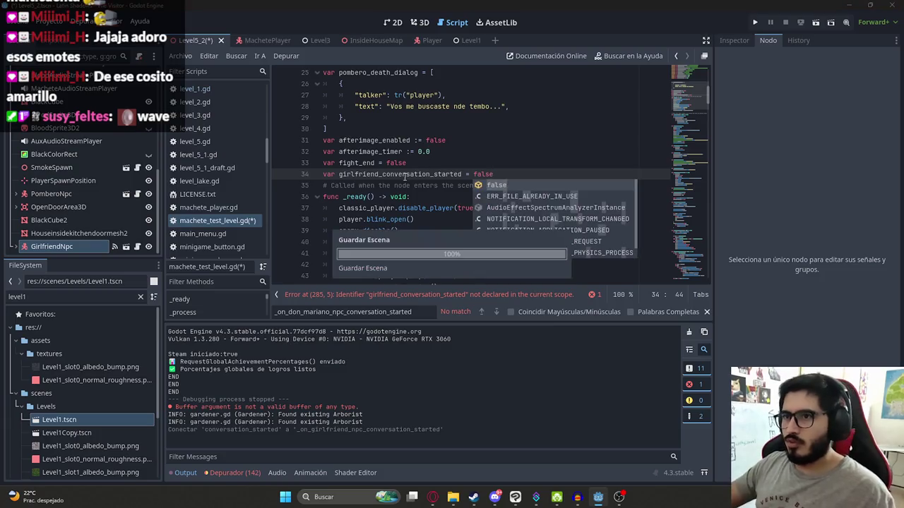
{"action": "double_click", "coordinate": [401, 174]}
In dialog_end, replace print("END") with: if girlfriend_conversation_started, play kissgirlfriend on animation_player
{"action": "left_click_drag", "start_coordinate": [688, 99], "coordinate": [688, 271]}
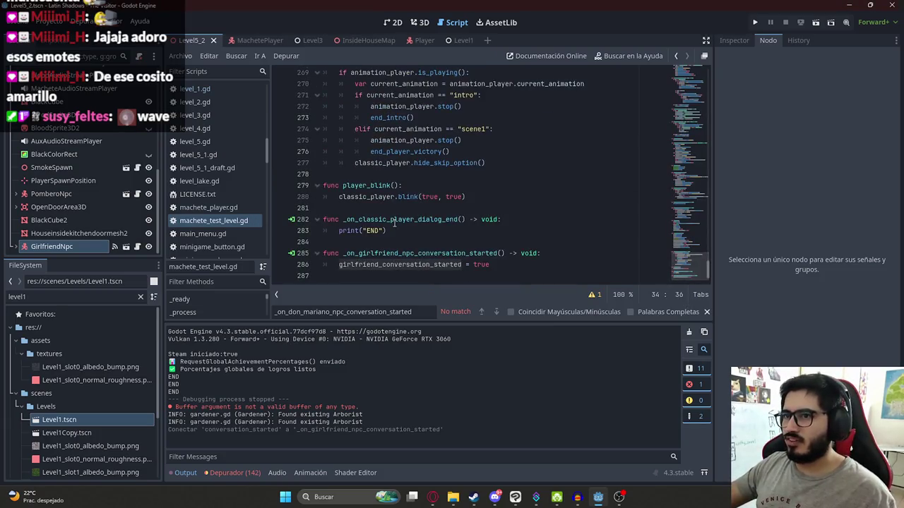
{"action": "left_click_drag", "start_coordinate": [385, 231], "coordinate": [343, 231]}
{"action": "type", "text": "if girlfriend_conversation_started:"}
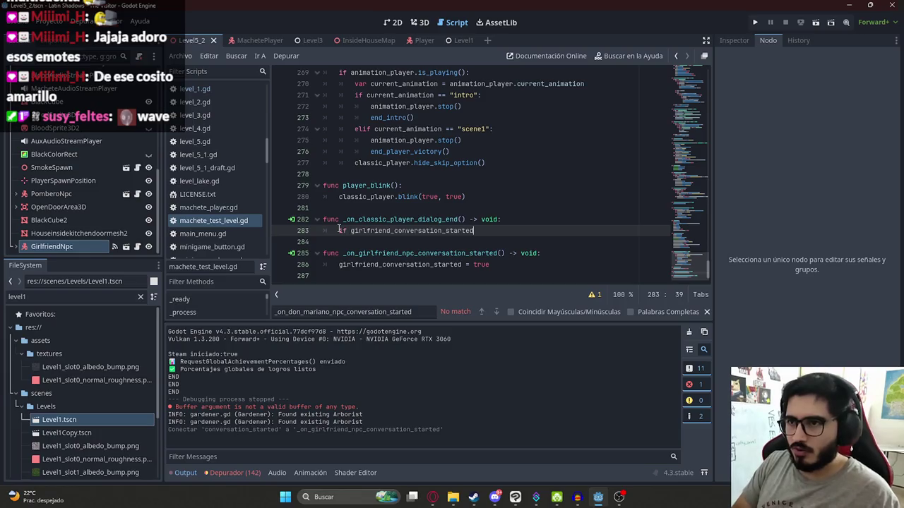
{"action": "key", "text": "Return"}
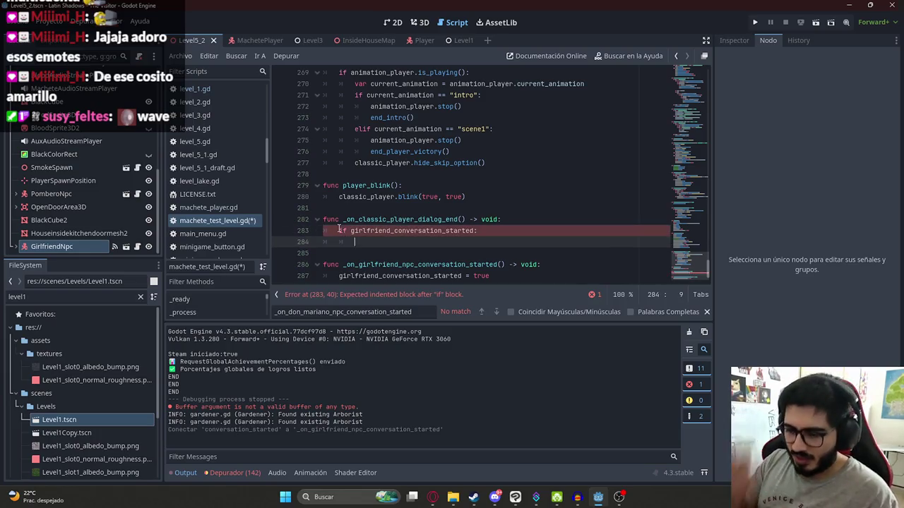
{"action": "type", "text": "ani"}
{"action": "key", "text": "Return"}
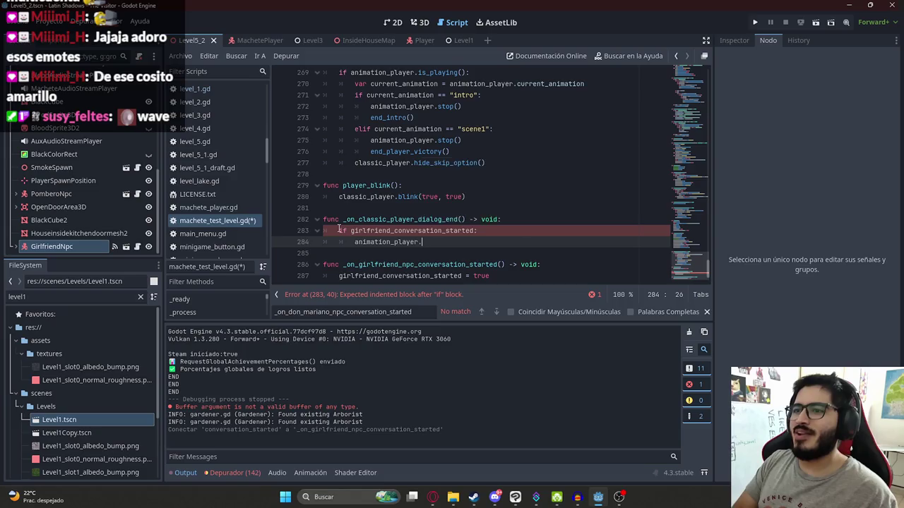
{"action": "type", "text": "play("}
{"action": "key", "text": "Down"}
{"action": "key", "text": "Return"}
{"action": "key", "text": "Up"}
{"action": "key", "text": "End"}
Call classic_player.stop() before the kissgirlfriend animation plays, then run the Level5_2 scene
{"action": "key", "text": "Return"}
{"action": "type", "text": "a"}
{"action": "key", "text": "BackSpace"}
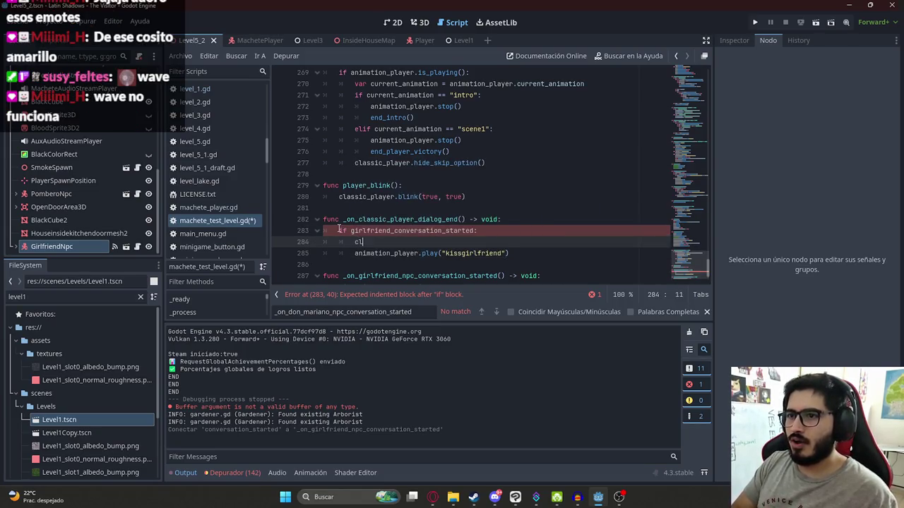
{"action": "type", "text": "classic_player.sto"}
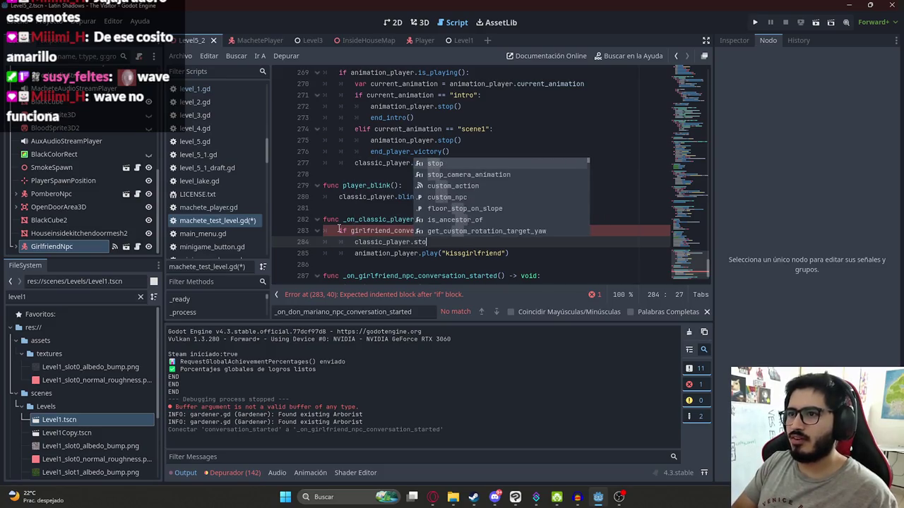
{"action": "key", "text": "Return"}
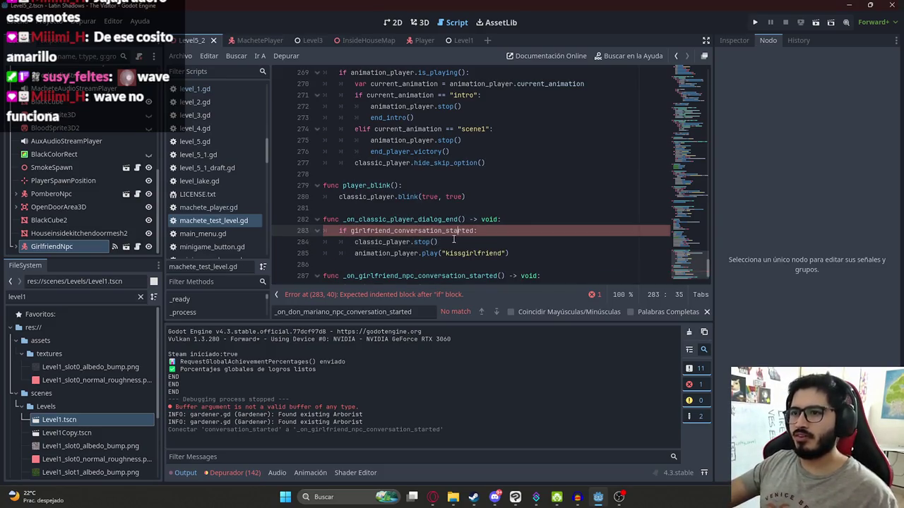
{"action": "left_click_drag", "start_coordinate": [535, 254], "coordinate": [374, 258]}
{"action": "left_click", "coordinate": [514, 256]}
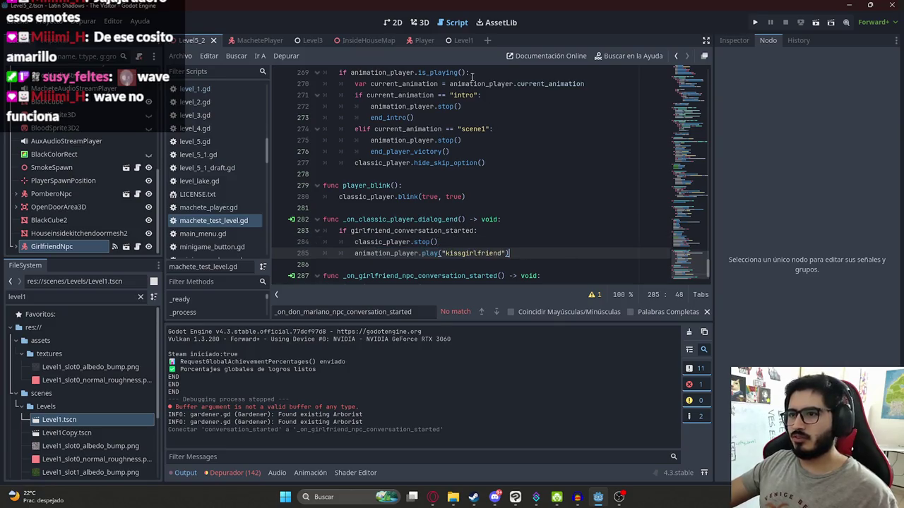
{"action": "right_click", "coordinate": [190, 41]}
{"action": "left_click", "coordinate": [260, 118]}
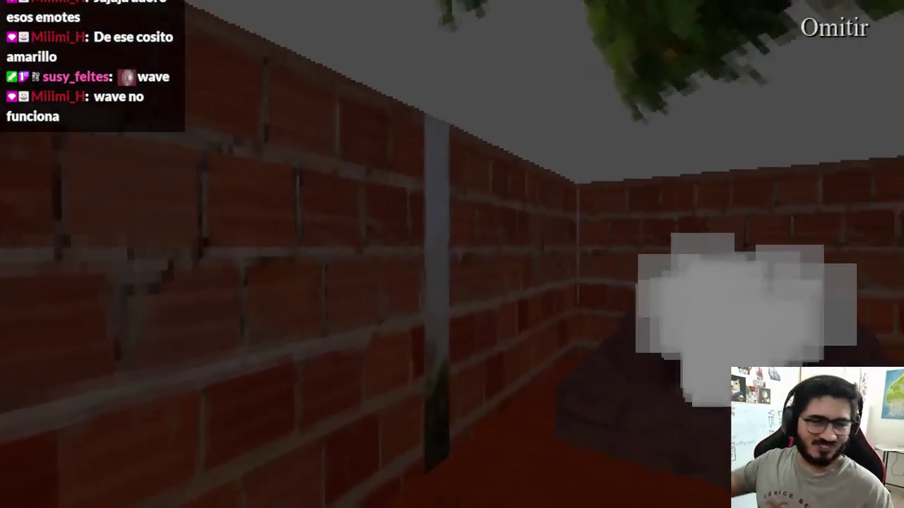
{"action": "key", "text": "space"}
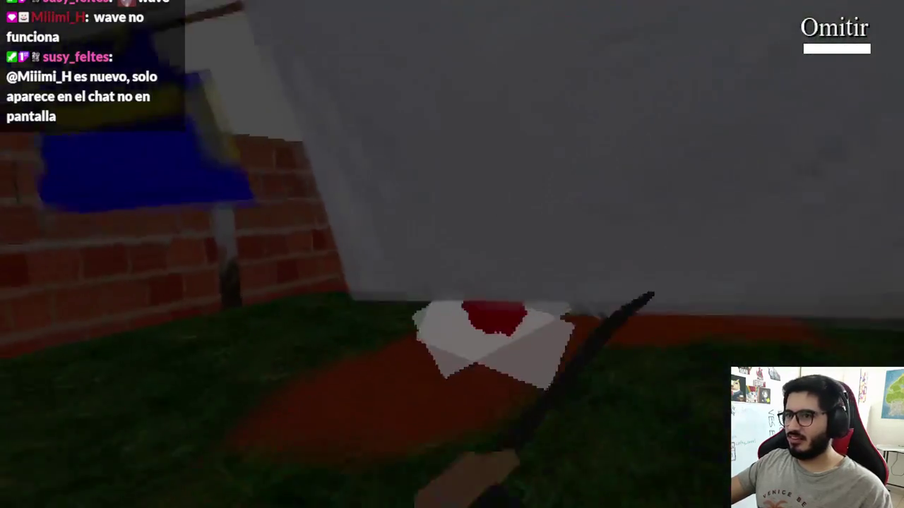
{"action": "key", "text": "space"}
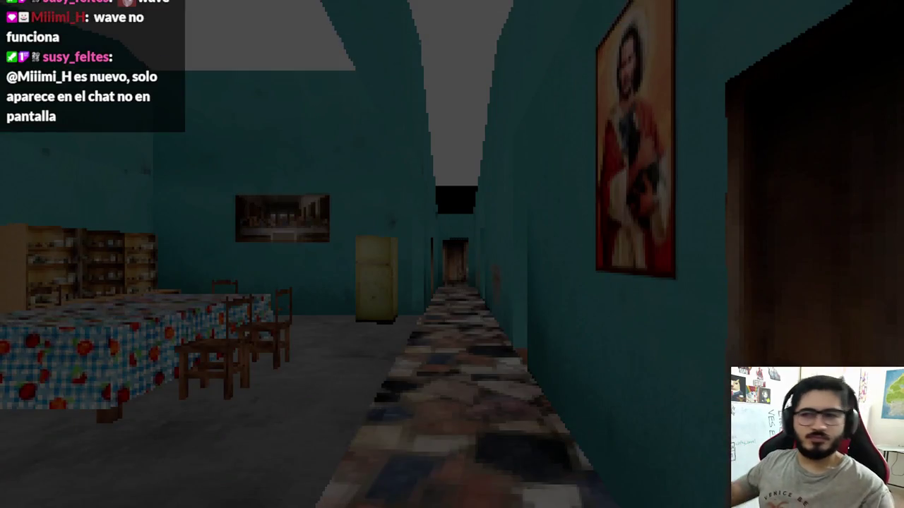
{"action": "key", "text": "w"}
{"action": "key", "text": "w"}
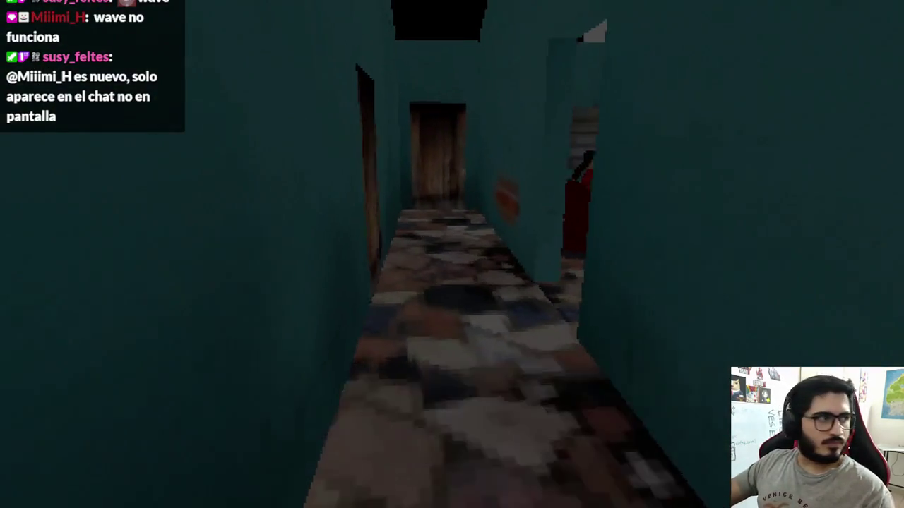
{"action": "key", "text": "w"}
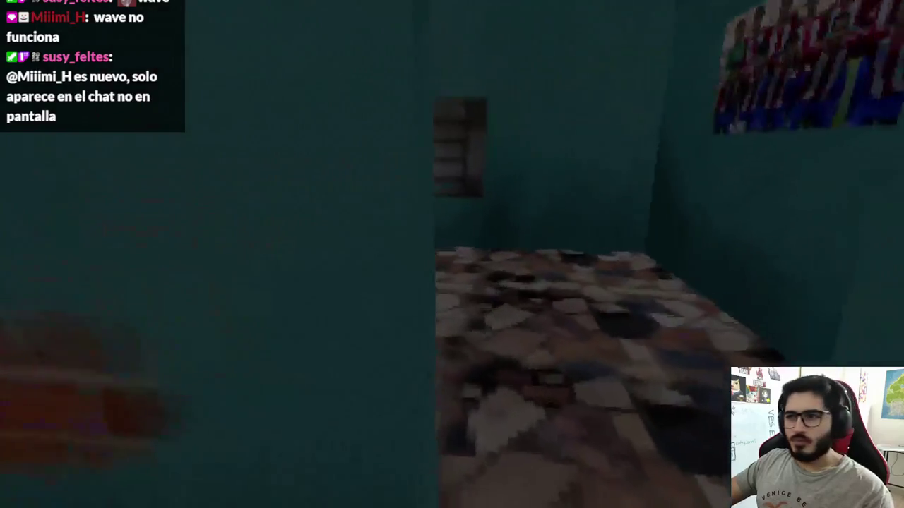
{"action": "key", "text": "e"}
{"action": "key", "text": "e"}
{"action": "key", "text": "e"}
{"action": "key", "text": "e"}
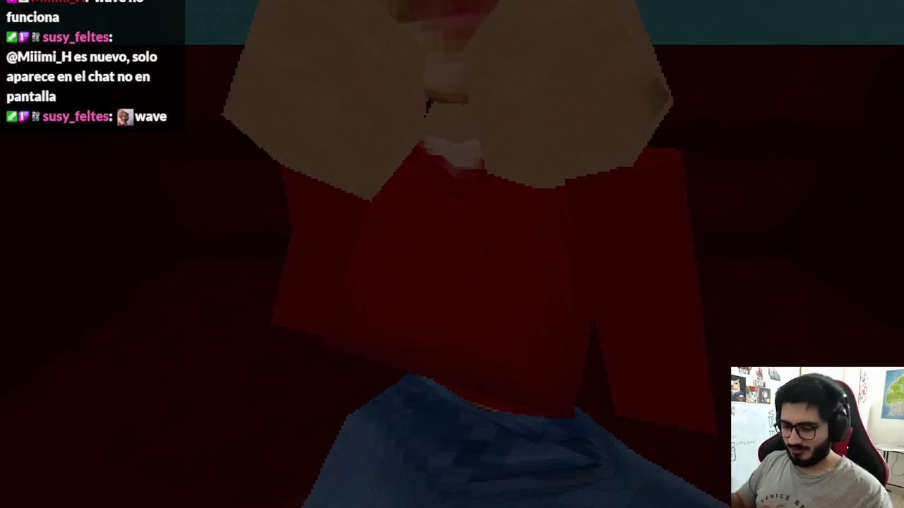
{"action": "key", "text": "F8"}
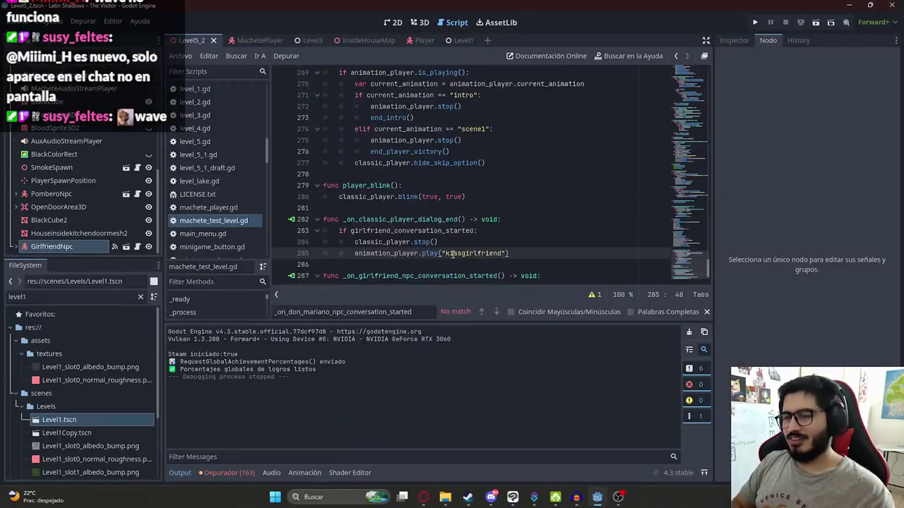
Switch to the 3D scene view and scroll through the scene
{"action": "left_click", "coordinate": [420, 21]}
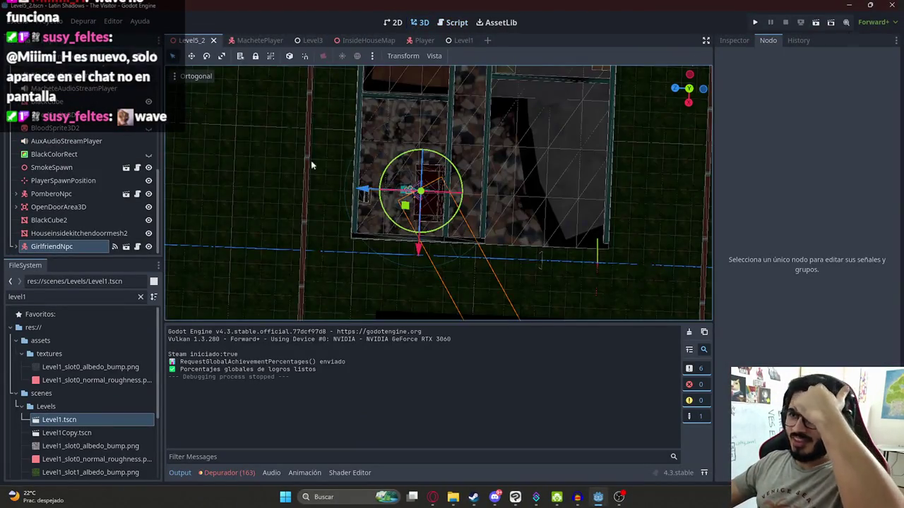
{"action": "scroll", "coordinate": [102, 150], "scroll_direction": "up", "scroll_amount": 5}
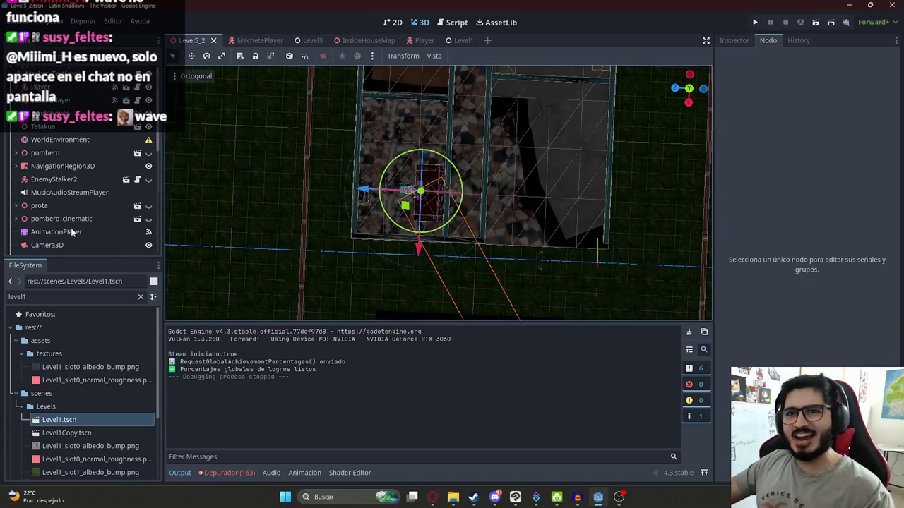
{"action": "scroll", "coordinate": [65, 152], "scroll_direction": "up", "scroll_amount": 1}
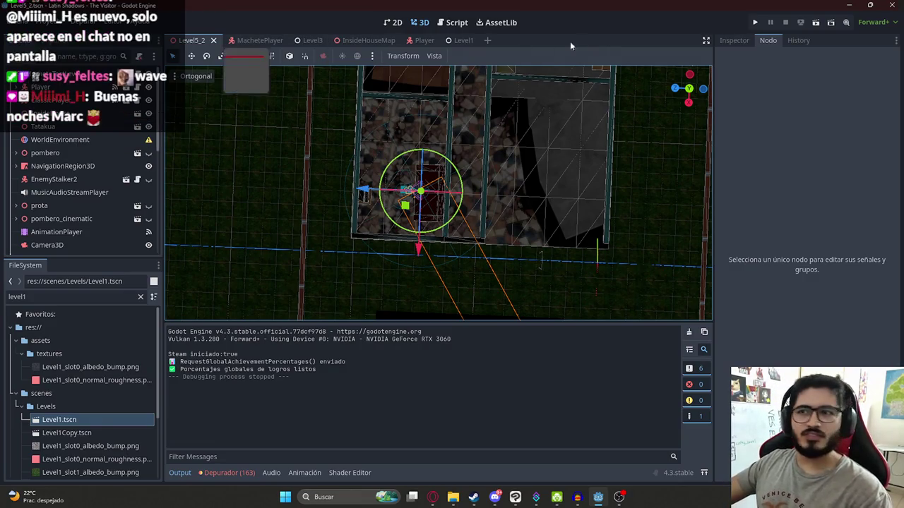
{"action": "scroll", "coordinate": [463, 123], "scroll_direction": "down", "scroll_amount": 4}
{"action": "scroll", "coordinate": [463, 124], "scroll_direction": "up", "scroll_amount": 2}
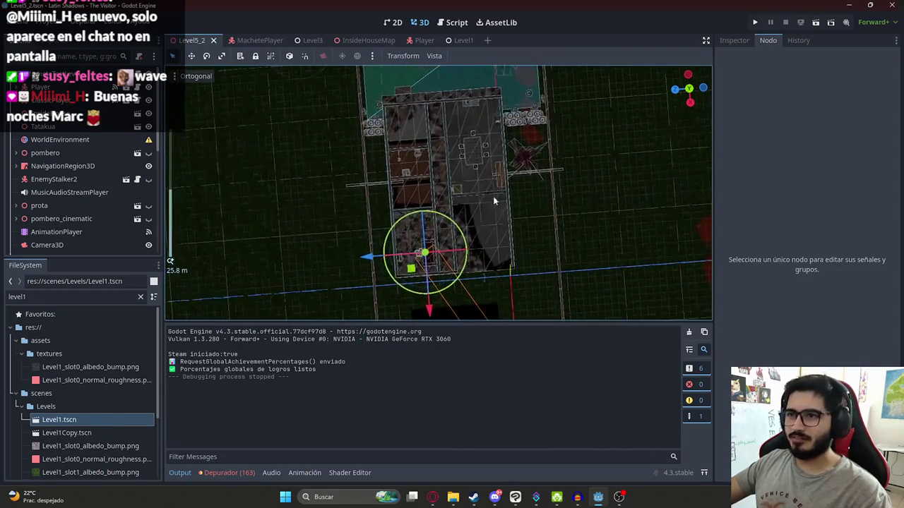
{"action": "scroll", "coordinate": [494, 193], "scroll_direction": "up", "scroll_amount": 3}
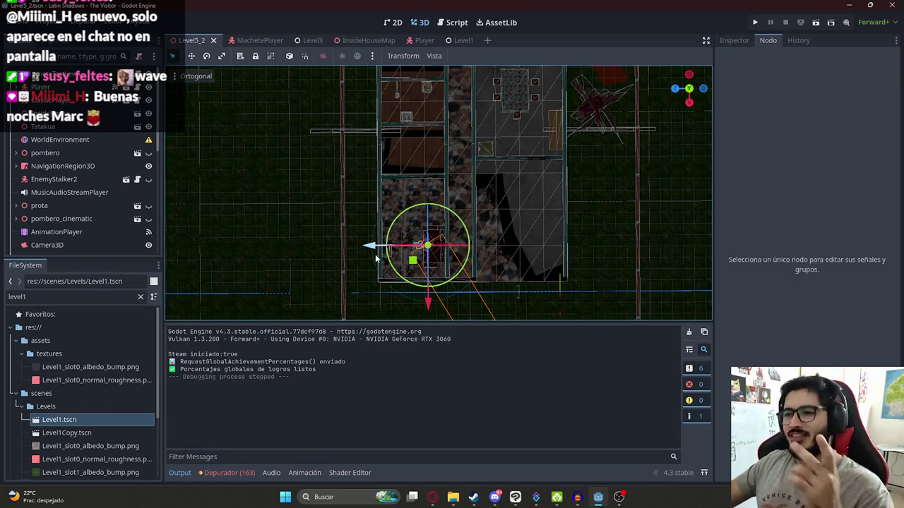
{"action": "scroll", "coordinate": [305, 171], "scroll_direction": "down", "scroll_amount": 2}
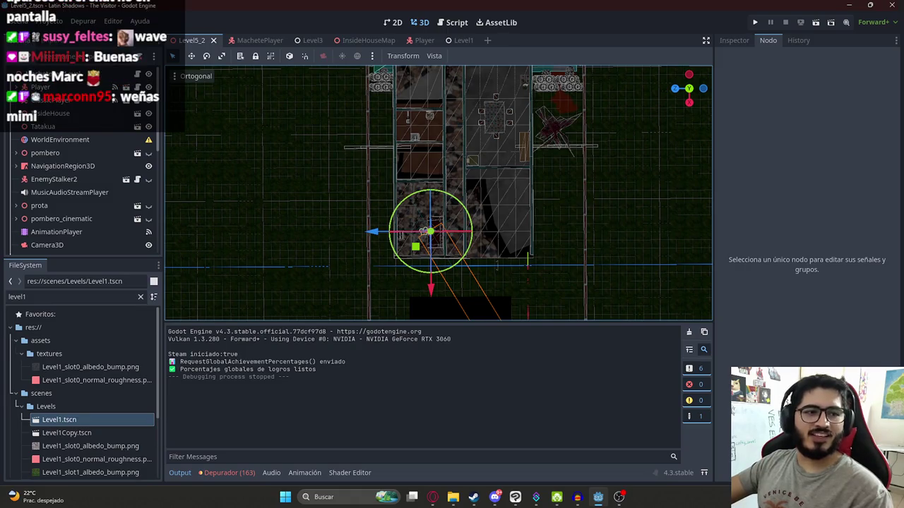
{"action": "scroll", "coordinate": [420, 143], "scroll_direction": "down", "scroll_amount": 2}
{"action": "scroll", "coordinate": [409, 156], "scroll_direction": "up", "scroll_amount": 6}
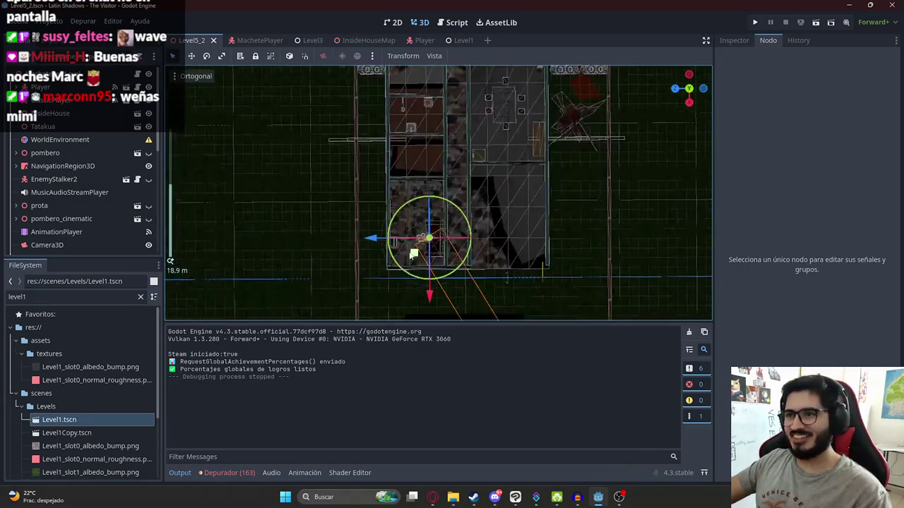
{"action": "scroll", "coordinate": [394, 220], "scroll_direction": "down", "scroll_amount": 2}
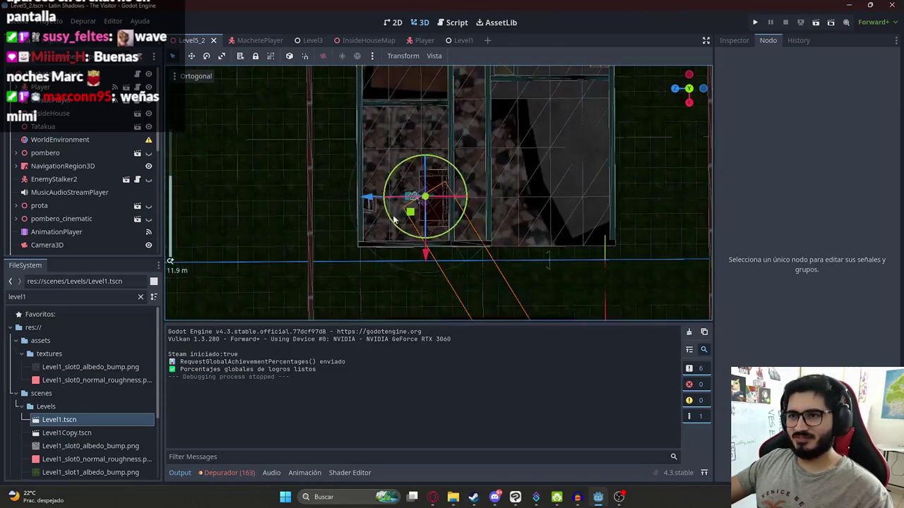
Open machete_test_level.gd and select girlfriend_conversation_started near the kissgirlfriend play line
{"action": "left_click", "coordinate": [137, 75]}
{"action": "scroll", "coordinate": [600, 212], "scroll_direction": "down", "scroll_amount": 1}
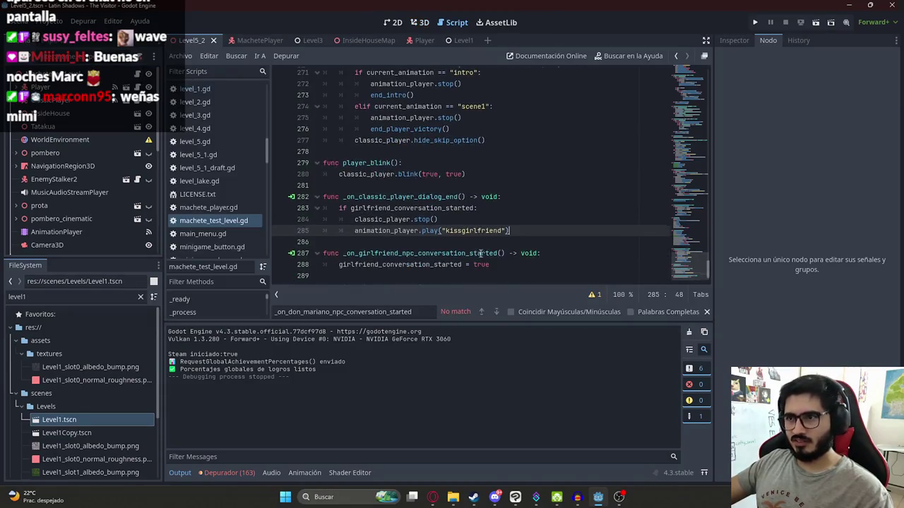
{"action": "left_click", "coordinate": [610, 223]}
{"action": "left_click", "coordinate": [460, 275]}
{"action": "double_click", "coordinate": [410, 266]}
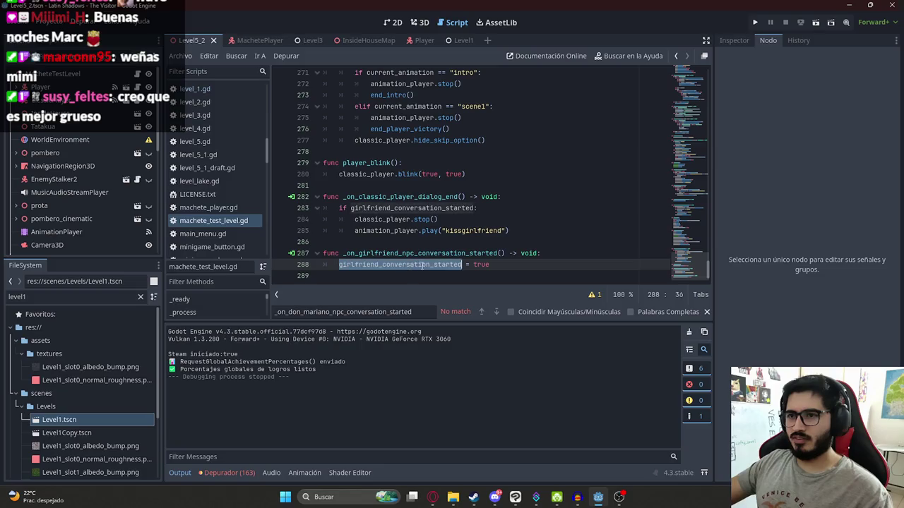
Select the player's Camera3D and set its field of view to 65
{"action": "left_click", "coordinate": [422, 24]}
{"action": "scroll", "coordinate": [68, 126], "scroll_direction": "down", "scroll_amount": 5}
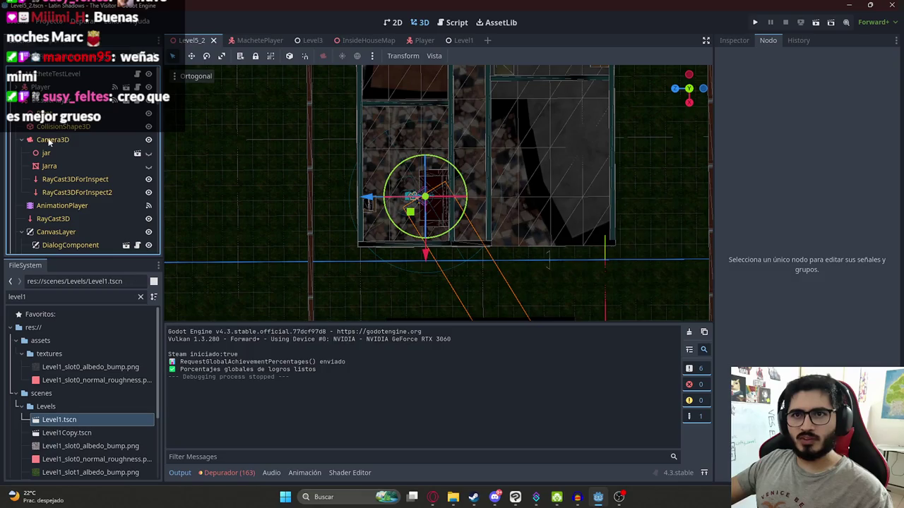
{"action": "left_click", "coordinate": [50, 140]}
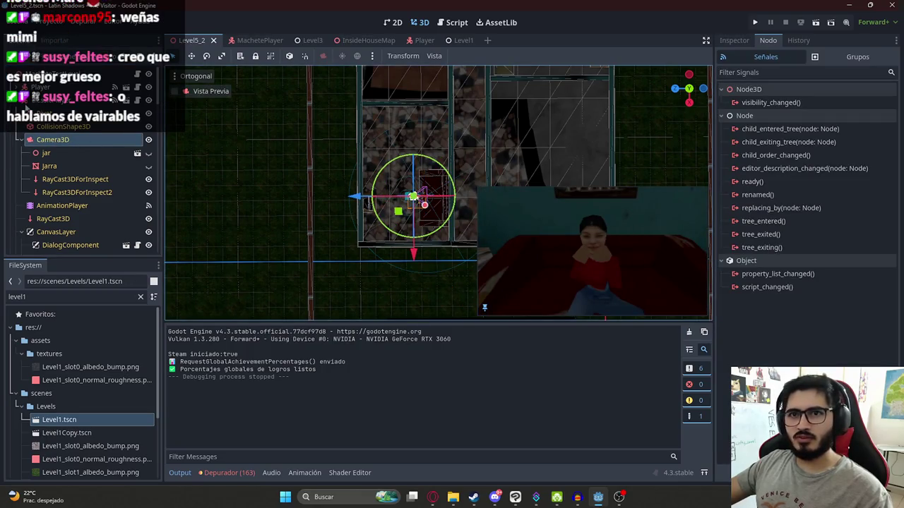
{"action": "left_click", "coordinate": [735, 43]}
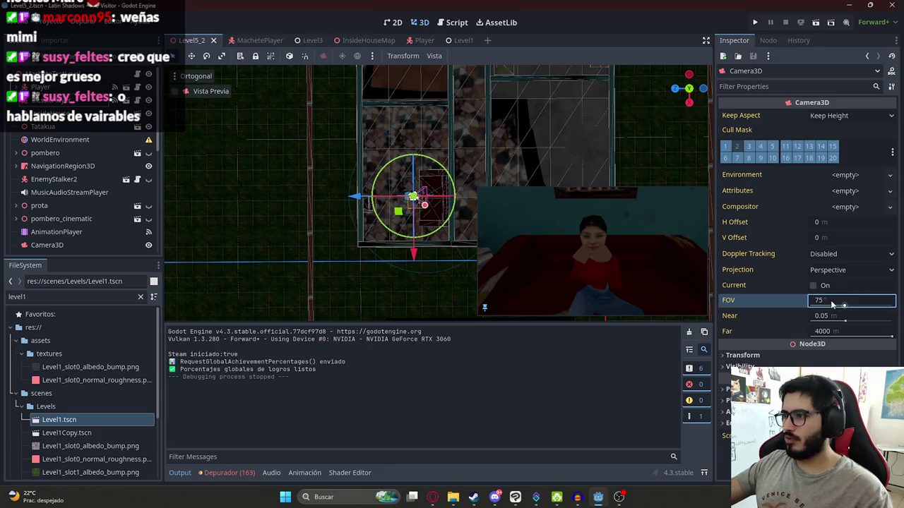
{"action": "type", "text": "65"}
{"action": "key", "text": "Return"}
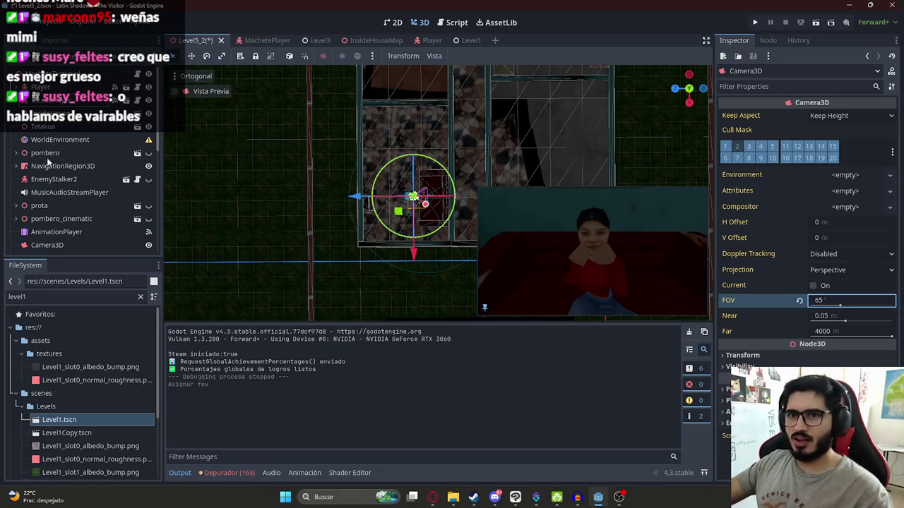
Load the kissgirlfriend animation and scrub it to about 2.4 seconds
{"action": "left_click", "coordinate": [53, 234]}
{"action": "left_click", "coordinate": [342, 332]}
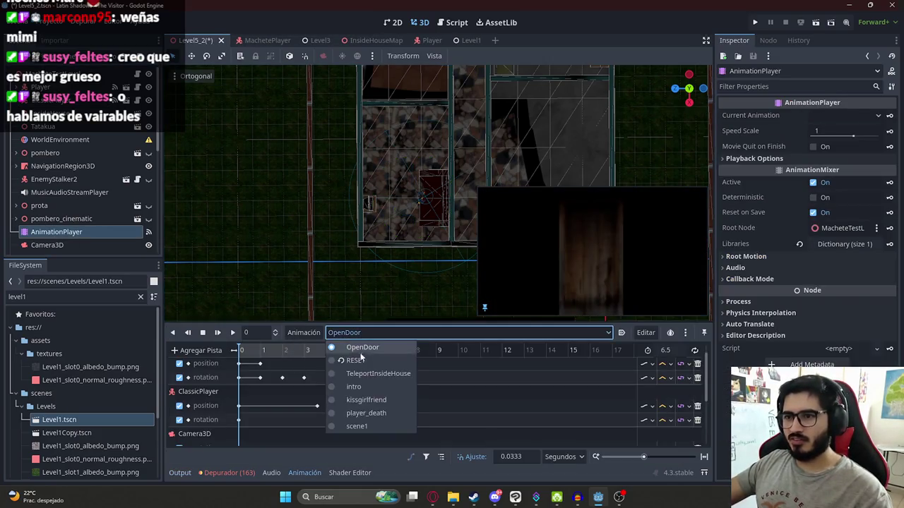
{"action": "left_click", "coordinate": [356, 400]}
{"action": "mouse_move", "coordinate": [244, 350]}
{"action": "left_mouse_down"}
{"action": "mouse_move", "coordinate": [338, 350]}
{"action": "mouse_move", "coordinate": [219, 361]}
{"action": "left_mouse_up"}
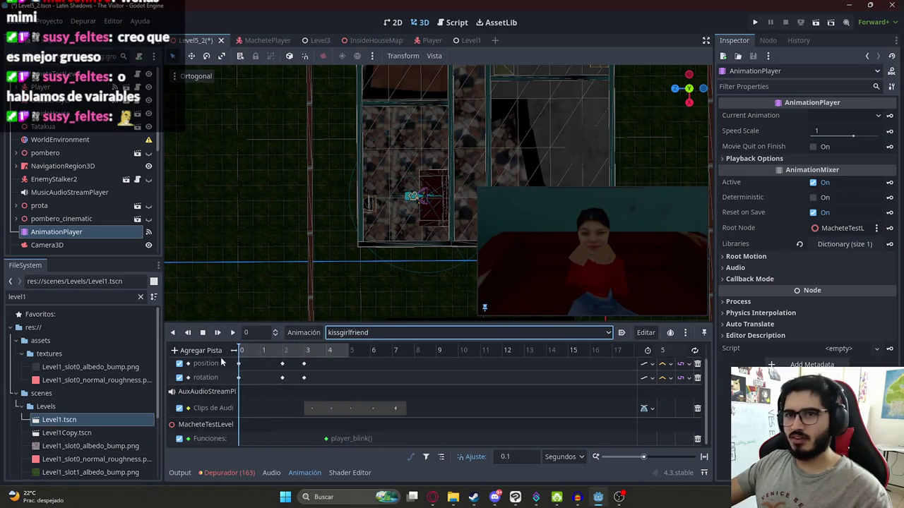
Insert a keyframe for a Camera3D property into kissgirlfriend, accepting the new track
{"action": "left_click", "coordinate": [17, 103]}
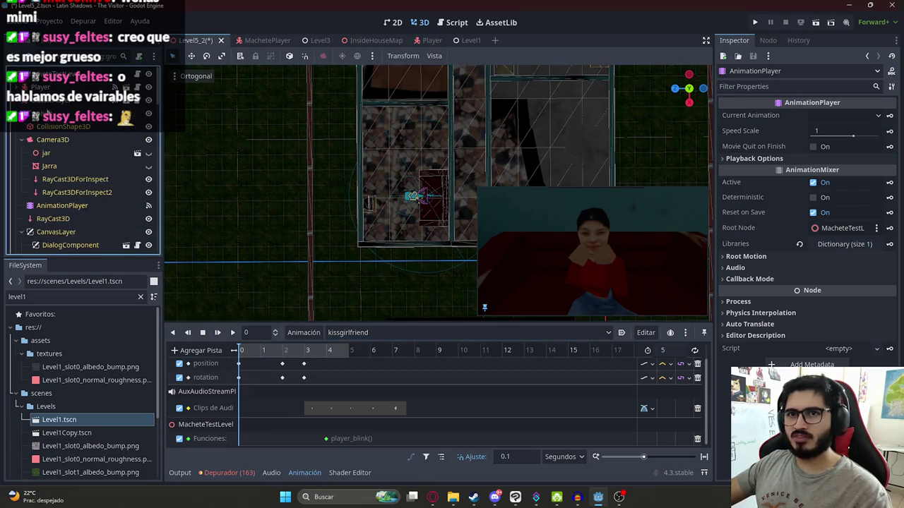
{"action": "left_click", "coordinate": [53, 139]}
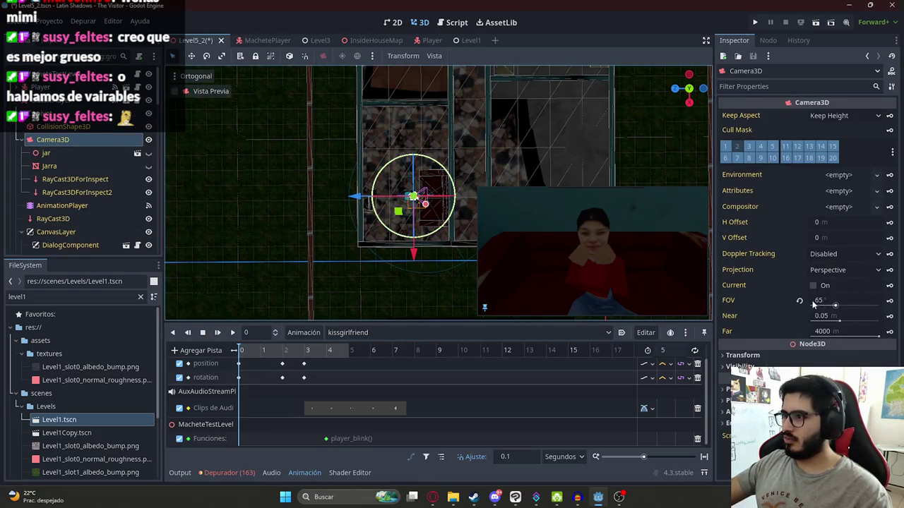
{"action": "left_click", "coordinate": [819, 301]}
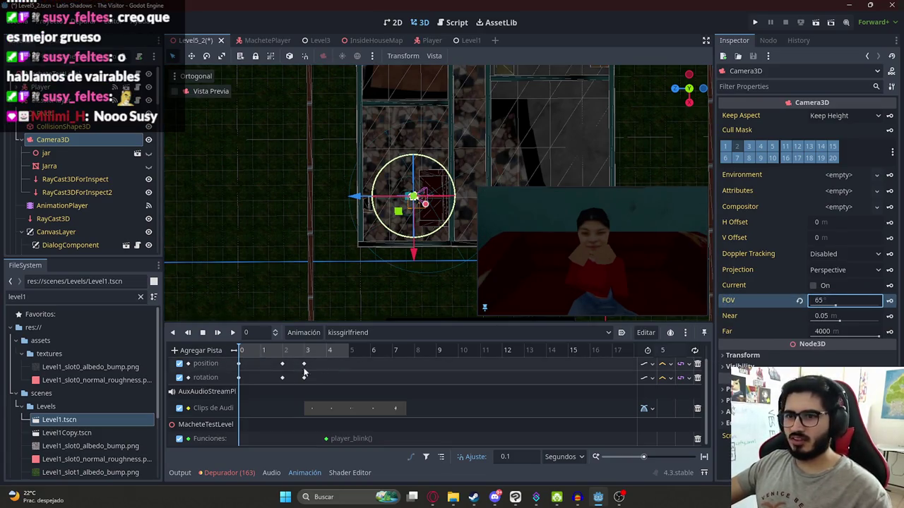
{"action": "scroll", "coordinate": [255, 360], "scroll_direction": "up", "scroll_amount": 1}
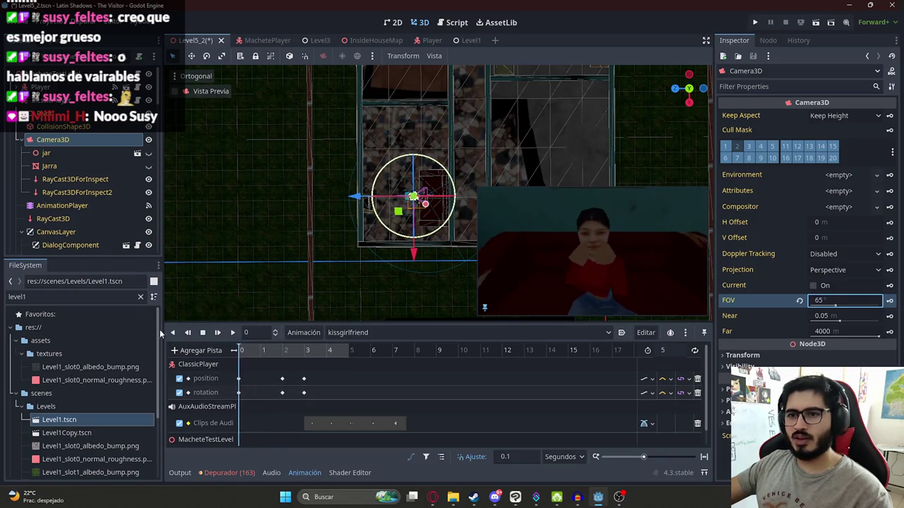
{"action": "left_click", "coordinate": [763, 354]}
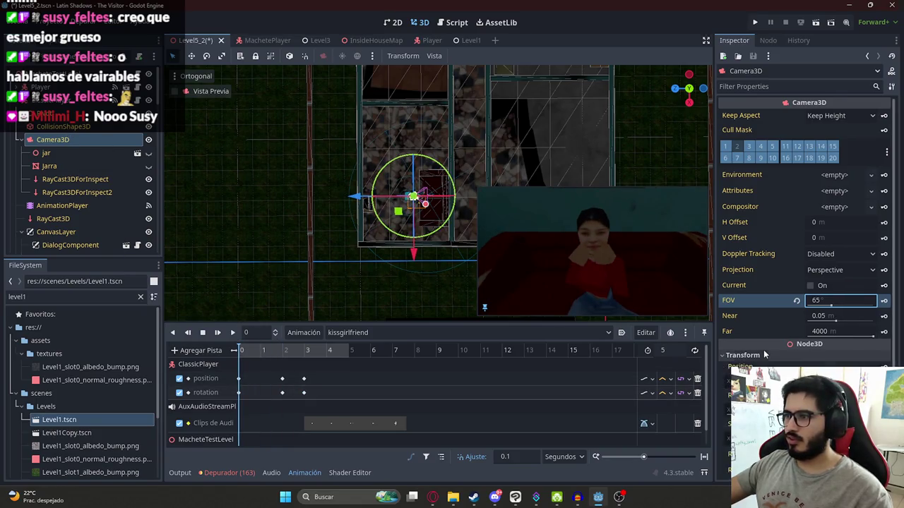
{"action": "left_click", "coordinate": [883, 300]}
{"action": "left_click", "coordinate": [411, 279]}
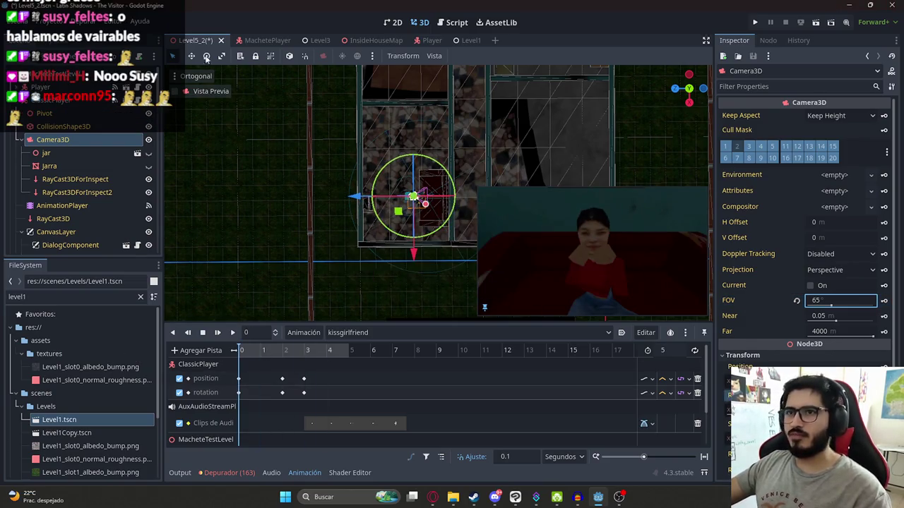
Switch the AnimationPlayer to the RESET animation and run the level with F5
{"action": "left_click", "coordinate": [350, 332]}
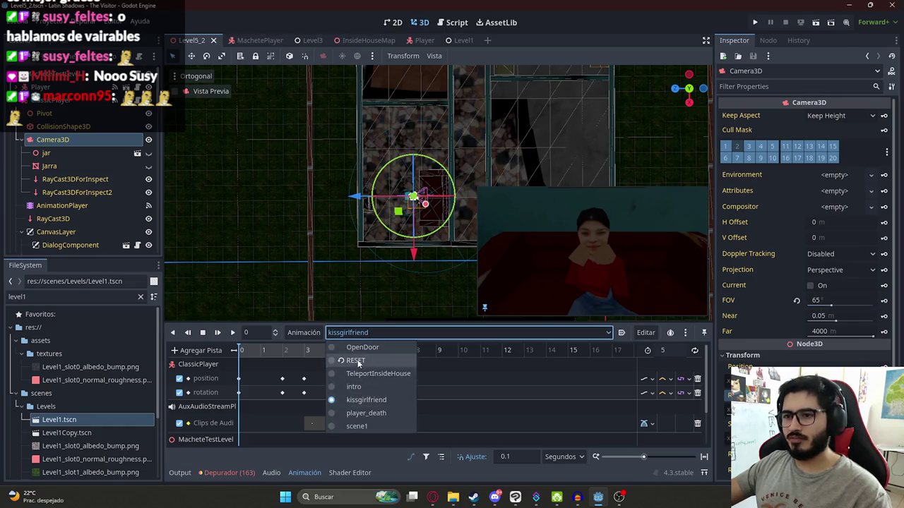
{"action": "left_click", "coordinate": [355, 361]}
{"action": "left_click", "coordinate": [196, 76]}
{"action": "left_click", "coordinate": [273, 115]}
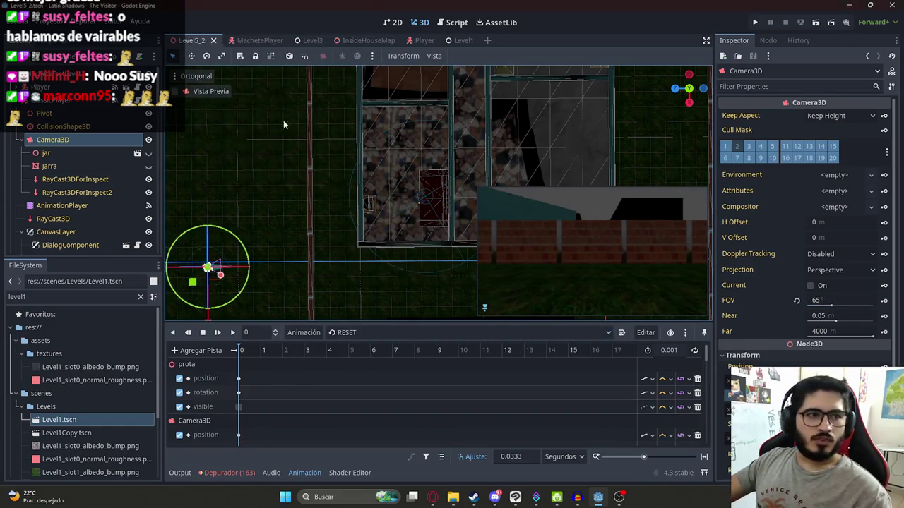
{"action": "key", "text": "F5"}
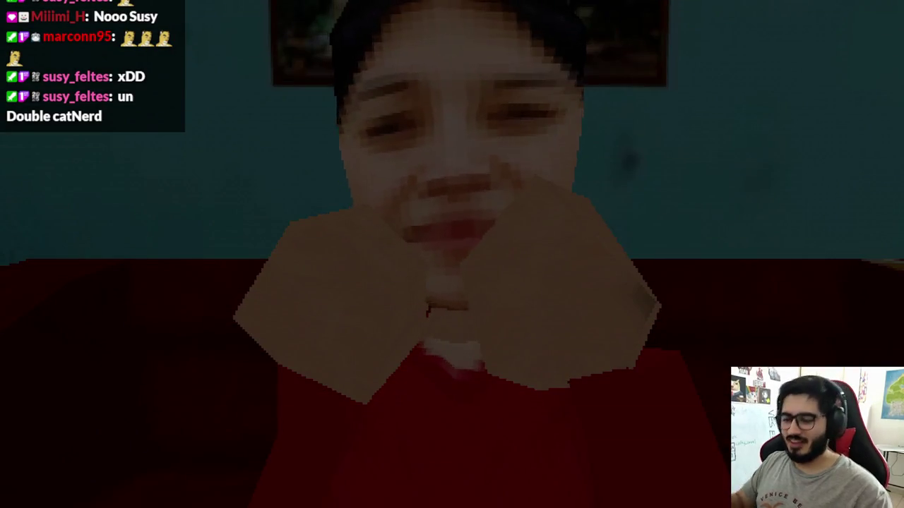
Stop the running game after the close-up of the girlfriend's face
{"action": "key", "text": "Escape"}
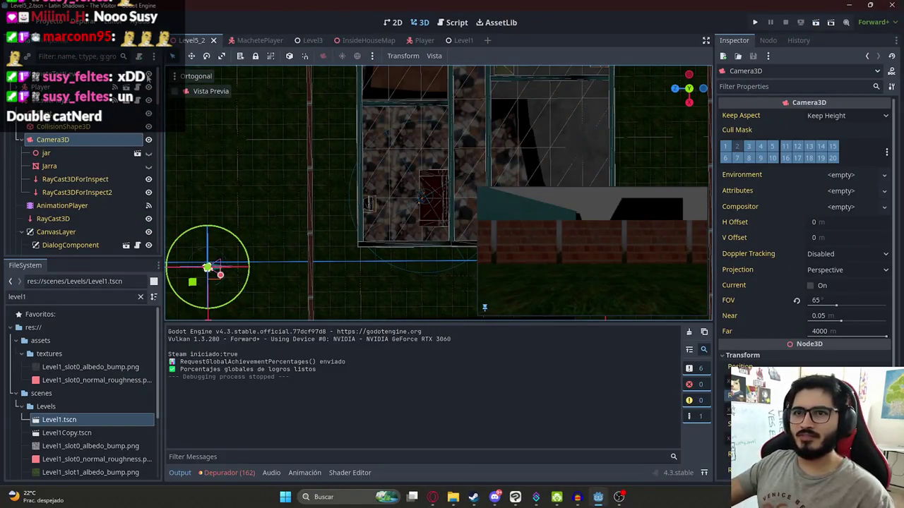
Change the call to classic_player.blink(true, false) and play the Level5_2 scene
{"action": "left_click", "coordinate": [149, 76]}
{"action": "left_click", "coordinate": [411, 173]}
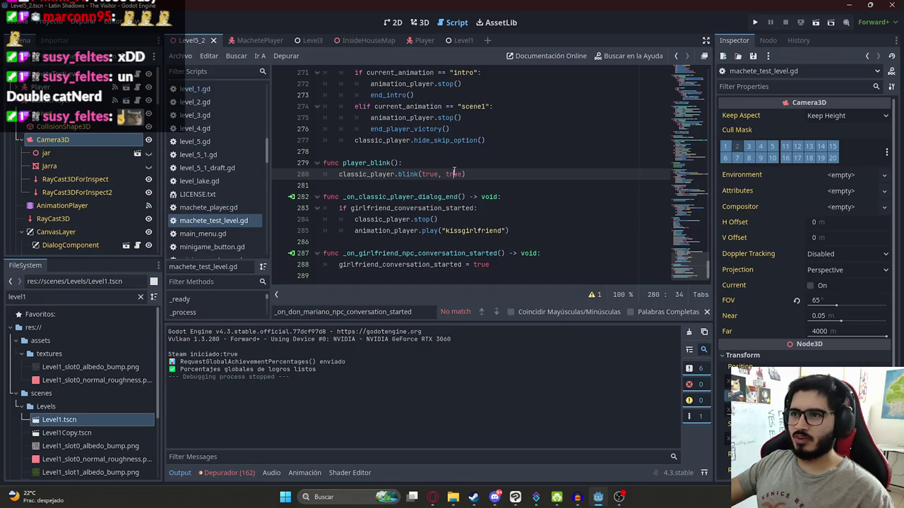
{"action": "type", "text": "e"}
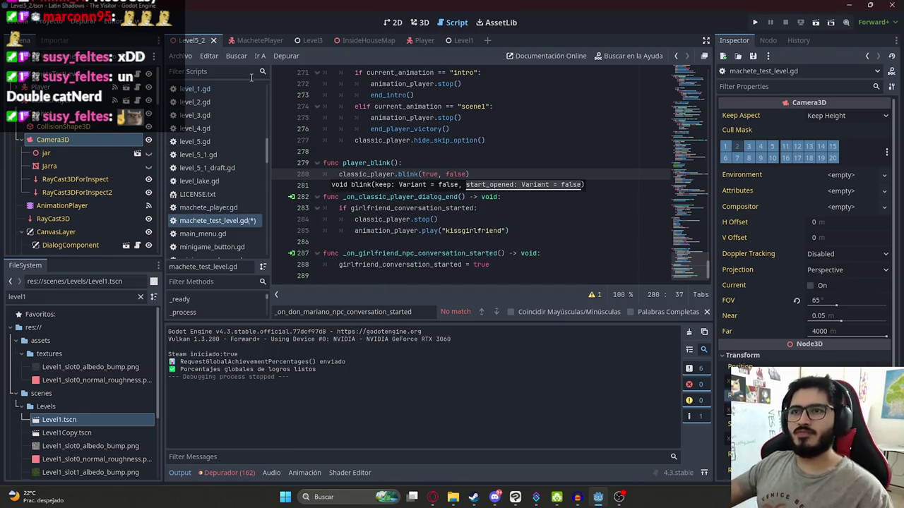
{"action": "right_click", "coordinate": [189, 41]}
{"action": "left_click", "coordinate": [251, 122]}
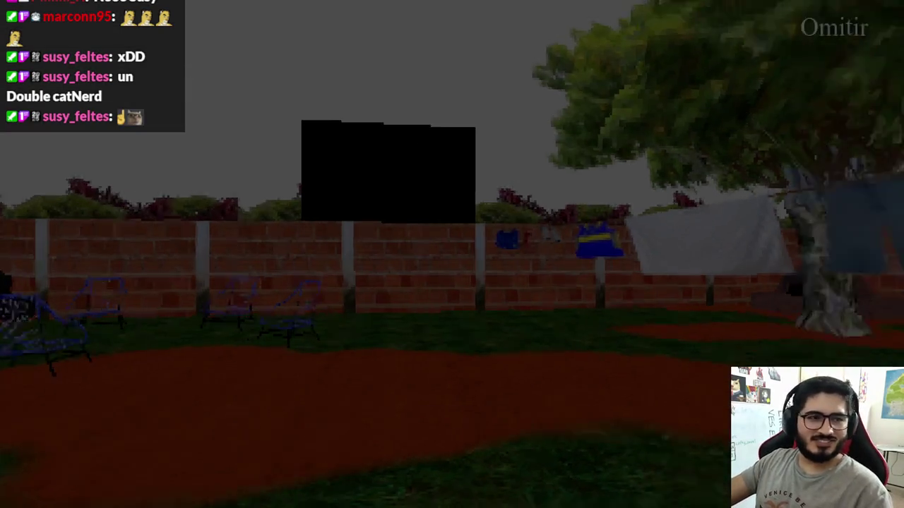
Skip the intro, walk down the hallway and start the girl's conversation
{"action": "key", "text": "space"}
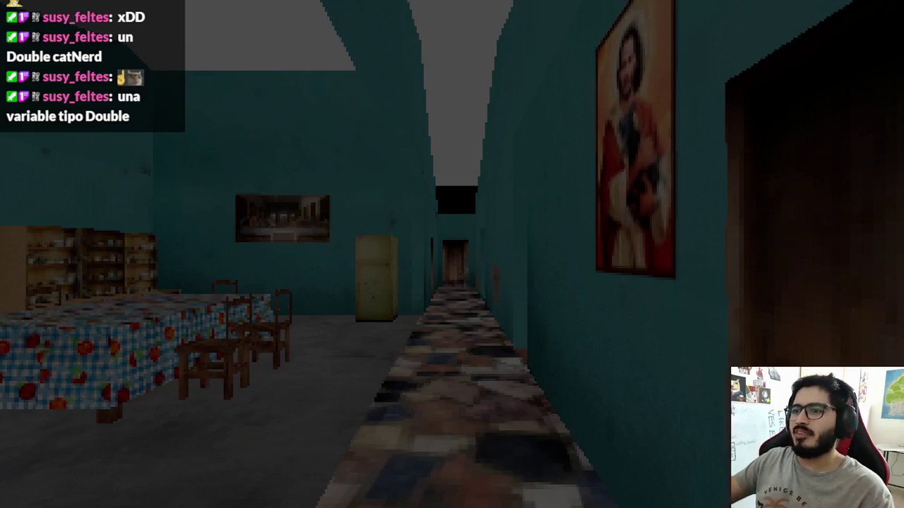
{"action": "key", "text": "w"}
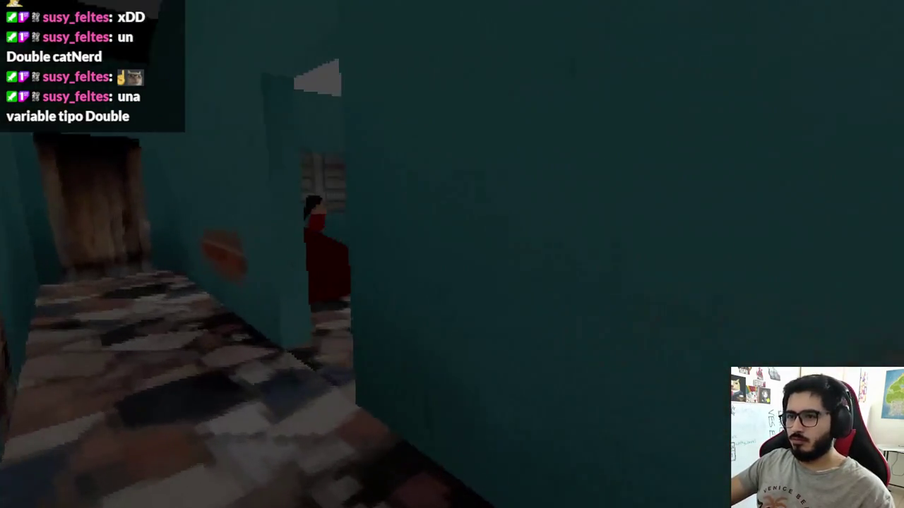
{"action": "key", "text": "e"}
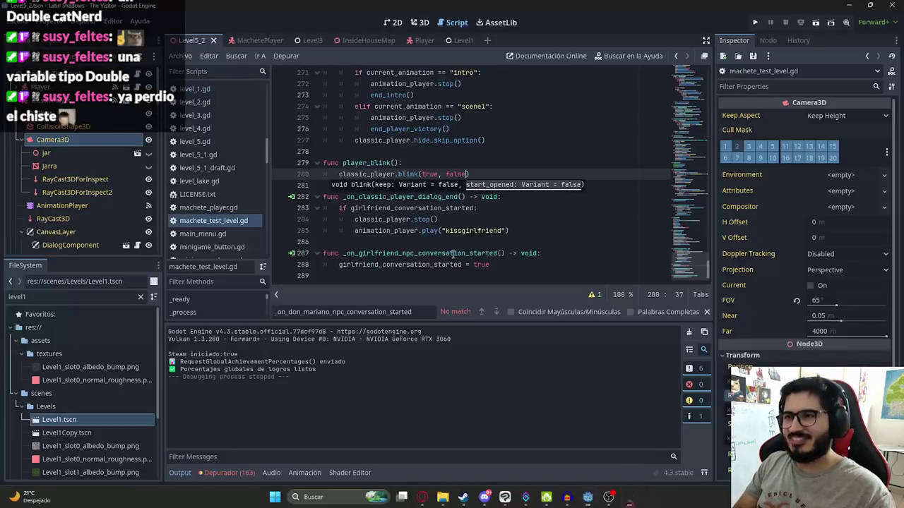
Move kissgirlfriend's player_blink key from 4 to 3 seconds and save the scene
{"action": "left_click", "coordinate": [419, 22]}
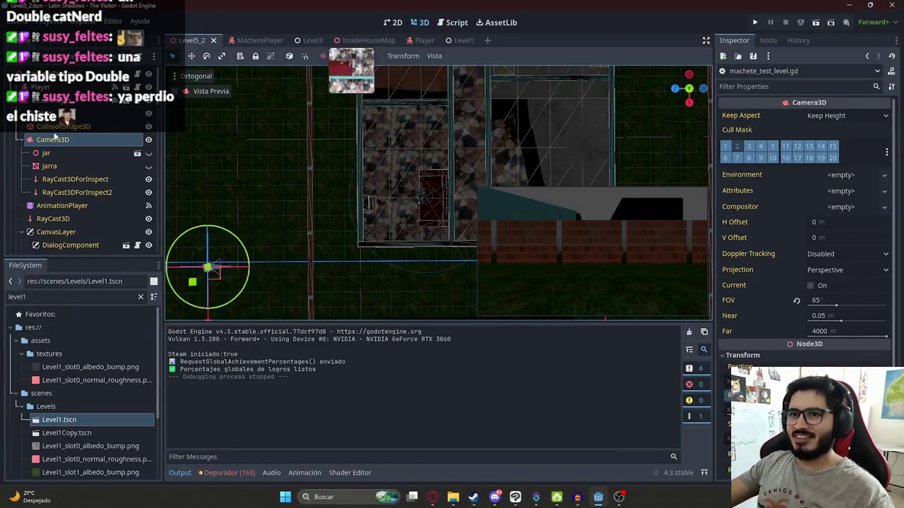
{"action": "scroll", "coordinate": [82, 183], "scroll_direction": "up", "scroll_amount": 4}
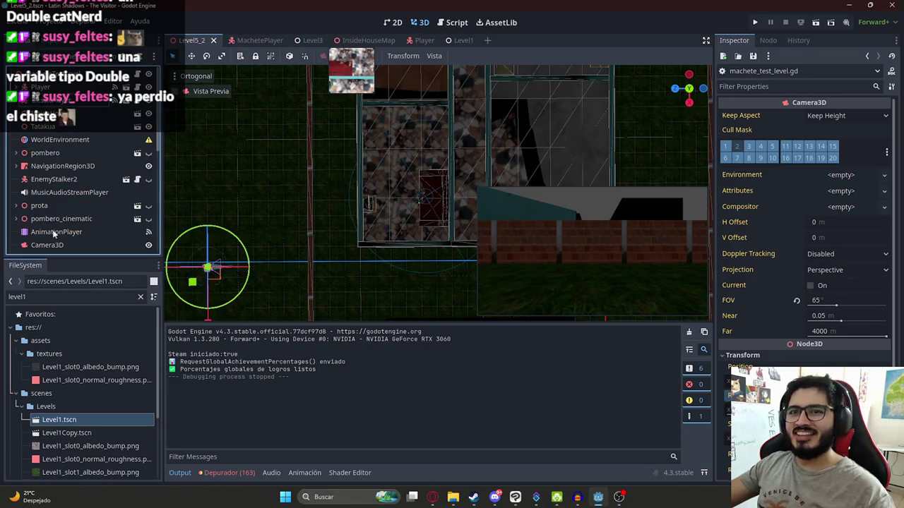
{"action": "left_click", "coordinate": [53, 233]}
{"action": "left_click", "coordinate": [339, 333]}
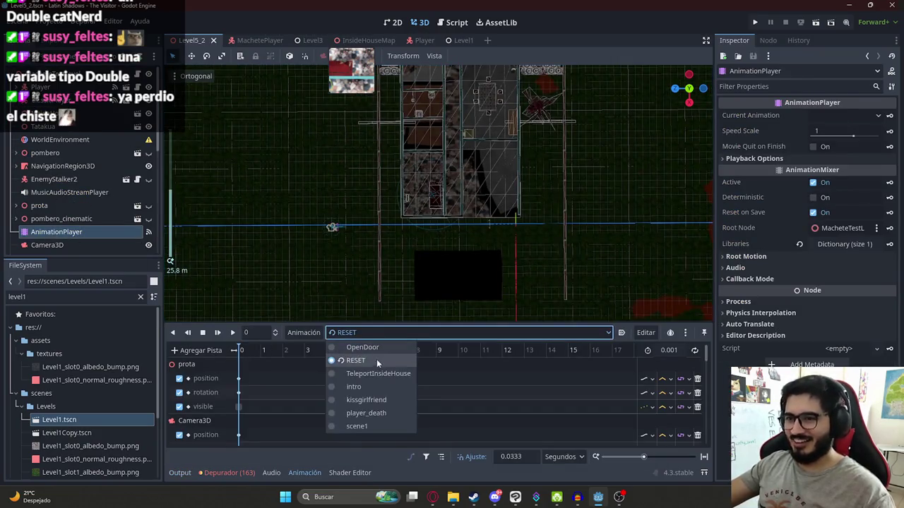
{"action": "left_click", "coordinate": [373, 399]}
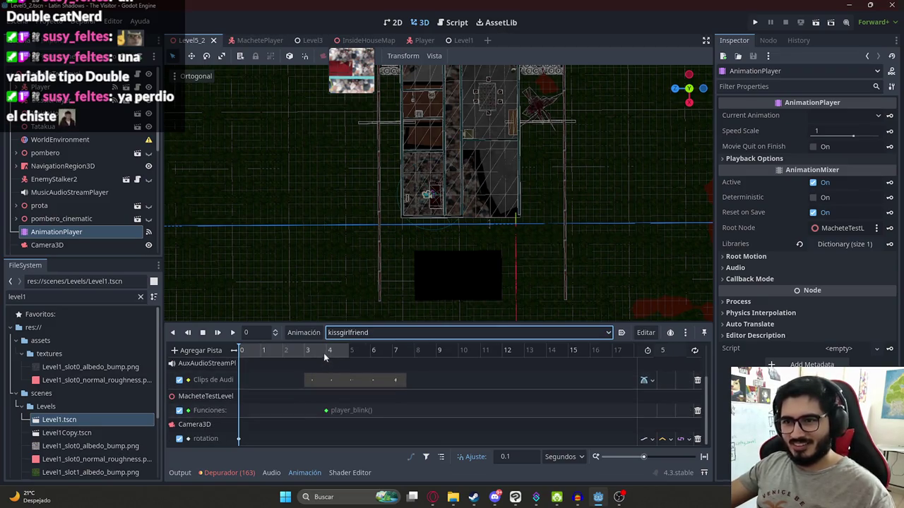
{"action": "left_click_drag", "start_coordinate": [290, 352], "coordinate": [307, 352]}
{"action": "left_click_drag", "start_coordinate": [327, 413], "coordinate": [311, 418]}
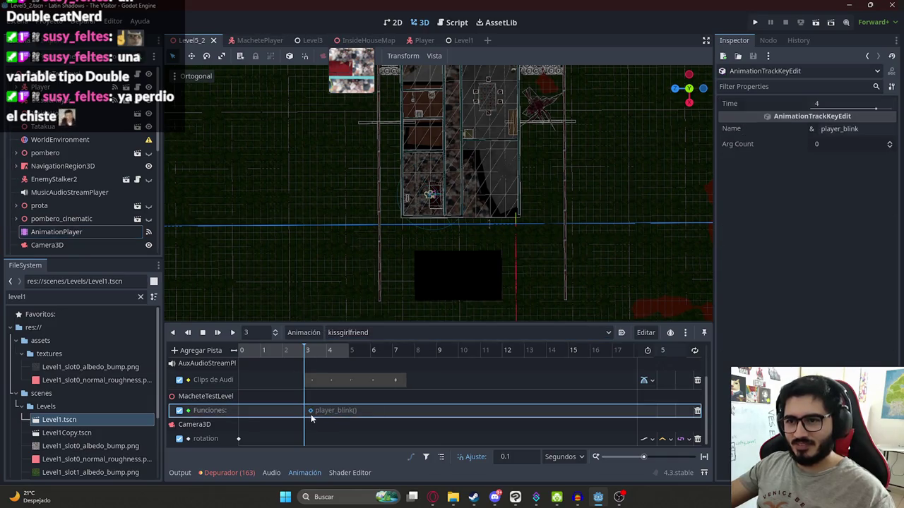
{"action": "left_click", "coordinate": [311, 350]}
{"action": "key", "text": "ctrl+s"}
Go to the player_blink function in the level script, then switch to the web browser
{"action": "scroll", "coordinate": [438, 191], "scroll_direction": "down", "scroll_amount": 3}
{"action": "scroll", "coordinate": [437, 190], "scroll_direction": "up", "scroll_amount": 4}
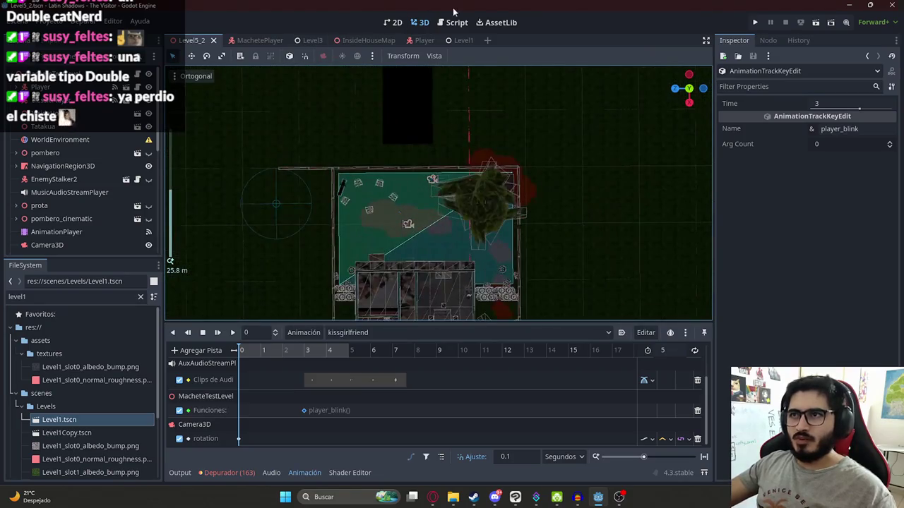
{"action": "left_click", "coordinate": [452, 22]}
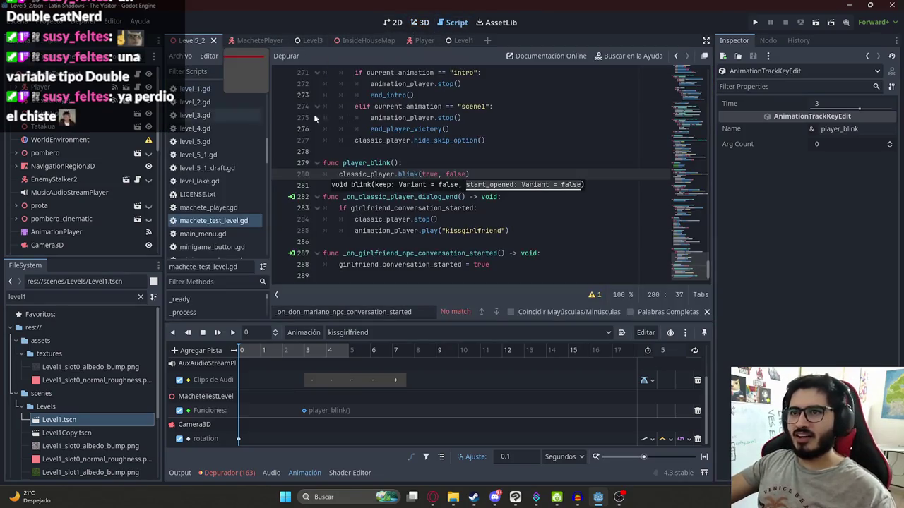
{"action": "left_click", "coordinate": [515, 167]}
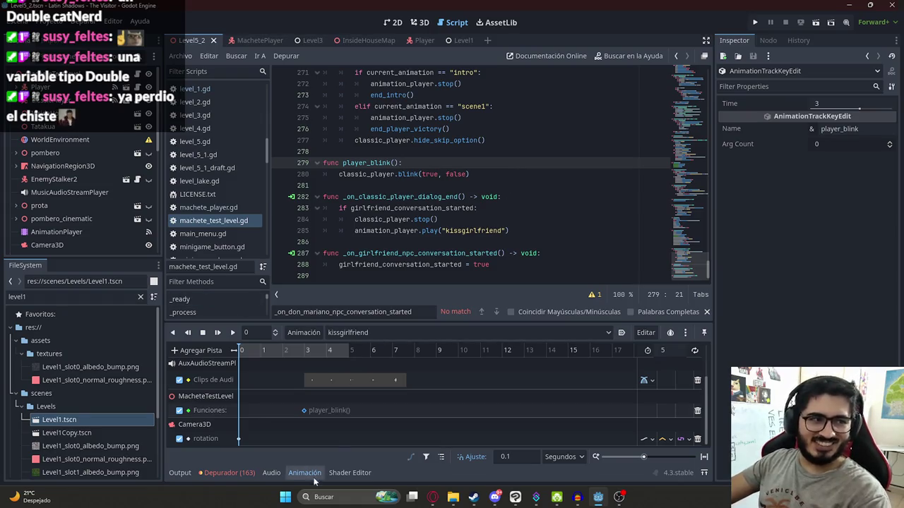
{"action": "left_click", "coordinate": [431, 497]}
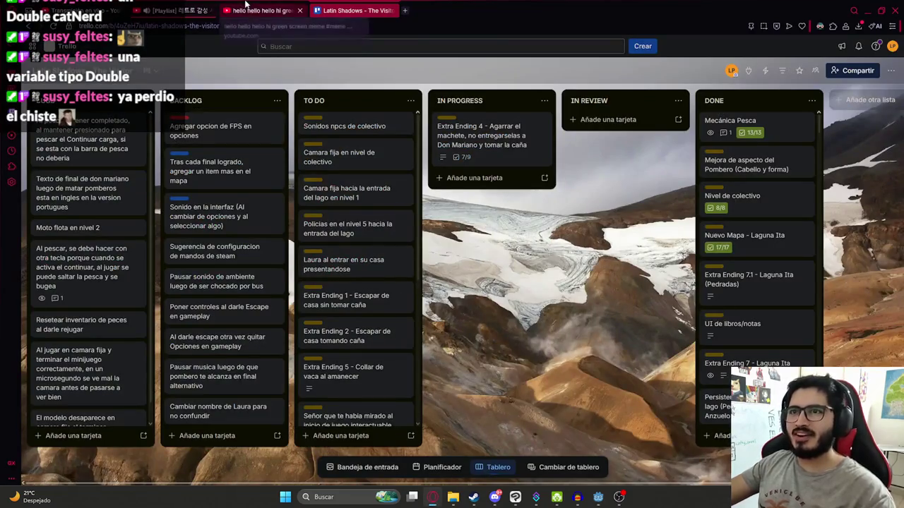
Search YouTube for 'cosas girando' and open the spinning-things playlist
{"action": "left_click", "coordinate": [265, 10]}
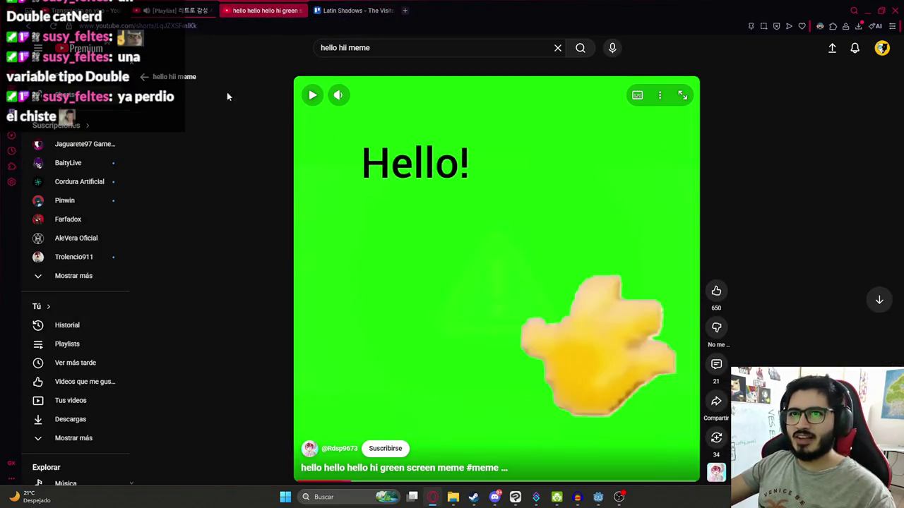
{"action": "left_click", "coordinate": [416, 48]}
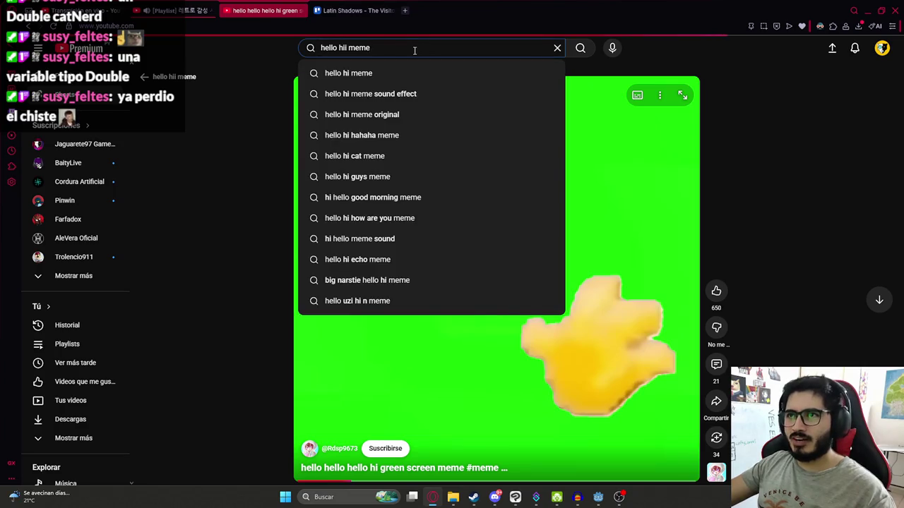
{"action": "key", "text": "alt+Left"}
{"action": "key", "text": "ctrl+a"}
{"action": "type", "text": "cosas "}
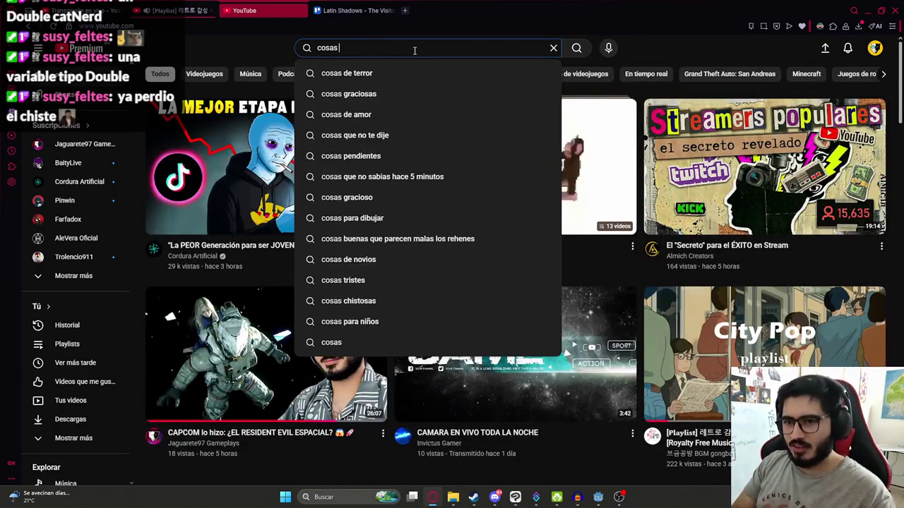
{"action": "type", "text": "girando"}
{"action": "key", "text": "Return"}
{"action": "left_click", "coordinate": [415, 142]}
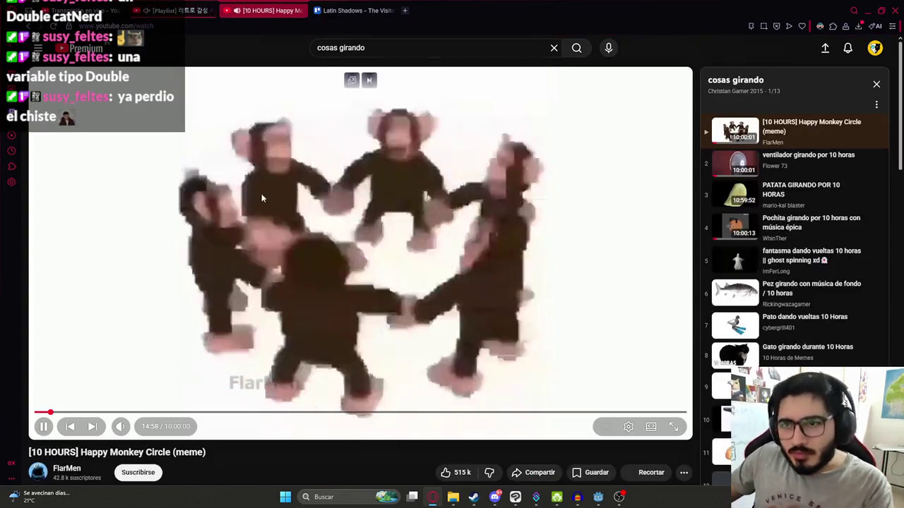
Pause the monkey video and play 'ventilador girando por 10 horas' full screen
{"action": "mouse_move", "coordinate": [145, 430]}
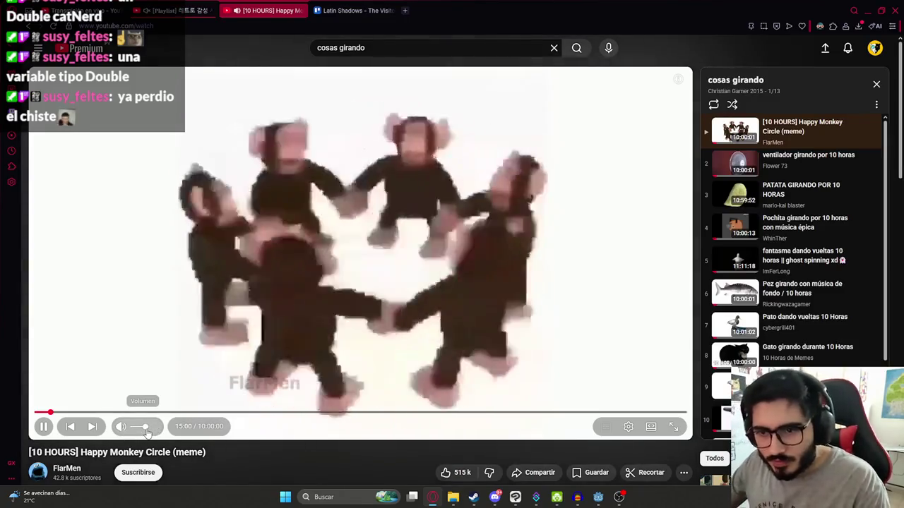
{"action": "key", "text": "F11"}
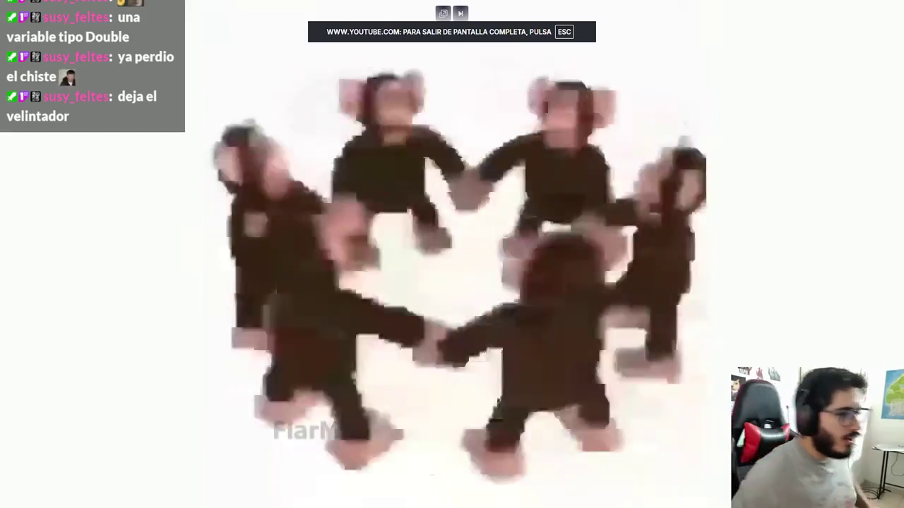
{"action": "key", "text": "space"}
{"action": "key", "text": "Escape"}
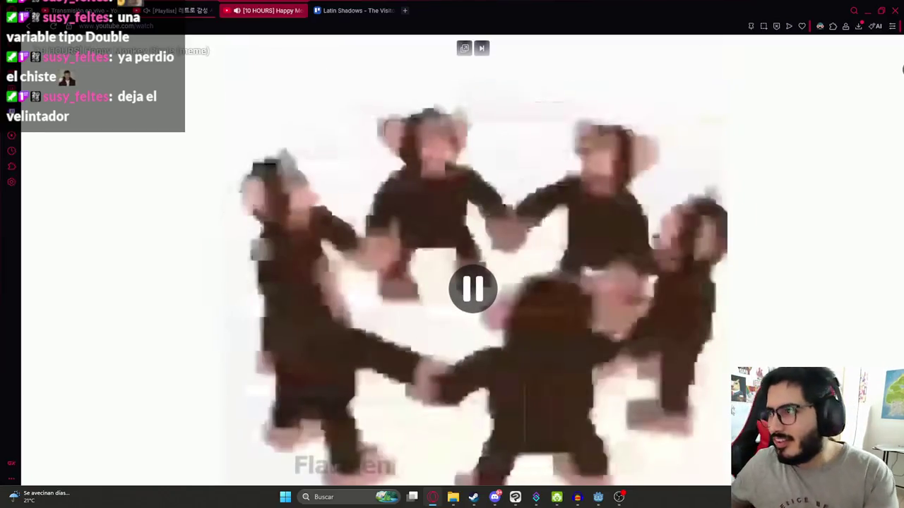
{"action": "left_click", "coordinate": [805, 159]}
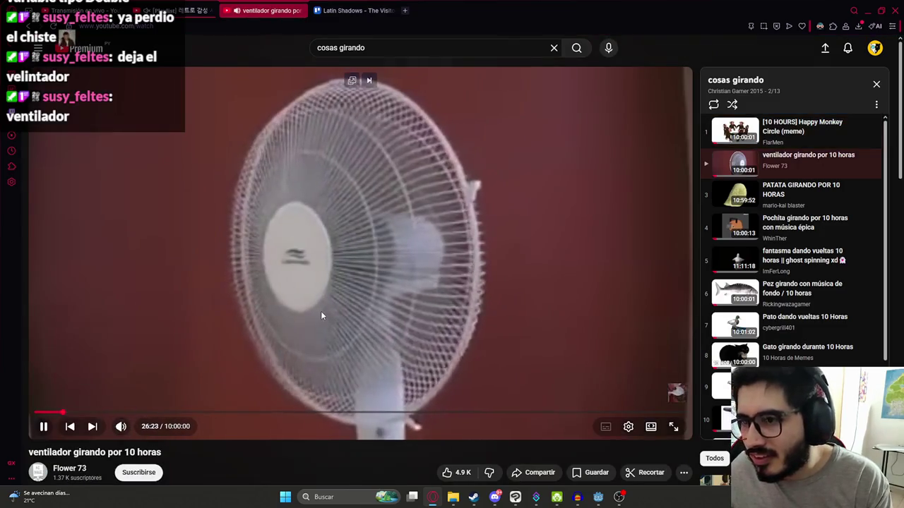
{"action": "double_click", "coordinate": [320, 310]}
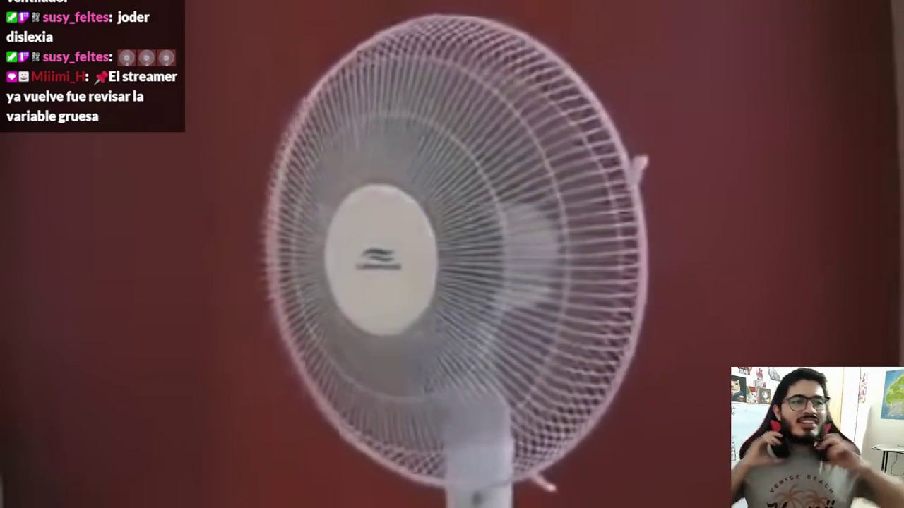
Pause the full-screen fan video at 28:31
{"action": "key", "text": "space"}
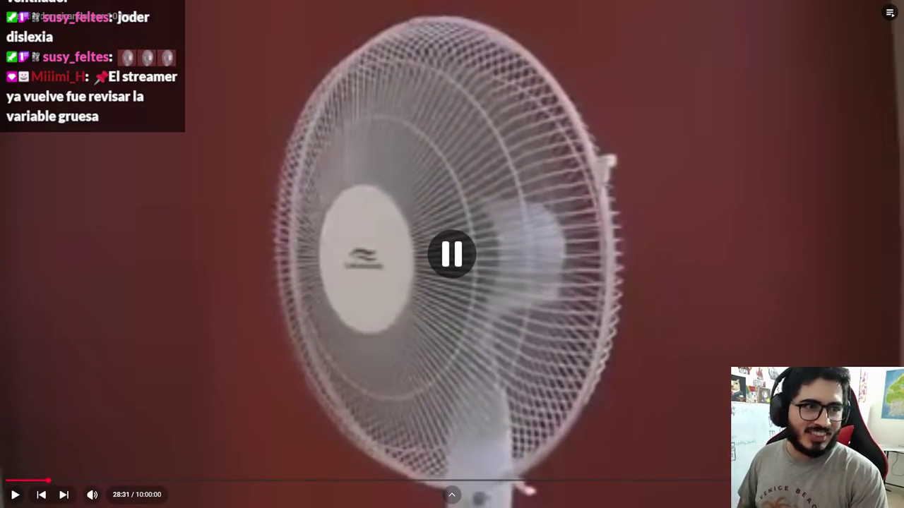
Exit full screen and return to the dialog-end handler in machete_test_level.gd
{"action": "key", "text": "Escape"}
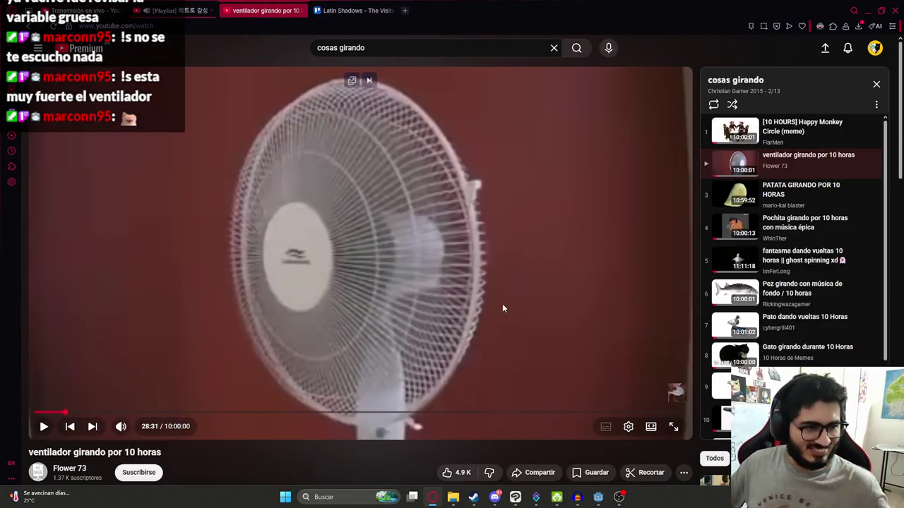
{"action": "left_click", "coordinate": [598, 497]}
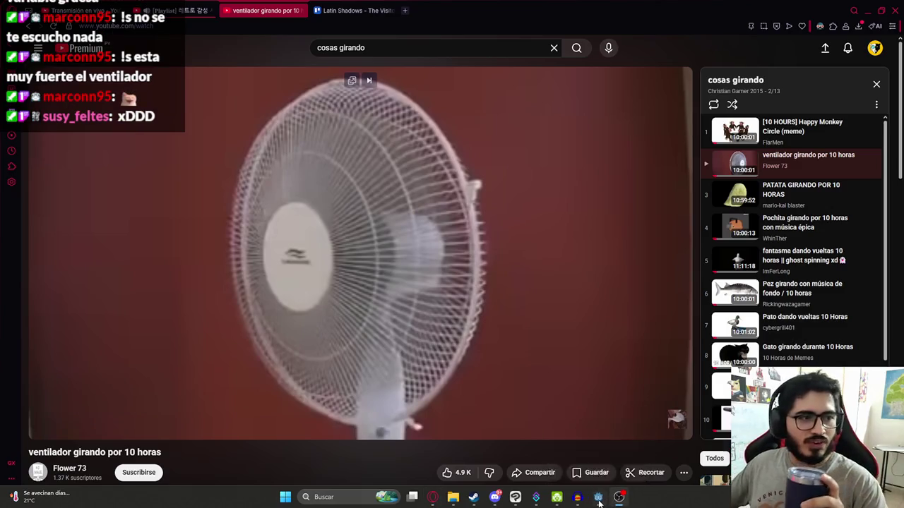
{"action": "left_click", "coordinate": [572, 196]}
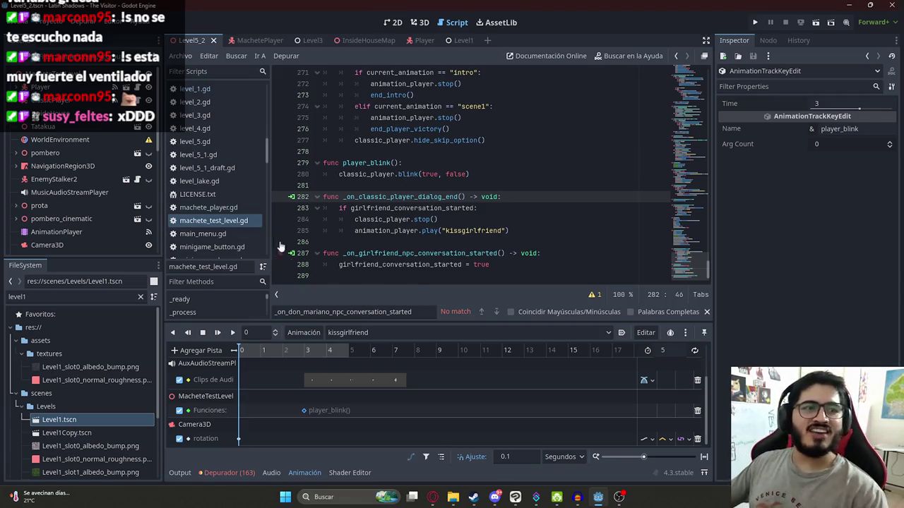
Inspect _on_player_skip_cutscene, selecting its end_intro call on line 273, then return to 3D
{"action": "left_click", "coordinate": [461, 219]}
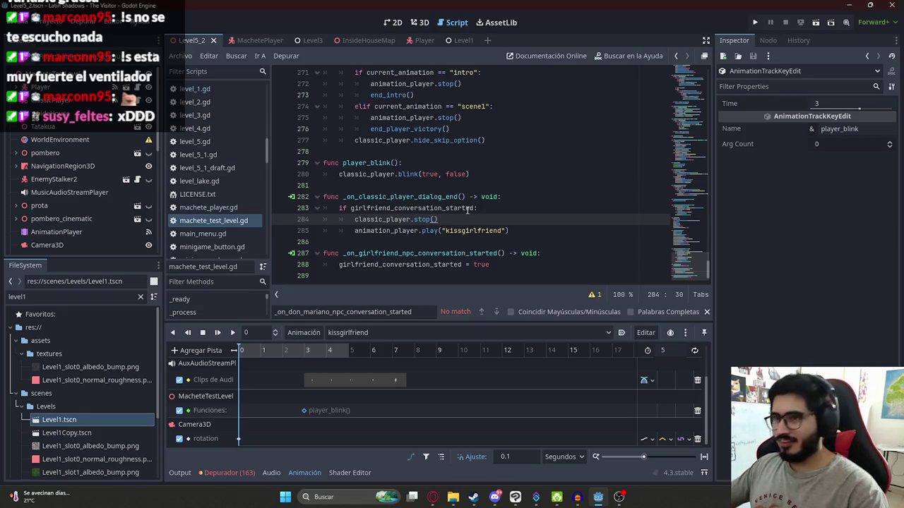
{"action": "left_click", "coordinate": [466, 208]}
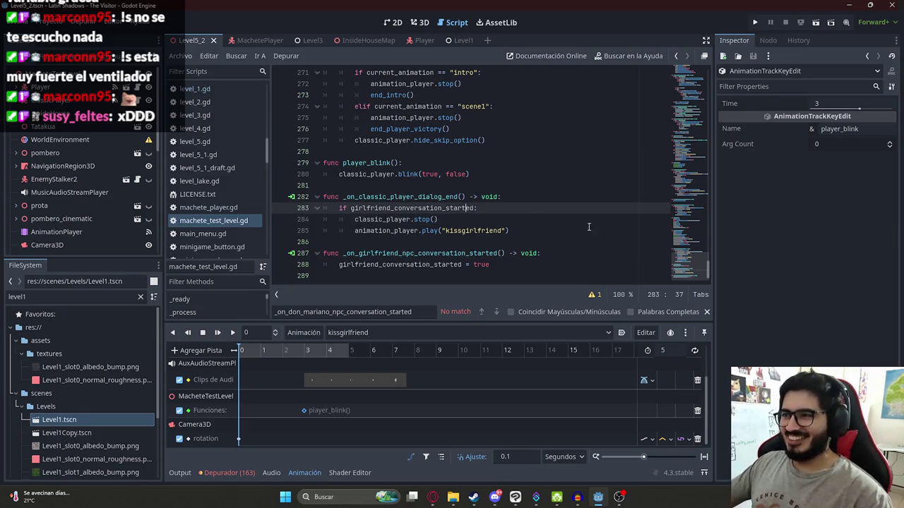
{"action": "left_click_drag", "start_coordinate": [675, 280], "coordinate": [698, 272]}
{"action": "scroll", "coordinate": [438, 197], "scroll_direction": "up", "scroll_amount": 4}
{"action": "left_click", "coordinate": [400, 175]}
{"action": "scroll", "coordinate": [452, 198], "scroll_direction": "down", "scroll_amount": 2}
{"action": "double_click", "coordinate": [382, 151]}
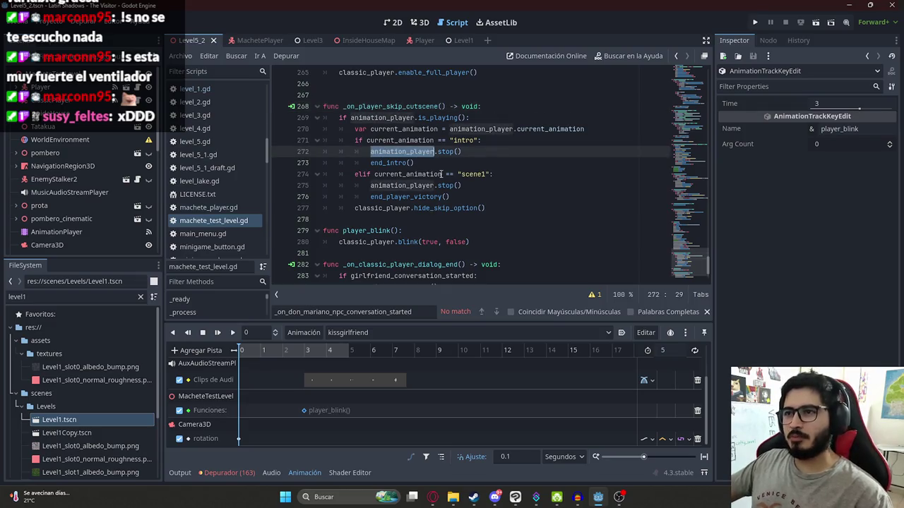
{"action": "double_click", "coordinate": [387, 162]}
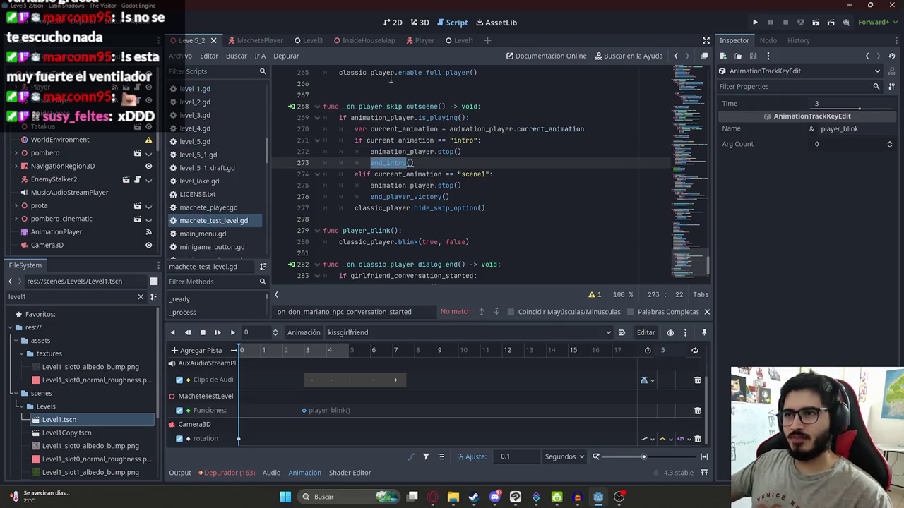
{"action": "left_click", "coordinate": [420, 22]}
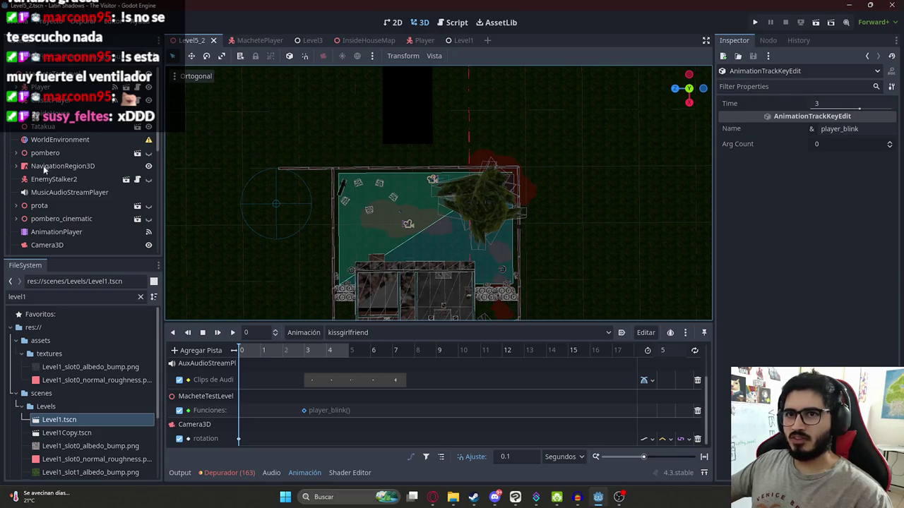
Select the AnimationPlayer, switch to the intro animation and scrub it to 11 seconds
{"action": "left_click", "coordinate": [48, 231]}
{"action": "left_click", "coordinate": [367, 332]}
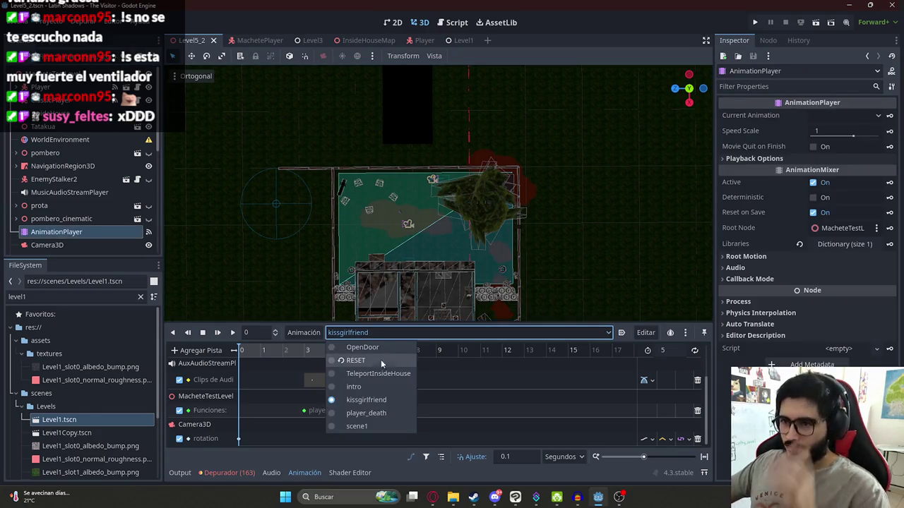
{"action": "left_click", "coordinate": [352, 387]}
{"action": "left_click_drag", "start_coordinate": [288, 350], "coordinate": [476, 350]}
{"action": "scroll", "coordinate": [397, 257], "scroll_direction": "down", "scroll_amount": 5}
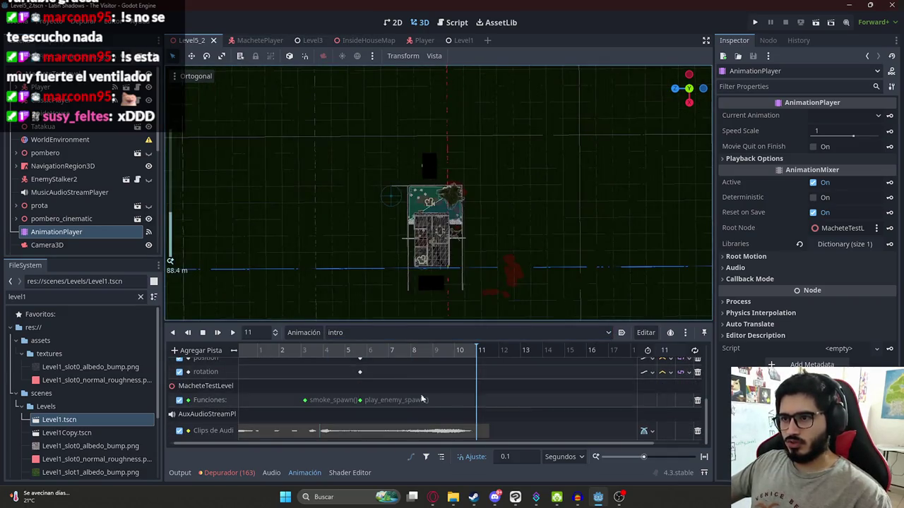
{"action": "scroll", "coordinate": [438, 399], "scroll_direction": "up", "scroll_amount": 2}
{"action": "scroll", "coordinate": [452, 408], "scroll_direction": "down", "scroll_amount": 2}
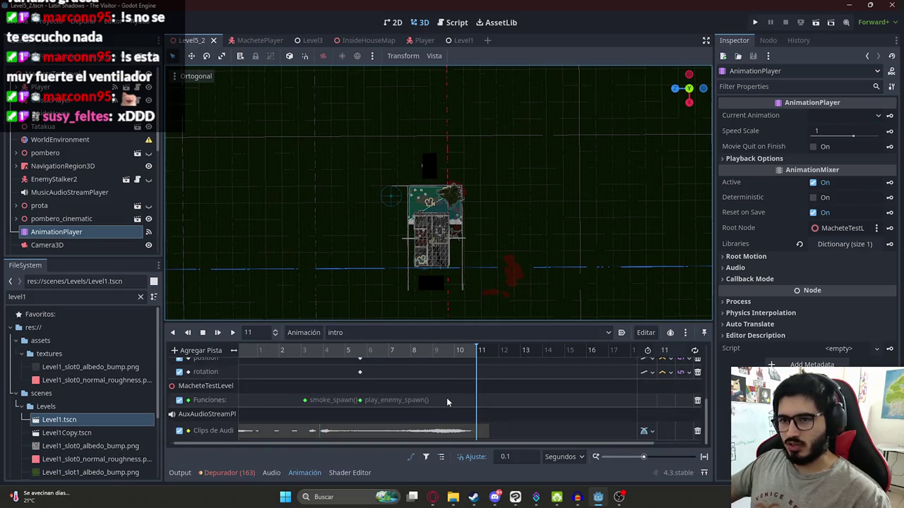
Duplicate the intro animation and name the copy 'end_intro'
{"action": "left_click", "coordinate": [304, 333]}
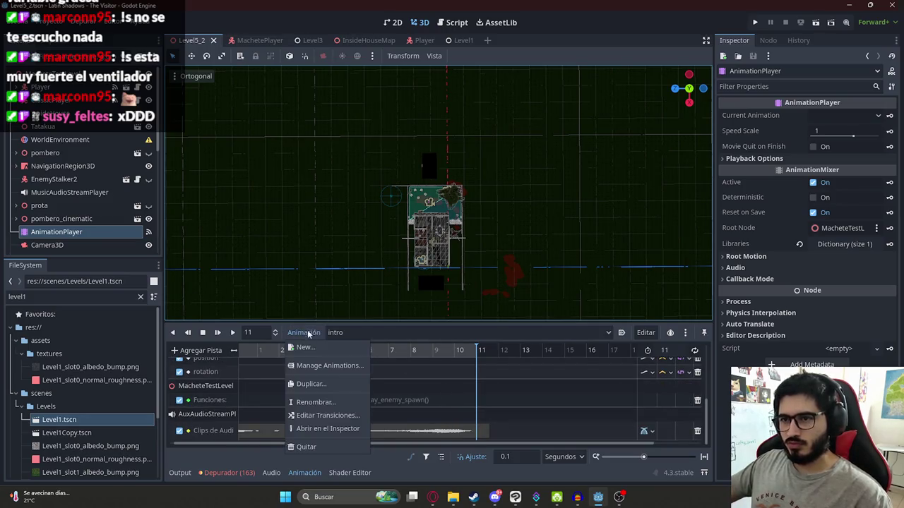
{"action": "left_click", "coordinate": [319, 385]}
{"action": "key", "text": "BackSpace"}
{"action": "type", "text": "end_intro"}
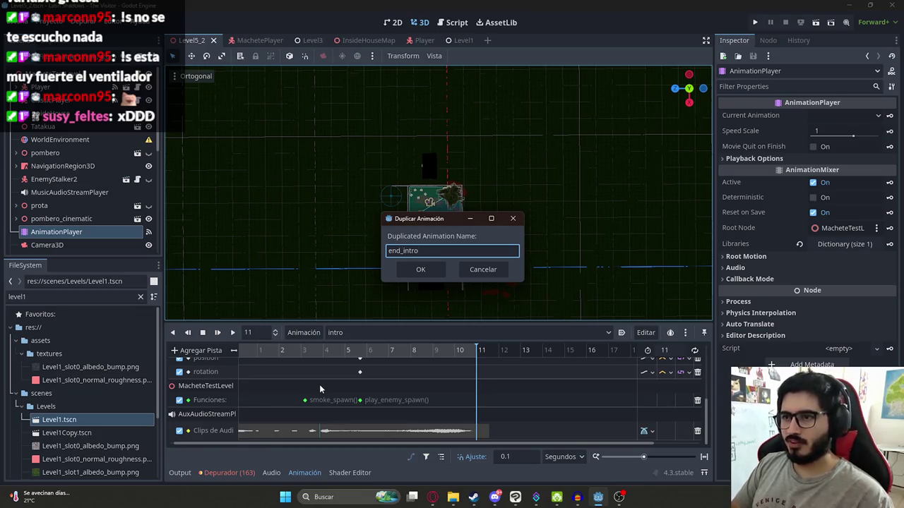
Create the end_intro copy and delete the unwanted keyframes from it
{"action": "key", "text": "Return"}
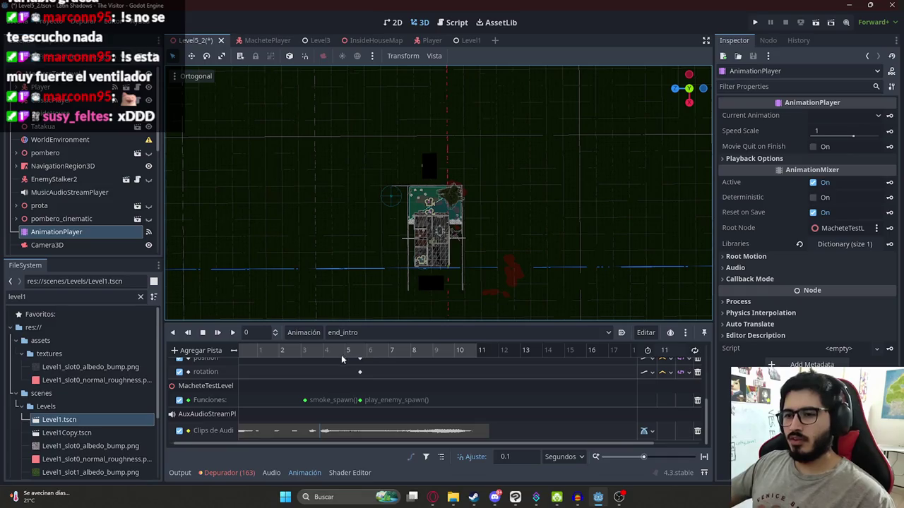
{"action": "scroll", "coordinate": [364, 353], "scroll_direction": "down", "scroll_amount": 3}
{"action": "scroll", "coordinate": [276, 373], "scroll_direction": "up", "scroll_amount": 2}
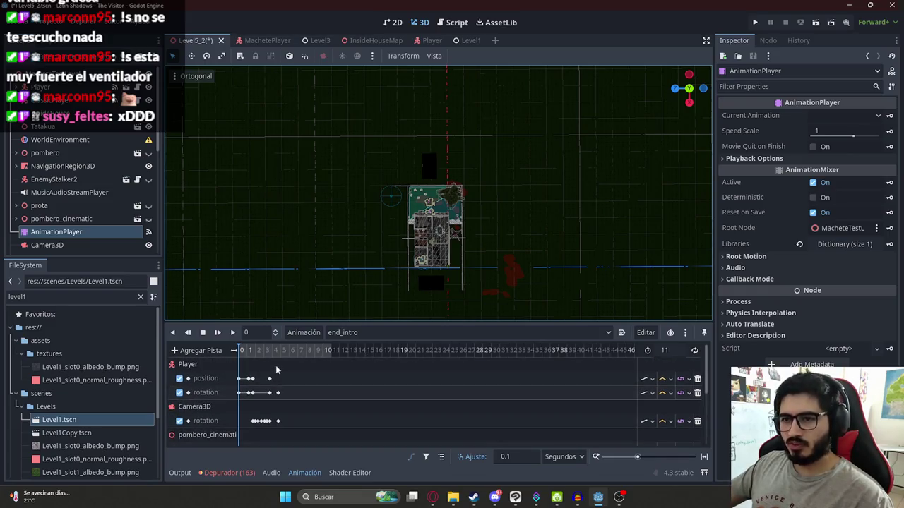
{"action": "scroll", "coordinate": [276, 377], "scroll_direction": "up", "scroll_amount": 1}
{"action": "scroll", "coordinate": [283, 382], "scroll_direction": "up", "scroll_amount": 2}
{"action": "scroll", "coordinate": [283, 373], "scroll_direction": "up", "scroll_amount": 4}
{"action": "left_click_drag", "start_coordinate": [272, 353], "coordinate": [281, 355]}
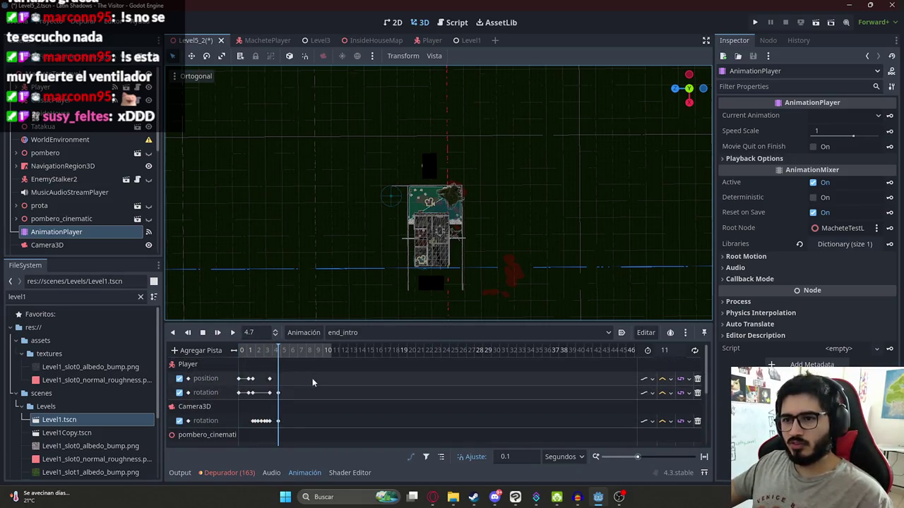
{"action": "scroll", "coordinate": [312, 378], "scroll_direction": "up", "scroll_amount": 3}
{"action": "scroll", "coordinate": [420, 374], "scroll_direction": "right", "scroll_amount": 3}
{"action": "scroll", "coordinate": [409, 382], "scroll_direction": "down", "scroll_amount": 5}
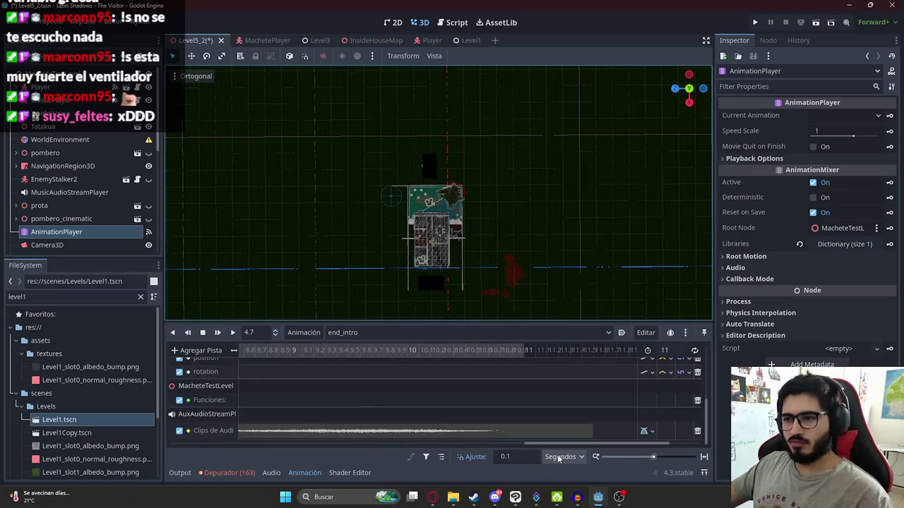
{"action": "left_click_drag", "start_coordinate": [565, 445], "coordinate": [375, 444]}
{"action": "scroll", "coordinate": [341, 443], "scroll_direction": "down", "scroll_amount": 4}
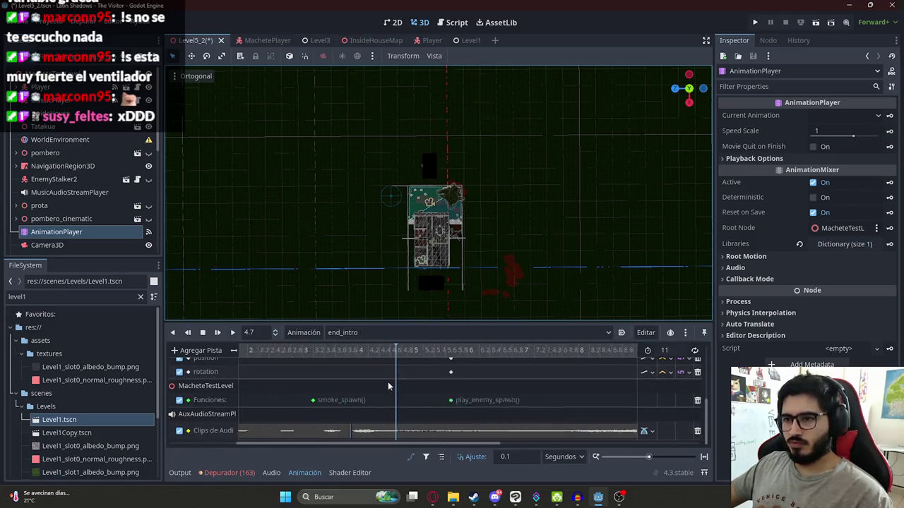
{"action": "scroll", "coordinate": [372, 396], "scroll_direction": "up", "scroll_amount": 3}
{"action": "scroll", "coordinate": [327, 391], "scroll_direction": "up", "scroll_amount": 3}
{"action": "mouse_move", "coordinate": [346, 417]}
{"action": "left_mouse_down"}
{"action": "mouse_move", "coordinate": [262, 358]}
{"action": "mouse_move", "coordinate": [259, 344]}
{"action": "left_mouse_up"}
{"action": "key", "text": "Delete"}
Move the pombero_cinematic keyframes earlier to 4.5 s
{"action": "left_click_drag", "start_coordinate": [268, 397], "coordinate": [224, 356]}
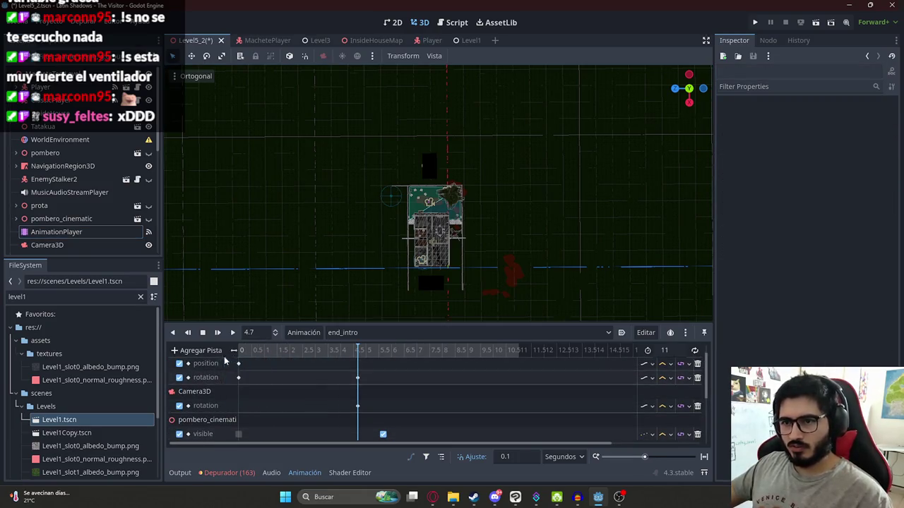
{"action": "scroll", "coordinate": [280, 385], "scroll_direction": "up", "scroll_amount": 1}
{"action": "left_click", "coordinate": [233, 392]}
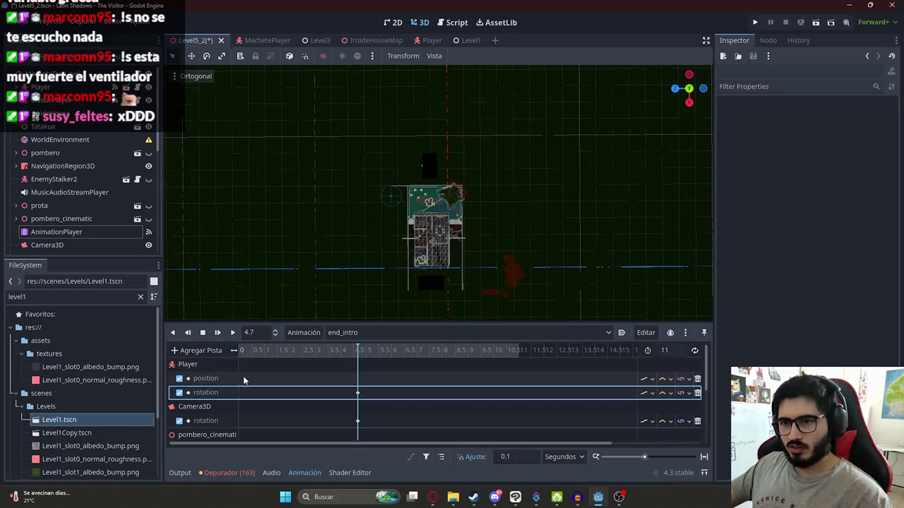
{"action": "scroll", "coordinate": [304, 382], "scroll_direction": "down", "scroll_amount": 3}
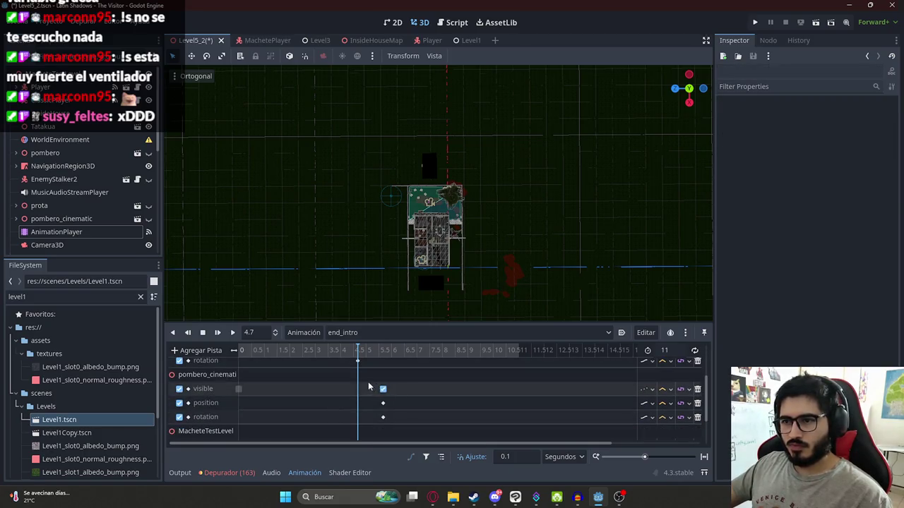
{"action": "left_click_drag", "start_coordinate": [370, 386], "coordinate": [402, 432]}
{"action": "left_click_drag", "start_coordinate": [383, 400], "coordinate": [357, 399]}
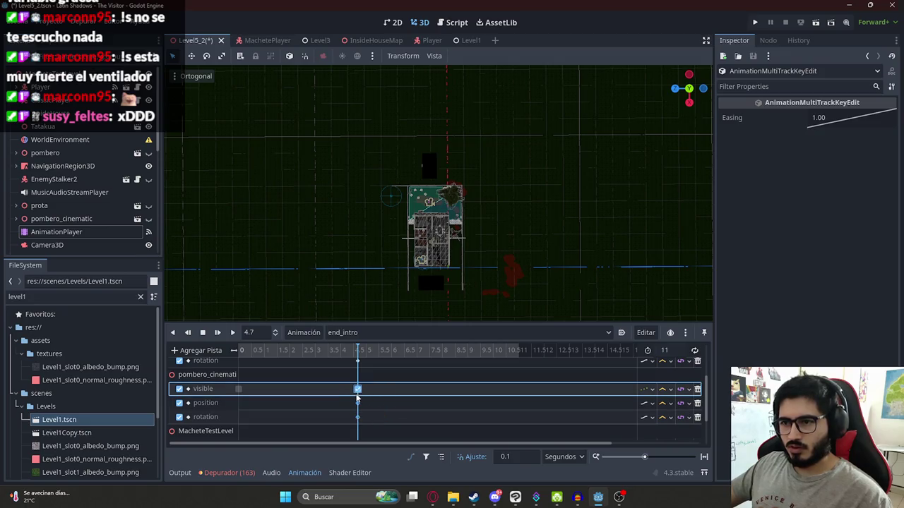
{"action": "scroll", "coordinate": [360, 396], "scroll_direction": "up", "scroll_amount": 2}
{"action": "scroll", "coordinate": [374, 396], "scroll_direction": "down", "scroll_amount": 5}
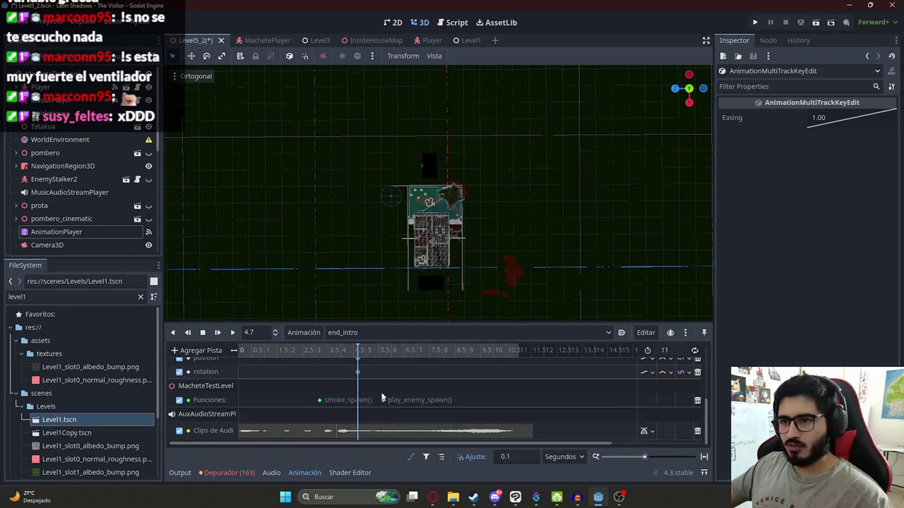
Move the play_enemy_spawn call key from 5.7 s to 4.7 s and check smoke_spawn's time
{"action": "left_click", "coordinate": [390, 389]}
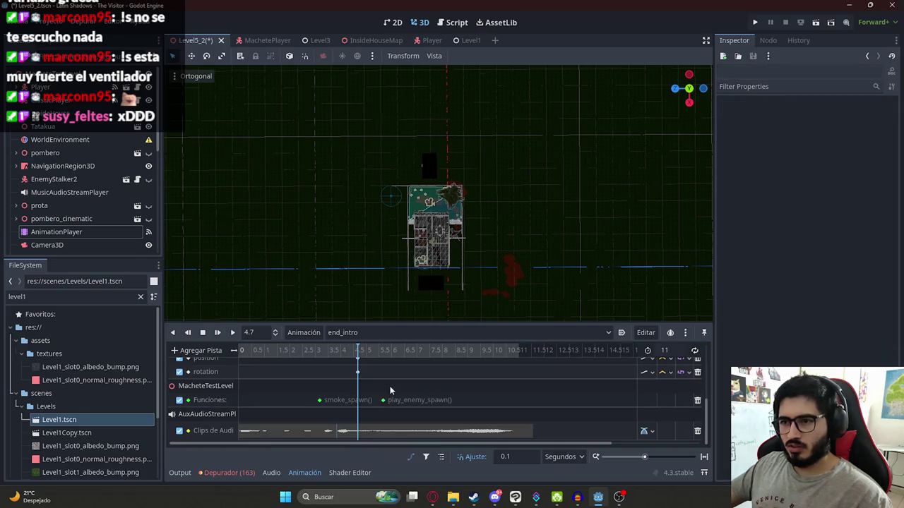
{"action": "mouse_move", "coordinate": [385, 402]}
{"action": "left_click_drag", "start_coordinate": [385, 404], "coordinate": [357, 404]}
{"action": "left_click", "coordinate": [319, 401]}
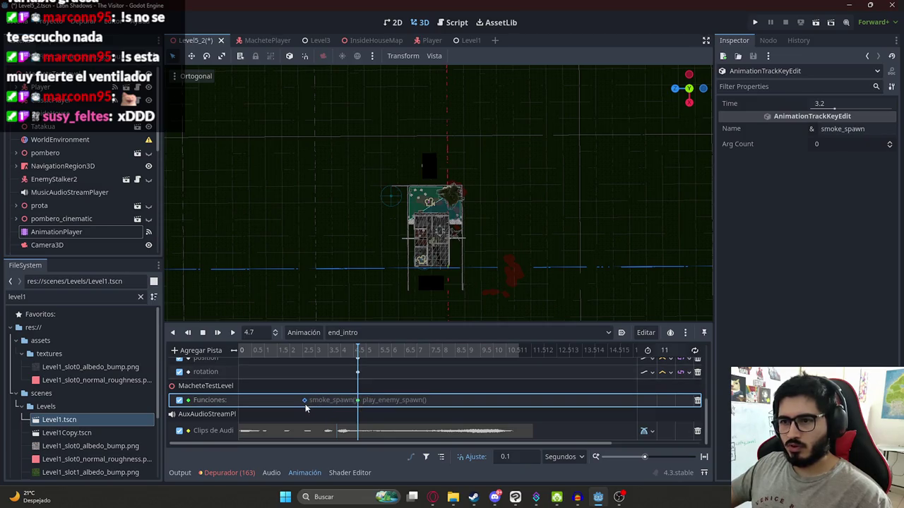
Open machete_test_level.gd and search it for 'play_enemy_sp'
{"action": "double_click", "coordinate": [361, 399]}
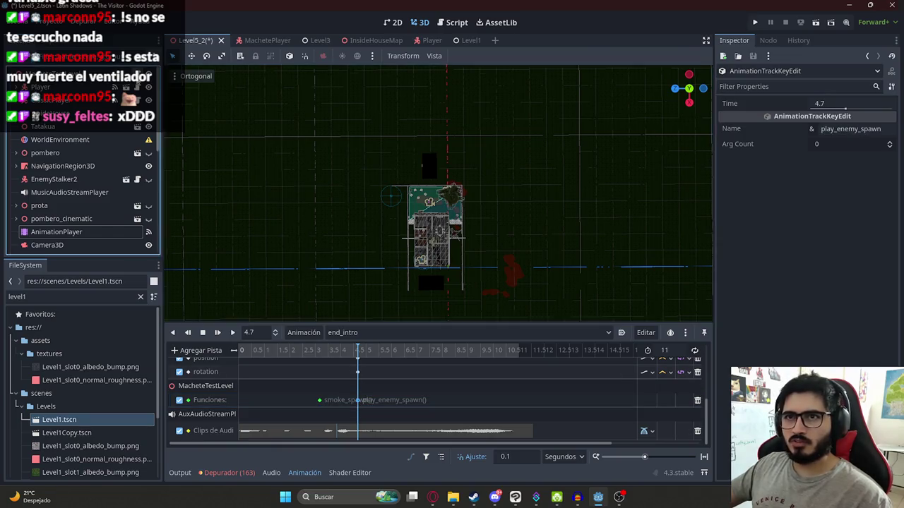
{"action": "left_click", "coordinate": [520, 172]}
{"action": "type", "text": "play"}
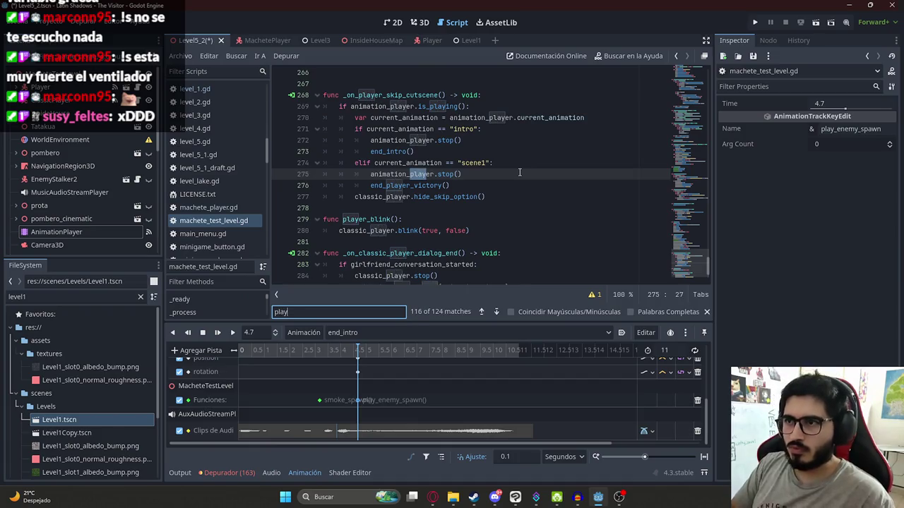
{"action": "type", "text": "_enemy_span"}
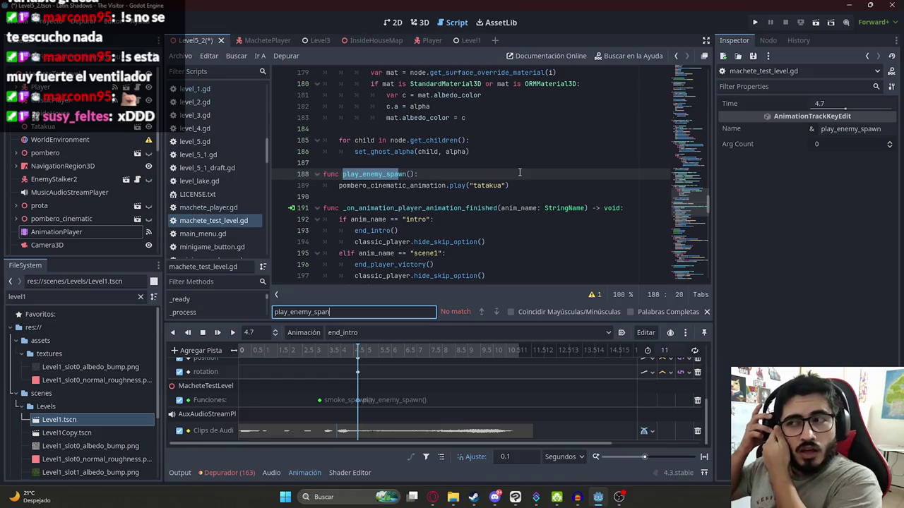
Delete the play_enemy_spawn call key and slide the smoke_spawn key to 4.7 s
{"action": "left_click", "coordinate": [358, 401]}
{"action": "key", "text": "Delete"}
{"action": "left_click_drag", "start_coordinate": [320, 401], "coordinate": [339, 404]}
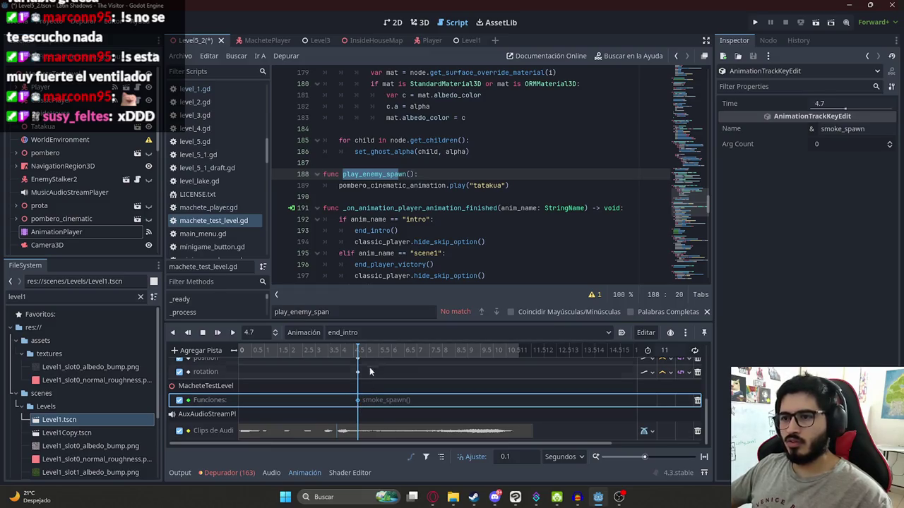
{"action": "scroll", "coordinate": [367, 381], "scroll_direction": "up", "scroll_amount": 5}
{"action": "scroll", "coordinate": [367, 388], "scroll_direction": "down", "scroll_amount": 5}
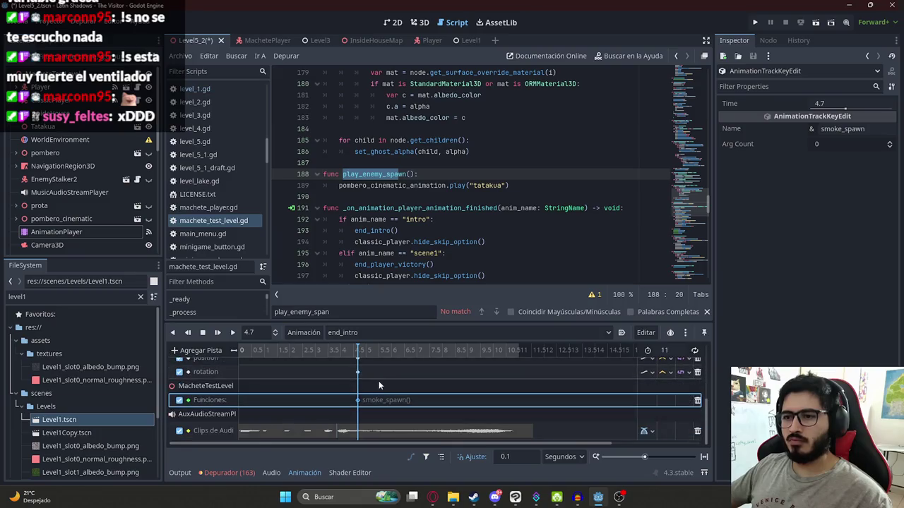
Remove the pombero_invocation audio clip track and enlarge the Animation panel
{"action": "left_click", "coordinate": [360, 432]}
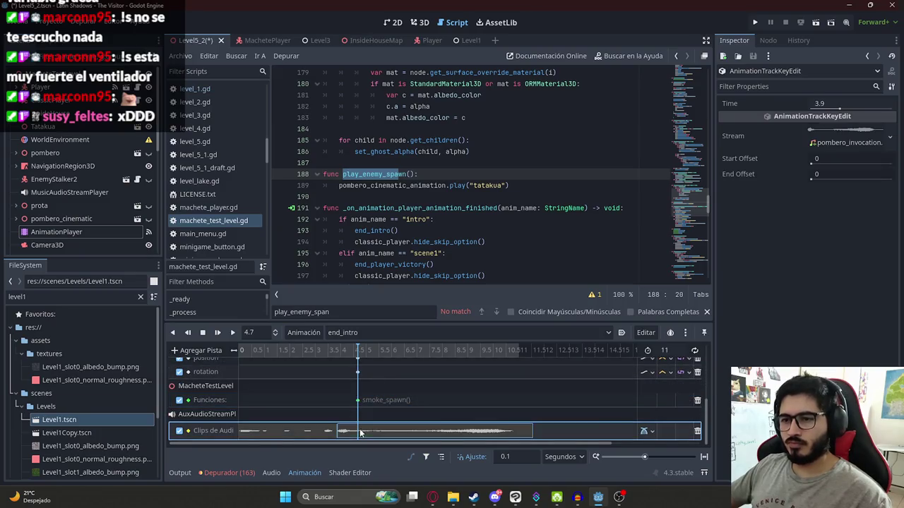
{"action": "left_click", "coordinate": [697, 433]}
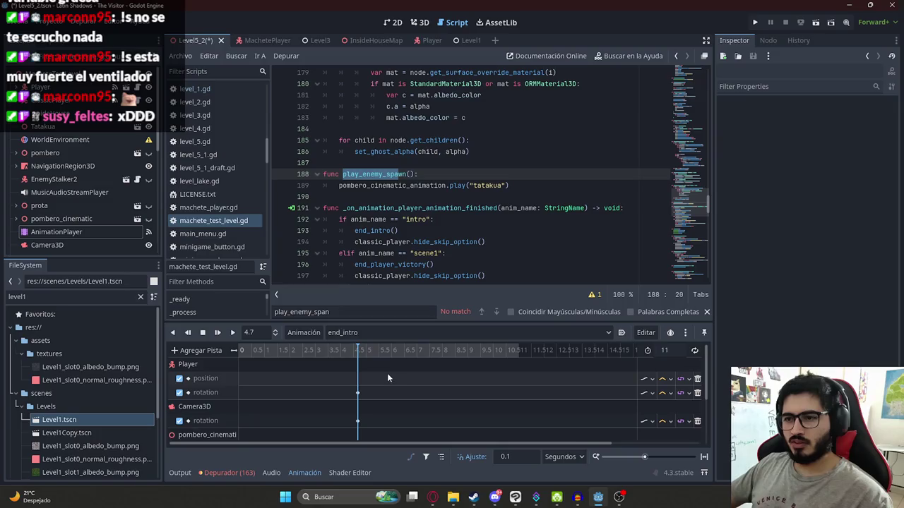
{"action": "scroll", "coordinate": [376, 383], "scroll_direction": "up", "scroll_amount": 3}
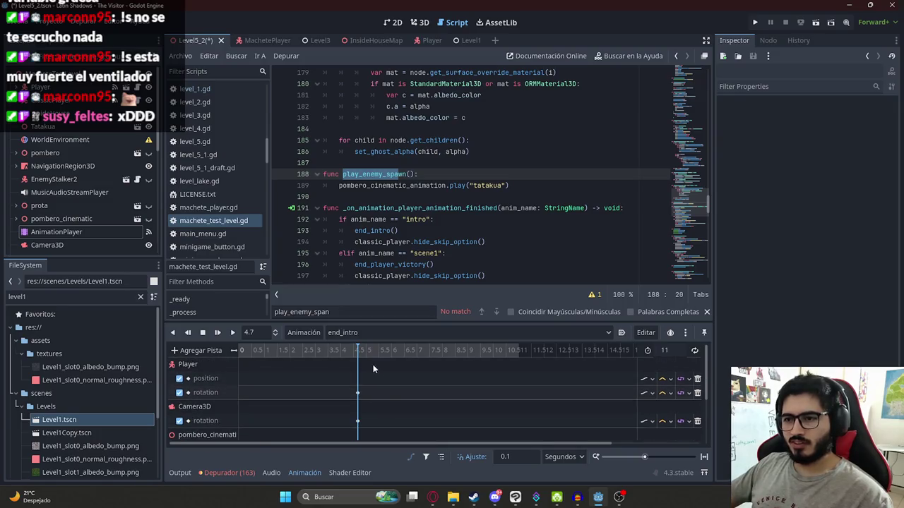
{"action": "left_click_drag", "start_coordinate": [344, 380], "coordinate": [378, 448]}
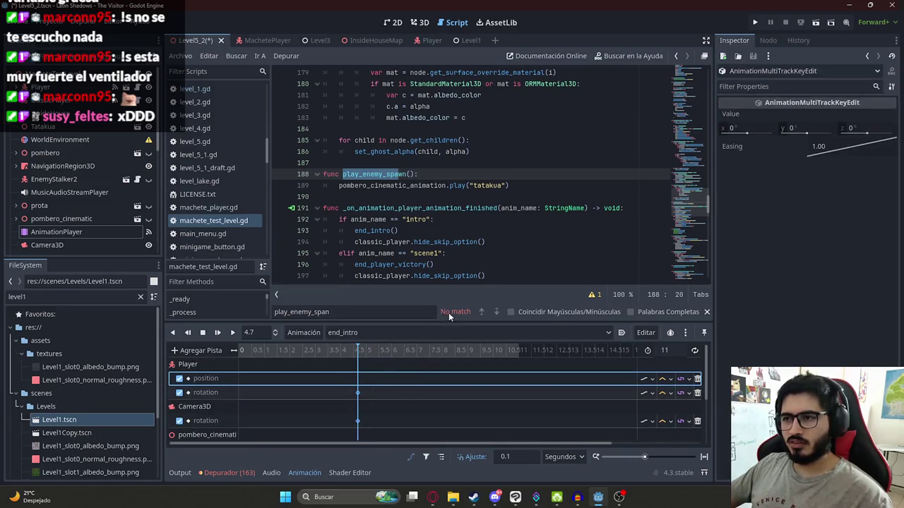
{"action": "left_click_drag", "start_coordinate": [458, 320], "coordinate": [470, 195]}
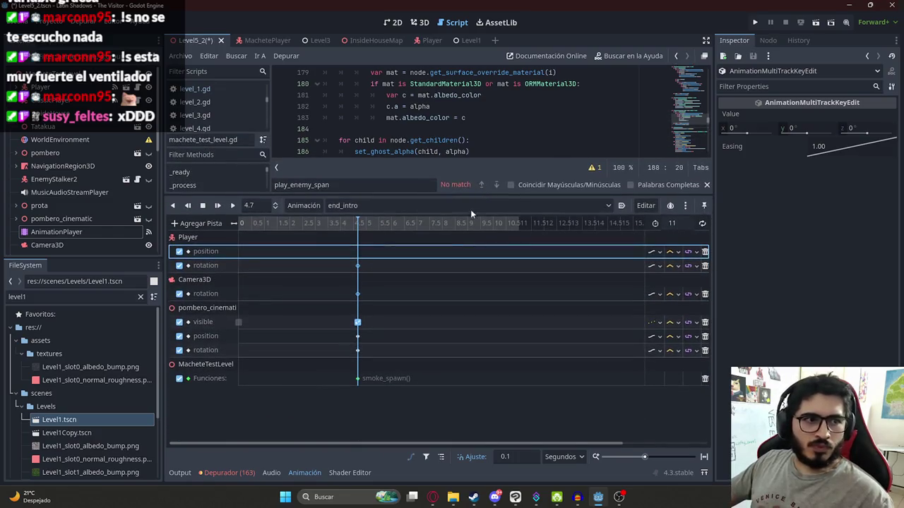
Shift all end_intro keyframes from around 4.5 s to time 0 and save the scene
{"action": "left_click_drag", "start_coordinate": [395, 402], "coordinate": [348, 243]}
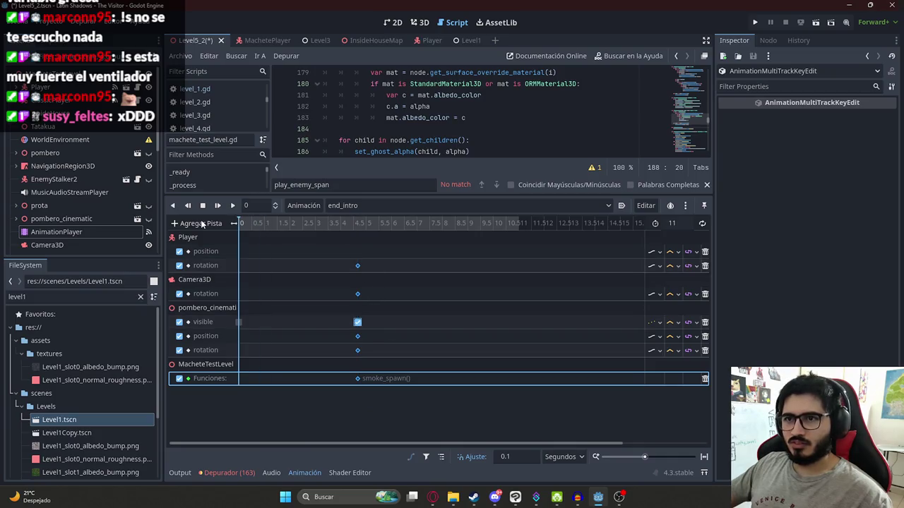
{"action": "left_click", "coordinate": [239, 322]}
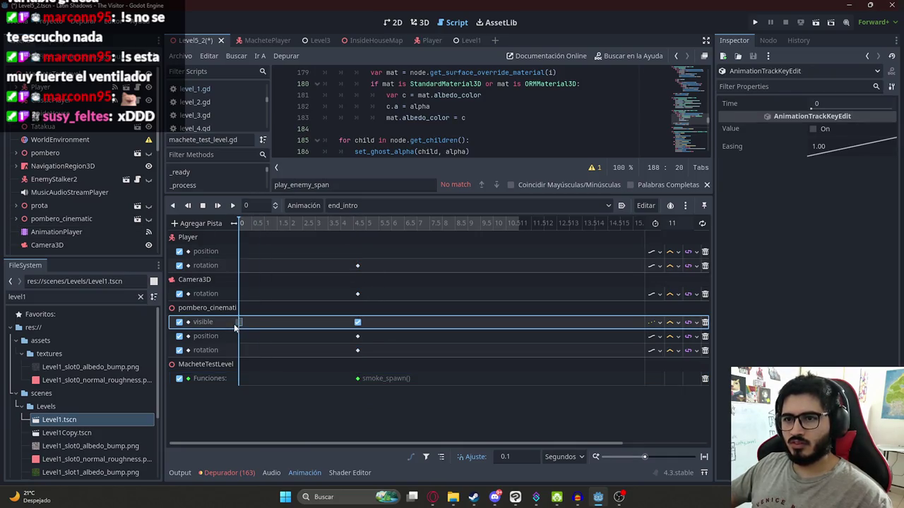
{"action": "left_click_drag", "start_coordinate": [339, 236], "coordinate": [377, 386]}
{"action": "left_click_drag", "start_coordinate": [355, 266], "coordinate": [245, 270]}
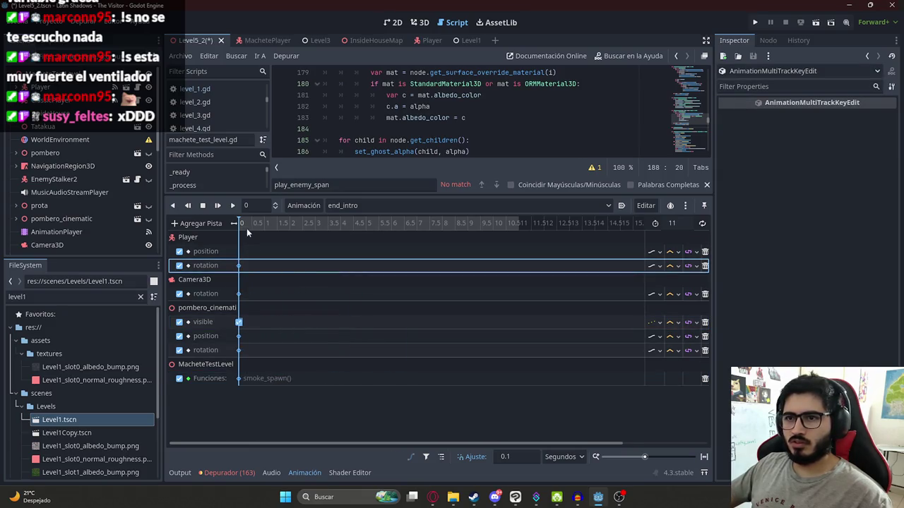
{"action": "left_click", "coordinate": [281, 302]}
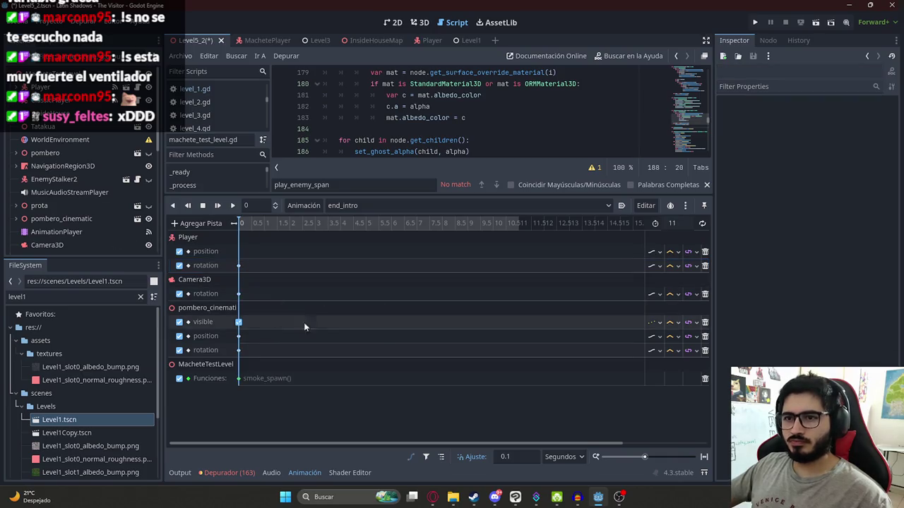
{"action": "key", "text": "ctrl+s"}
Shorten the end_intro animation length to 0.1 s and save the scene
{"action": "left_click", "coordinate": [239, 325]}
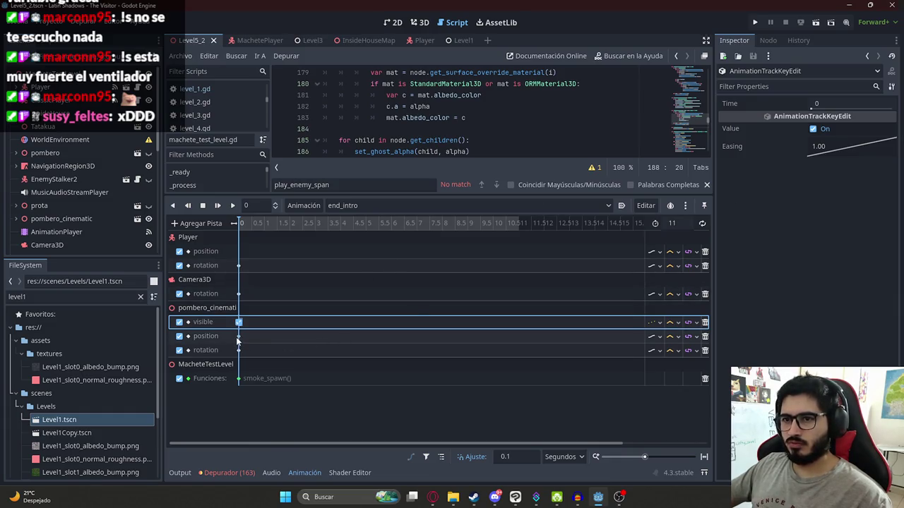
{"action": "left_click", "coordinate": [812, 129]}
{"action": "left_click", "coordinate": [361, 297]}
{"action": "key", "text": "ctrl+s"}
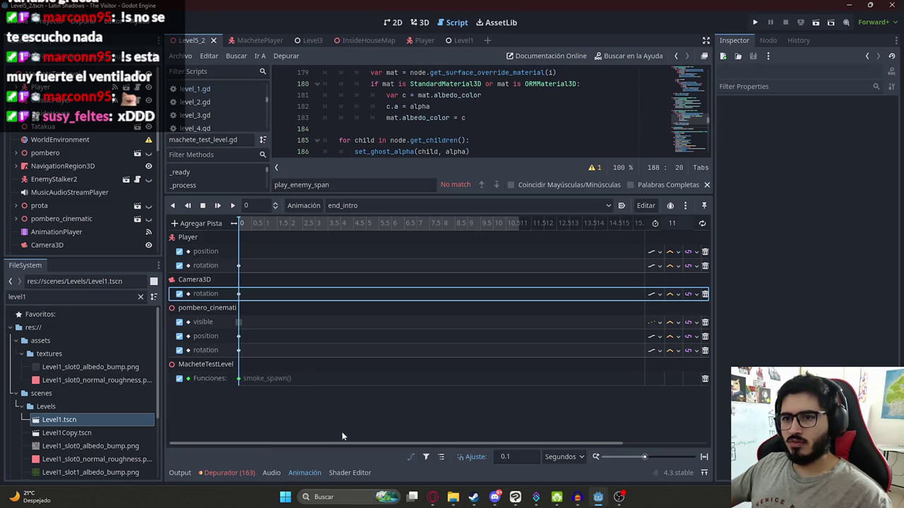
{"action": "double_click", "coordinate": [682, 224]}
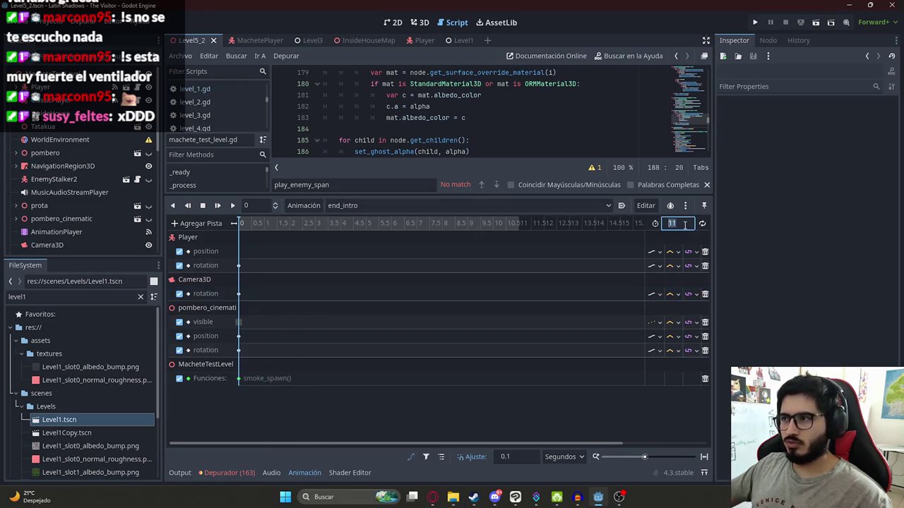
{"action": "type", "text": ".1"}
{"action": "type", "text": "0.1"}
{"action": "key", "text": "Return"}
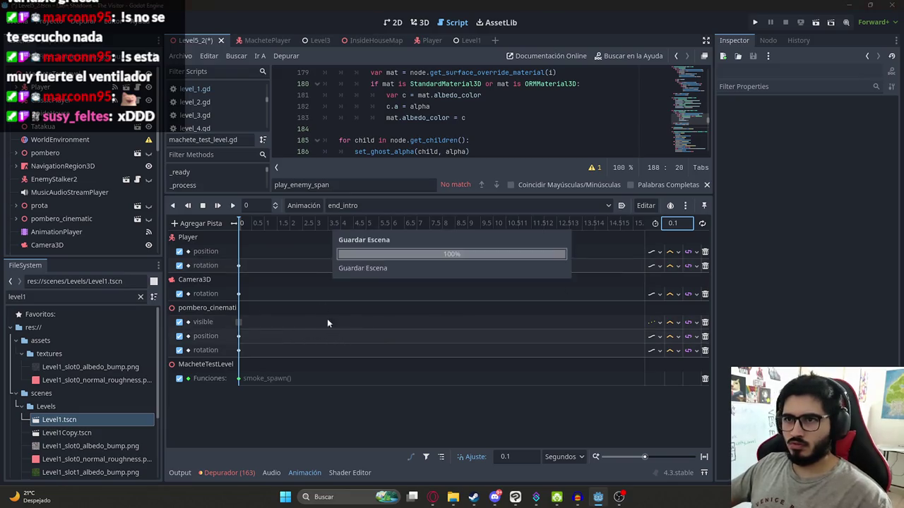
{"action": "left_click", "coordinate": [478, 154]}
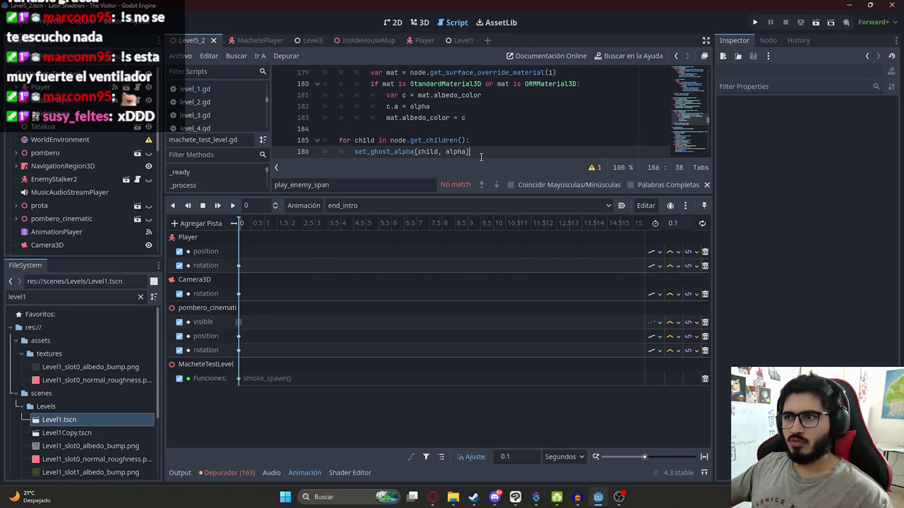
{"action": "left_click_drag", "start_coordinate": [482, 193], "coordinate": [481, 315]}
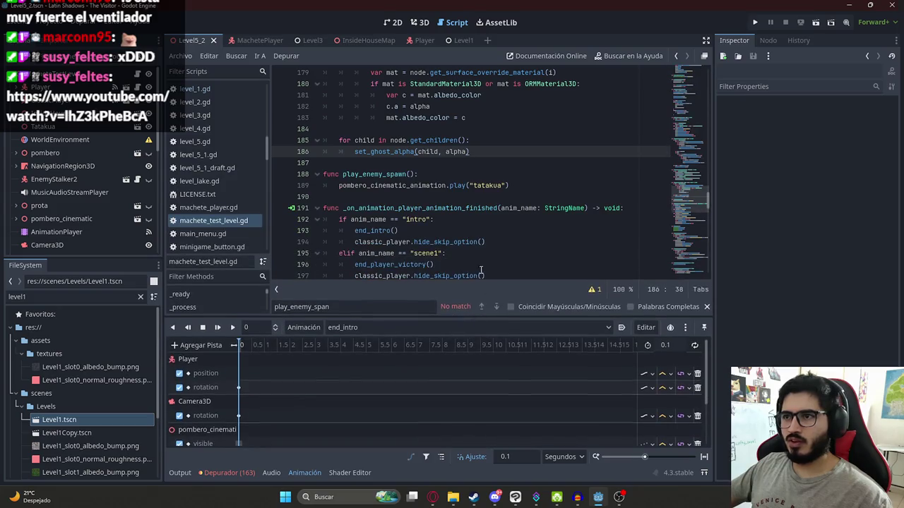
Review the animation-finished handler and search the script for 'end_intro'
{"action": "scroll", "coordinate": [431, 226], "scroll_direction": "down", "scroll_amount": 4}
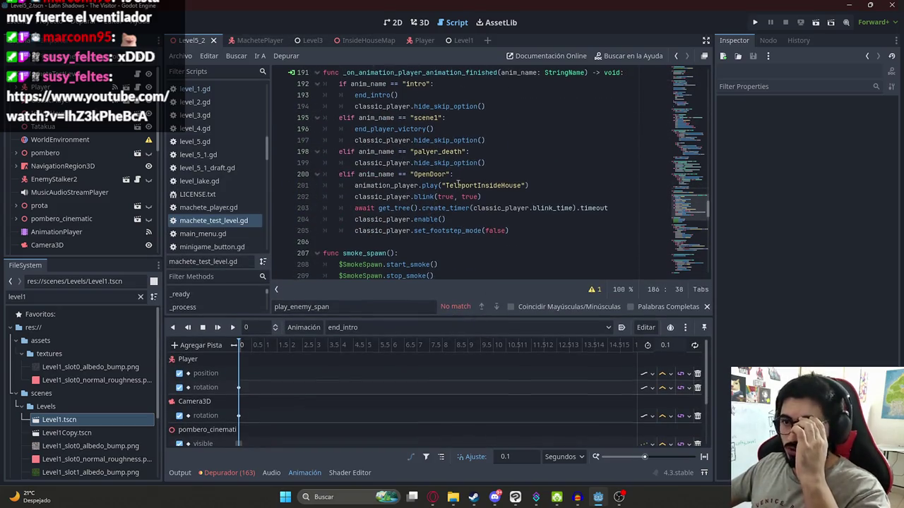
{"action": "double_click", "coordinate": [463, 186]}
{"action": "left_click", "coordinate": [387, 117]}
{"action": "scroll", "coordinate": [427, 161], "scroll_direction": "down", "scroll_amount": 4}
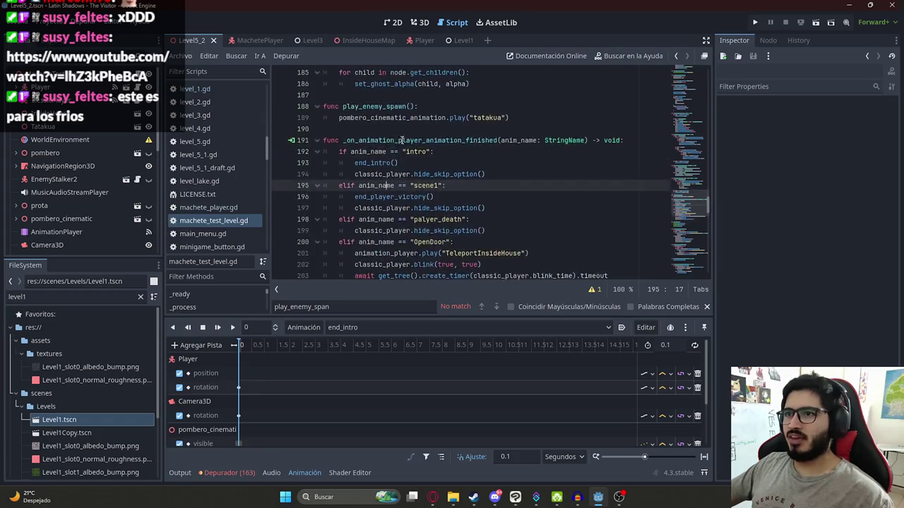
{"action": "scroll", "coordinate": [427, 161], "scroll_direction": "down", "scroll_amount": 5}
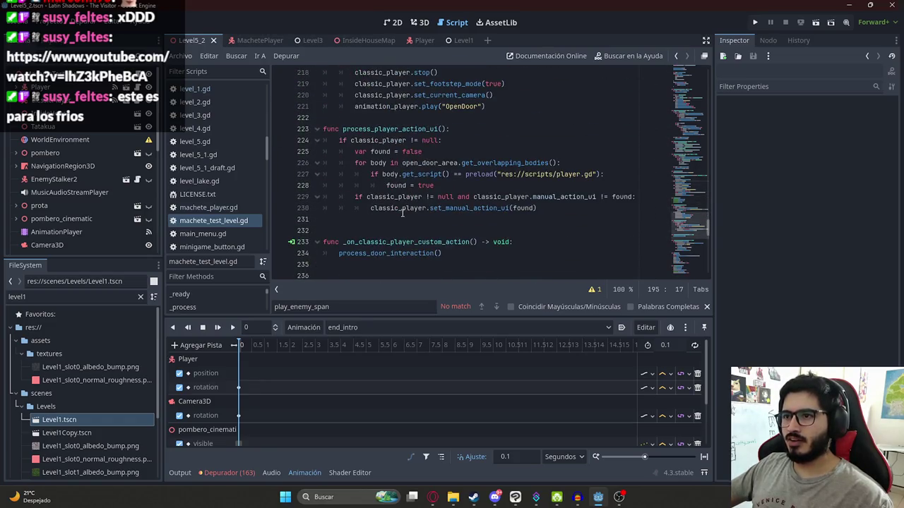
{"action": "scroll", "coordinate": [402, 213], "scroll_direction": "up", "scroll_amount": 8}
{"action": "left_click", "coordinate": [414, 174]}
{"action": "key", "text": "ctrl+f"}
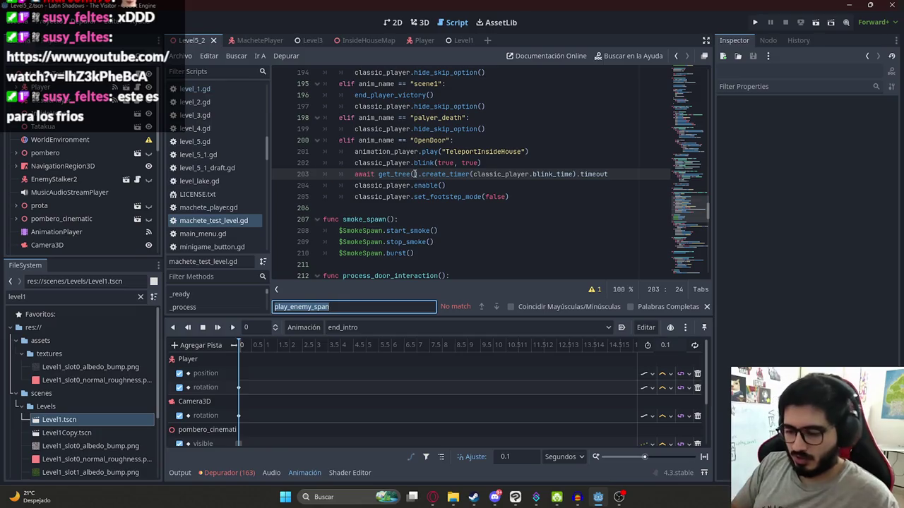
{"action": "type", "text": "end_intro"}
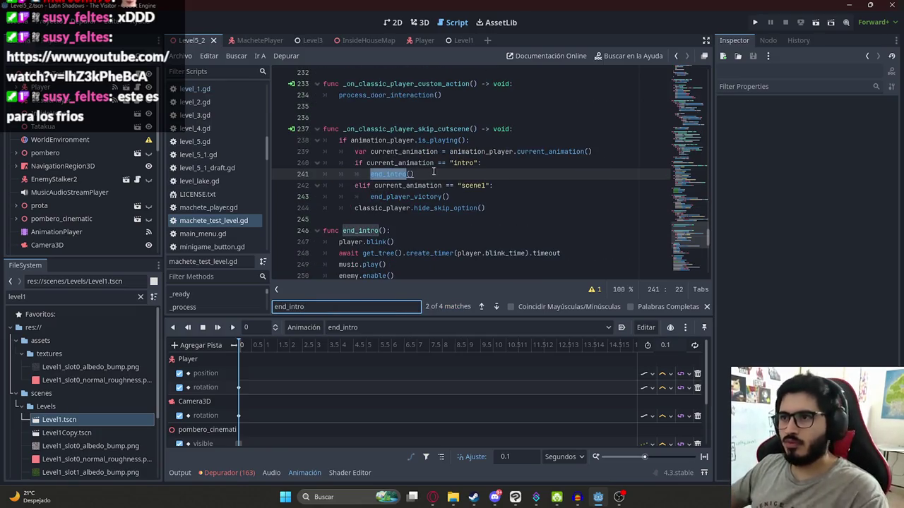
Add an animation_player.play() line for end_intro right below the end_intro() call
{"action": "left_click", "coordinate": [432, 171]}
{"action": "key", "text": "Return"}
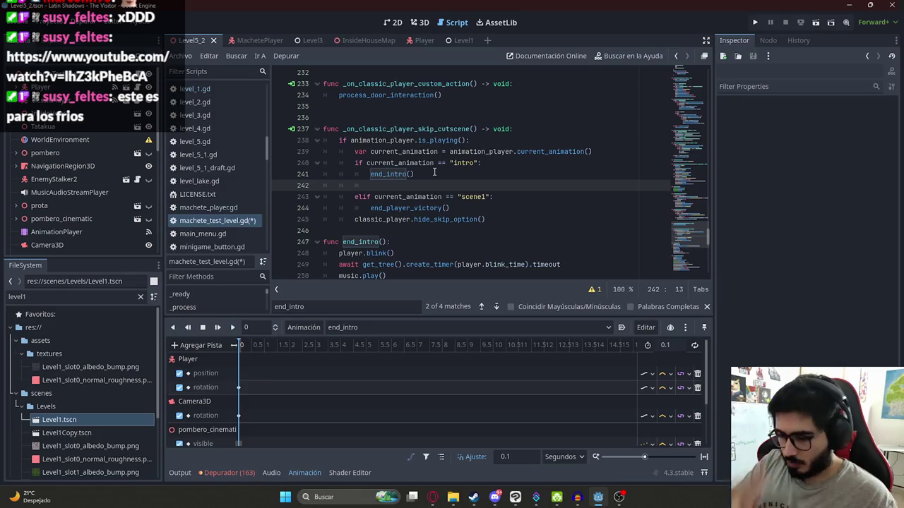
{"action": "type", "text": "animation_player.player"}
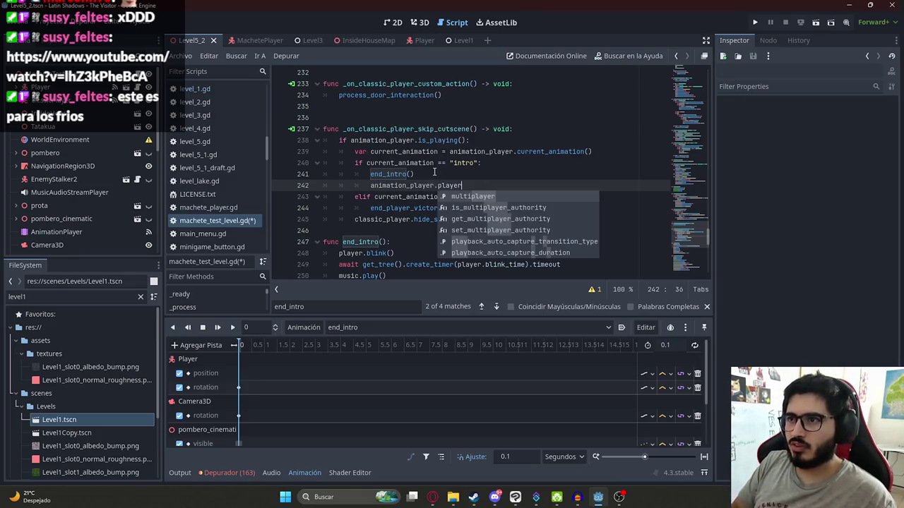
{"action": "key", "text": "BackSpace"}
{"action": "key", "text": "BackSpace"}
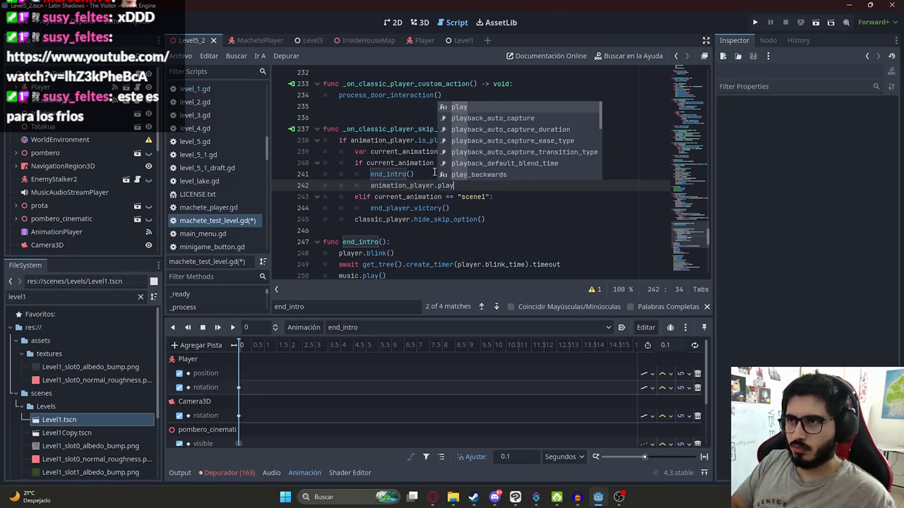
{"action": "type", "text": "(\""}
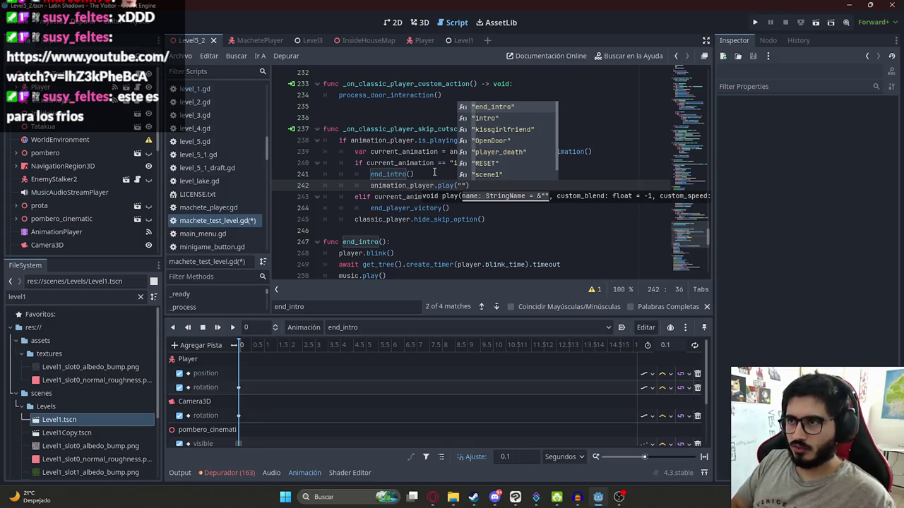
{"action": "key", "text": "Return"}
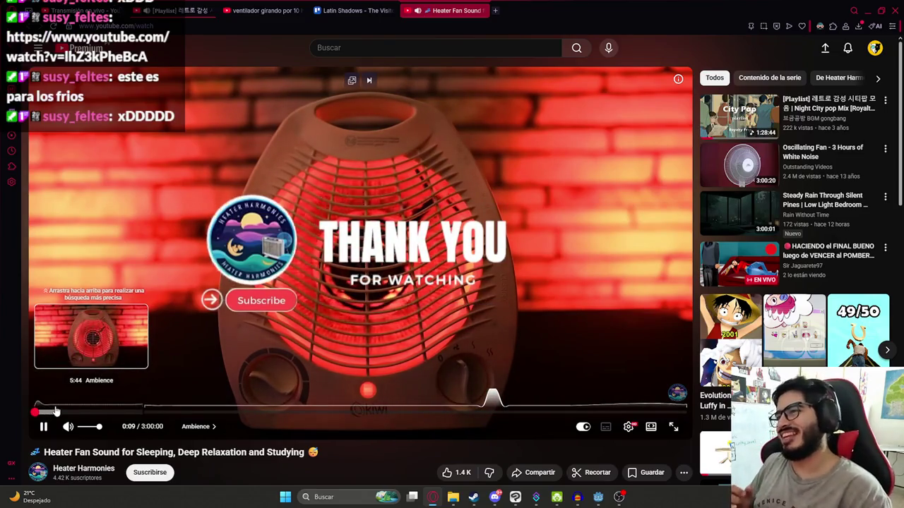
Pause the heater fan YouTube video and return to the Godot script editor
{"action": "left_click", "coordinate": [355, 272]}
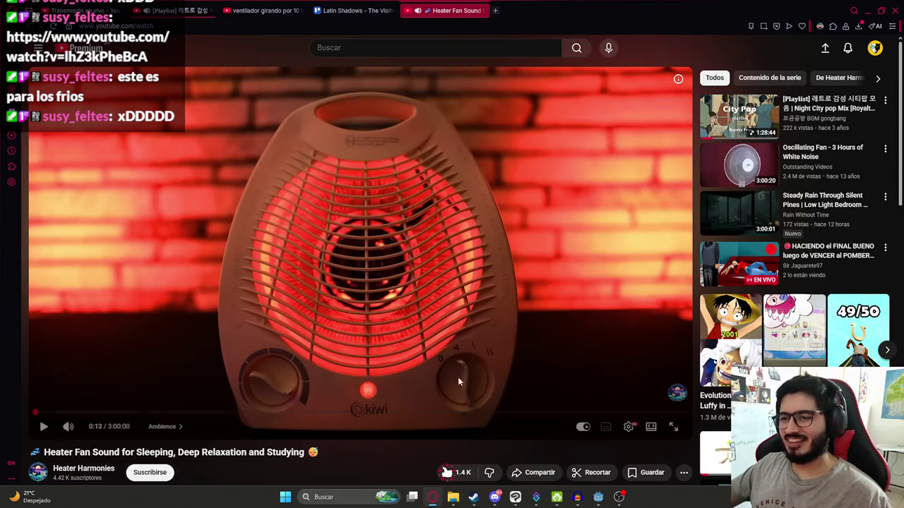
{"action": "left_click", "coordinate": [597, 496]}
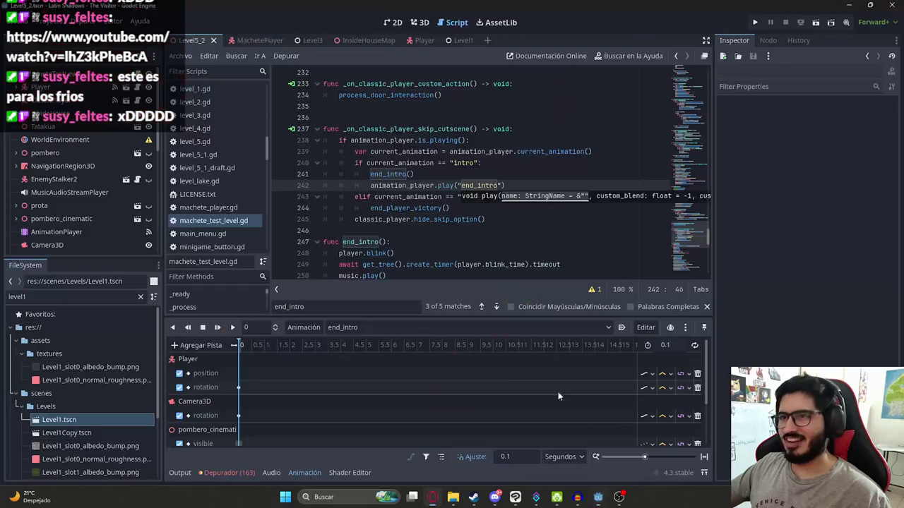
Select the new play line and run the game to test skipping the intro
{"action": "left_click", "coordinate": [487, 219]}
{"action": "left_click", "coordinate": [511, 185]}
{"action": "left_click_drag", "start_coordinate": [511, 185], "coordinate": [369, 185]}
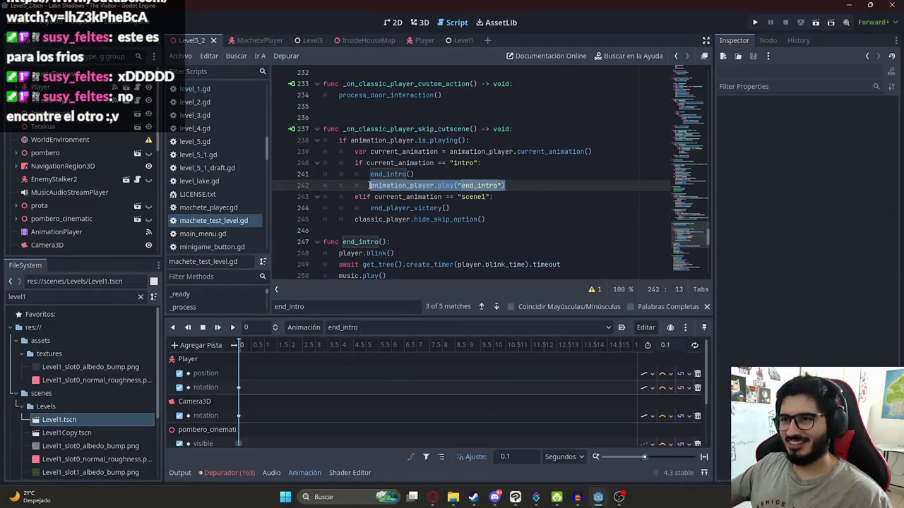
{"action": "left_click", "coordinate": [180, 56]}
{"action": "key", "text": "Escape"}
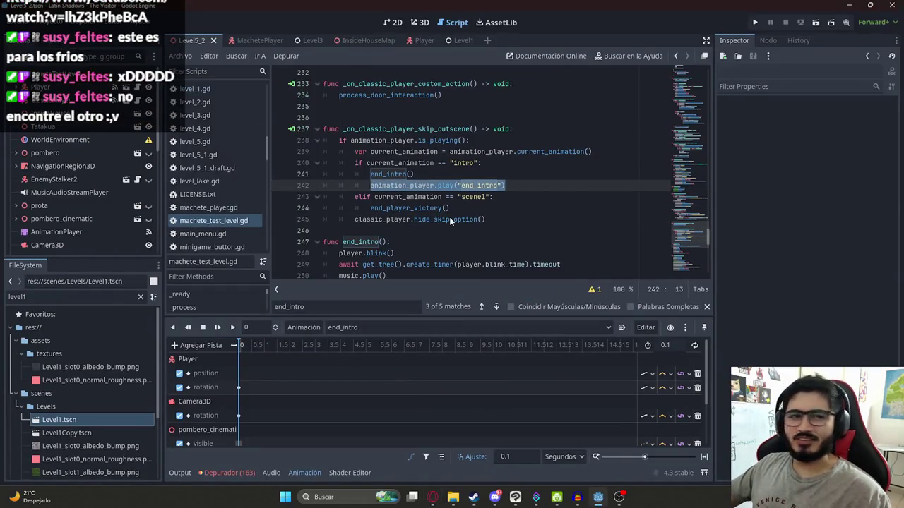
{"action": "key", "text": "F5"}
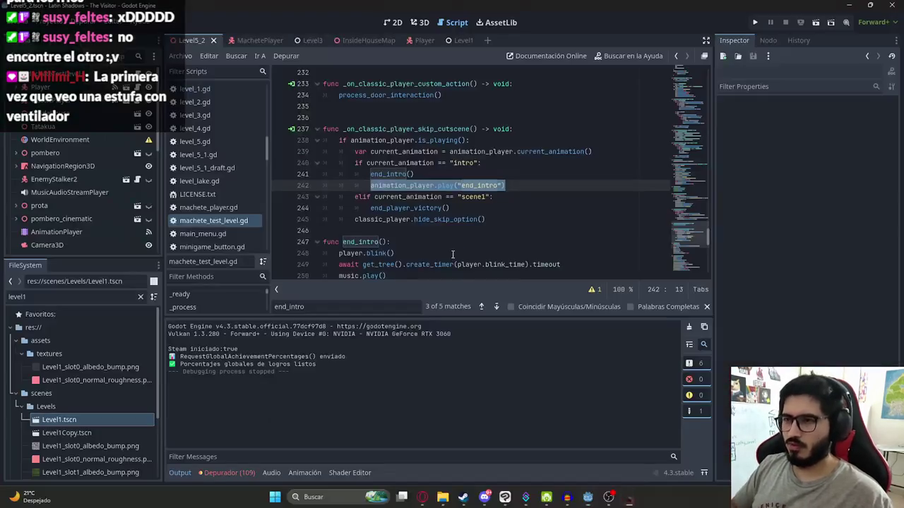
Review the end_intro() function body, including the pombero_cinematic visibility line
{"action": "left_click", "coordinate": [601, 181]}
{"action": "double_click", "coordinate": [485, 185]}
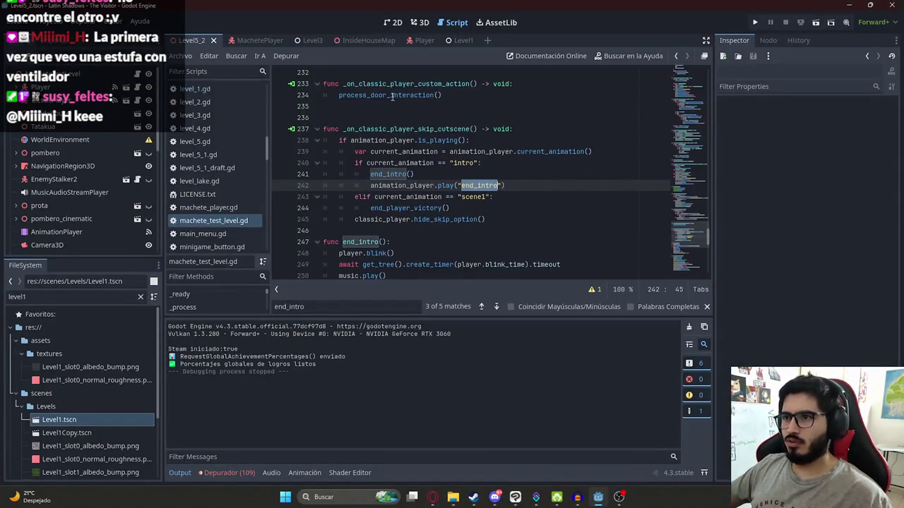
{"action": "left_click", "coordinate": [389, 151]}
{"action": "left_click", "coordinate": [390, 174]}
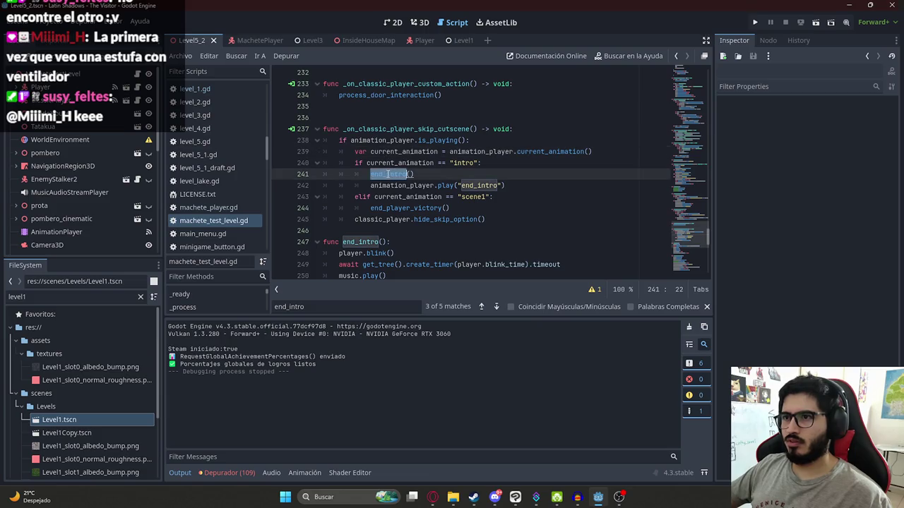
{"action": "left_click", "coordinate": [391, 173], "text": "ctrl"}
{"action": "left_click", "coordinate": [348, 187]}
{"action": "left_click", "coordinate": [348, 208]}
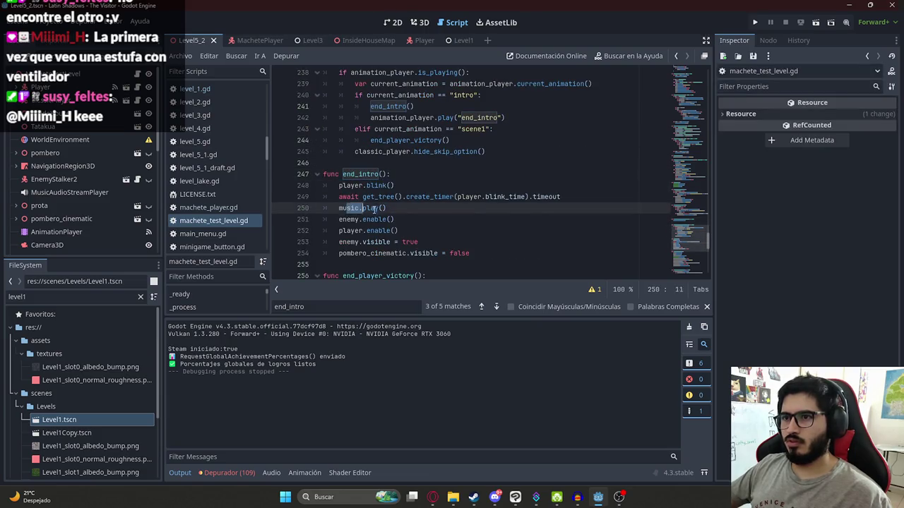
{"action": "left_click", "coordinate": [347, 230]}
{"action": "mouse_move", "coordinate": [338, 244]}
{"action": "left_mouse_down"}
{"action": "mouse_move", "coordinate": [455, 245]}
{"action": "mouse_move", "coordinate": [511, 256]}
{"action": "left_mouse_up"}
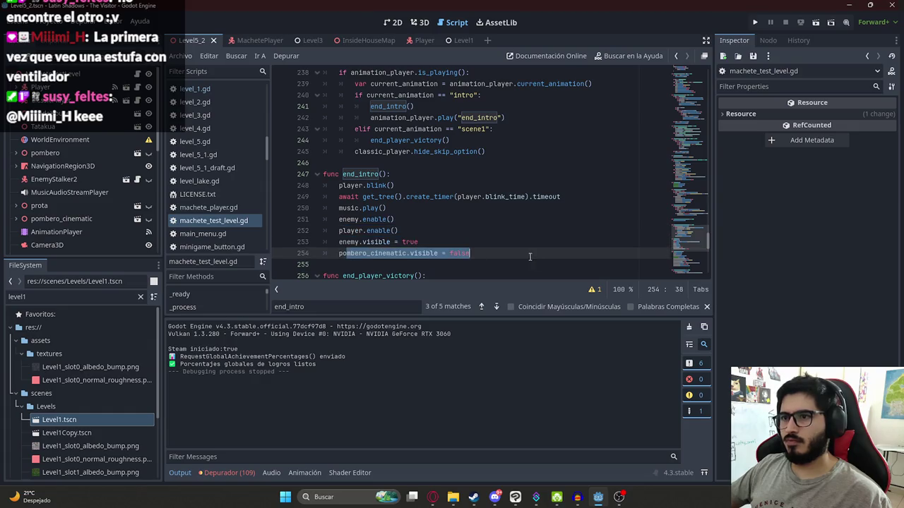
{"action": "left_click", "coordinate": [347, 253]}
{"action": "left_click_drag", "start_coordinate": [338, 253], "coordinate": [512, 253]}
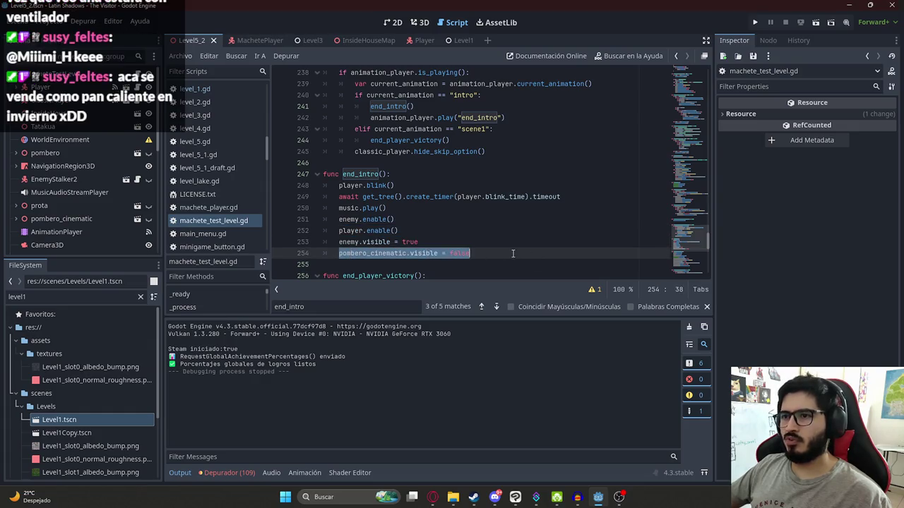
{"action": "left_click", "coordinate": [350, 242]}
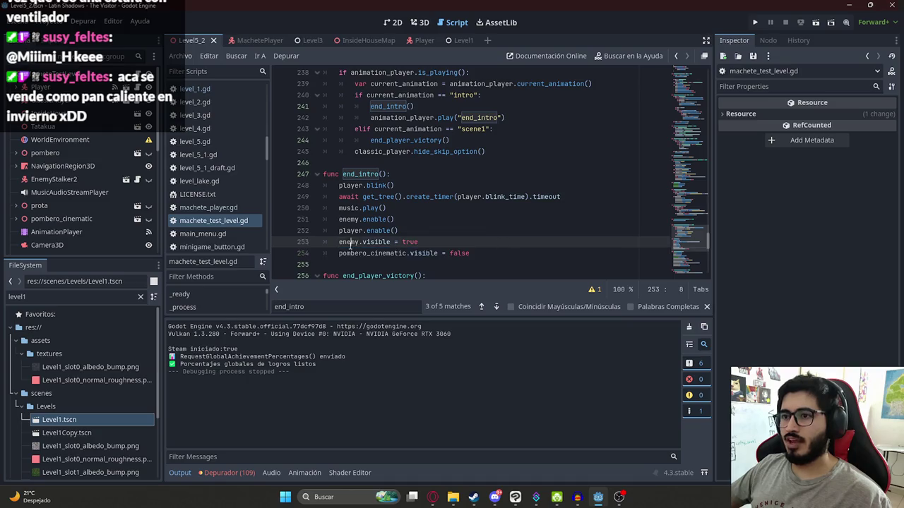
Search through the end_intro occurrences back to the skip handler
{"action": "key", "text": "ctrl+f"}
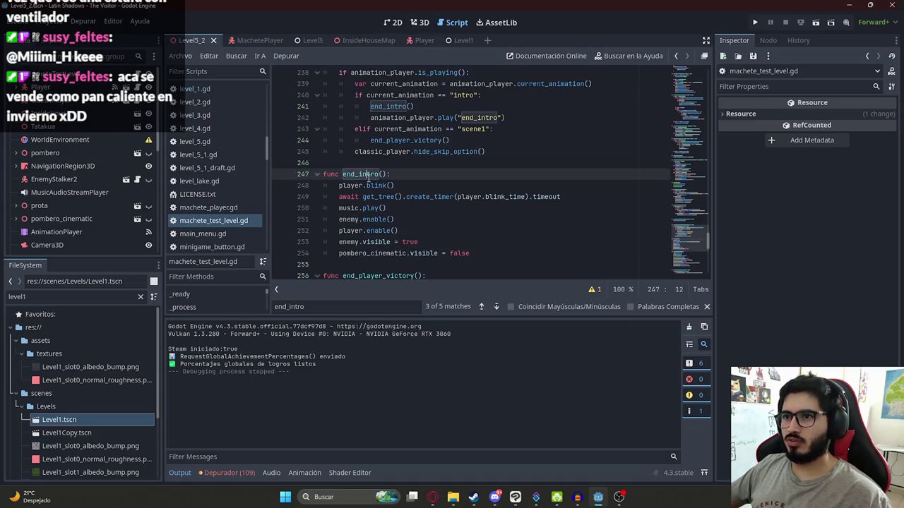
{"action": "key", "text": "Return"}
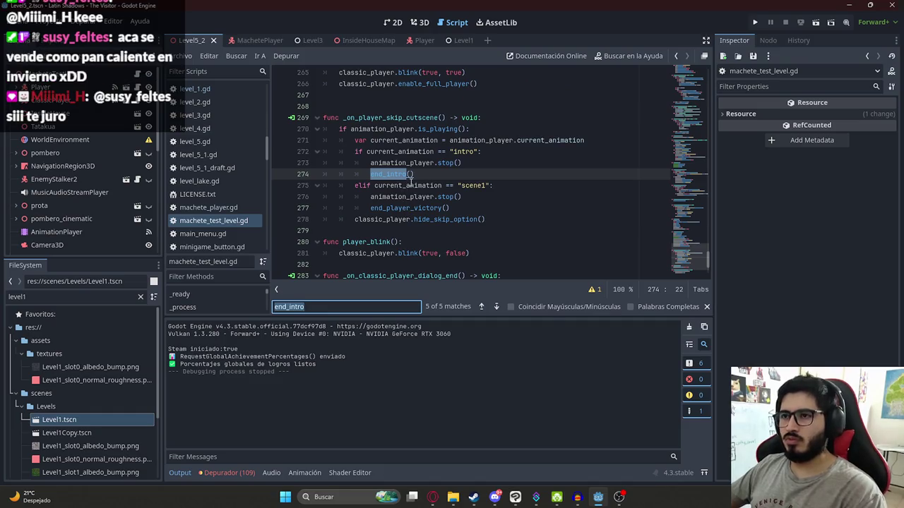
{"action": "left_click", "coordinate": [410, 185]}
{"action": "left_click", "coordinate": [342, 304]}
{"action": "key", "text": "Return"}
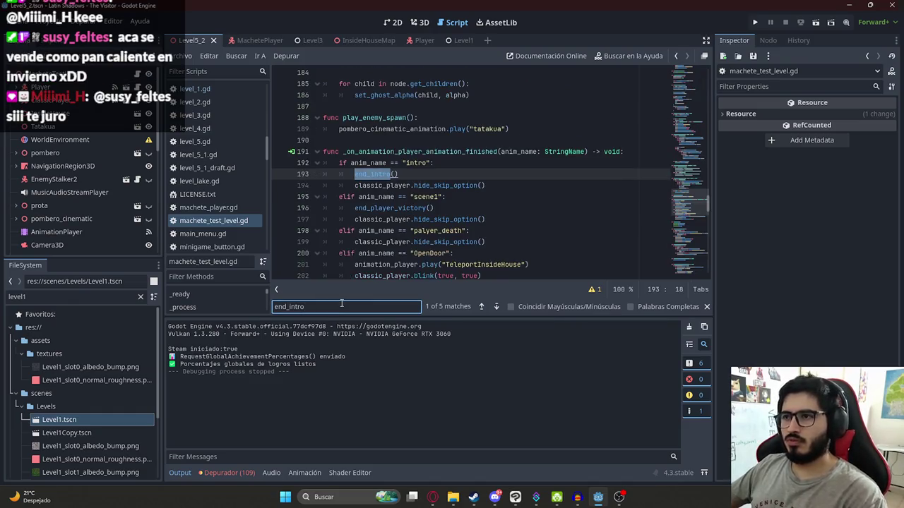
{"action": "key", "text": "Return"}
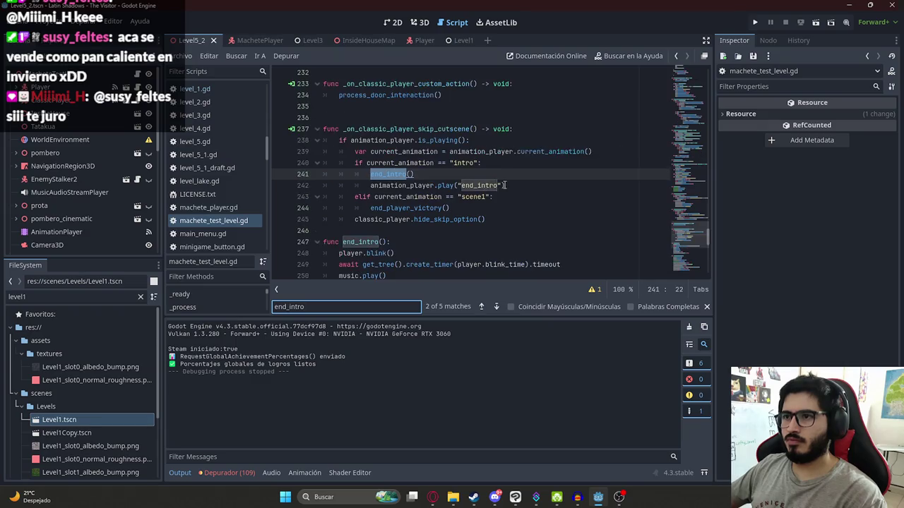
Move the play line above end_intro(), save the script, and run the game again
{"action": "left_click", "coordinate": [486, 185]}
{"action": "key", "text": "shift+Home"}
{"action": "key", "text": "ctrl+c"}
{"action": "key", "text": "BackSpace"}
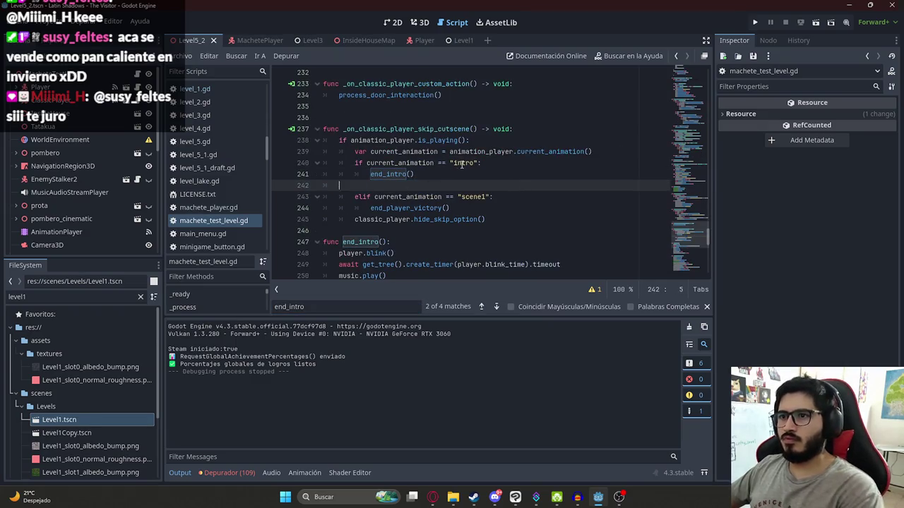
{"action": "key", "text": "alt+Up"}
{"action": "key", "text": "ctrl+v"}
{"action": "key", "text": "ctrl+s"}
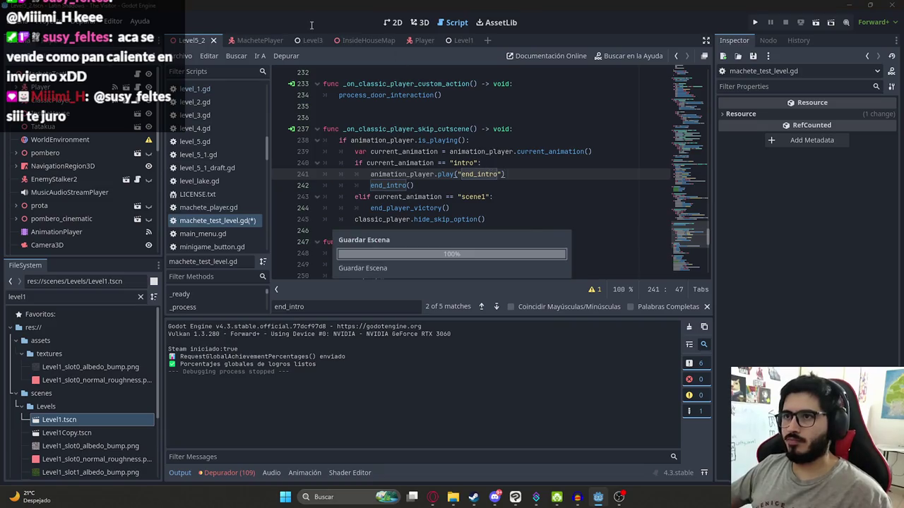
{"action": "left_click", "coordinate": [182, 56]}
{"action": "left_click", "coordinate": [249, 111]}
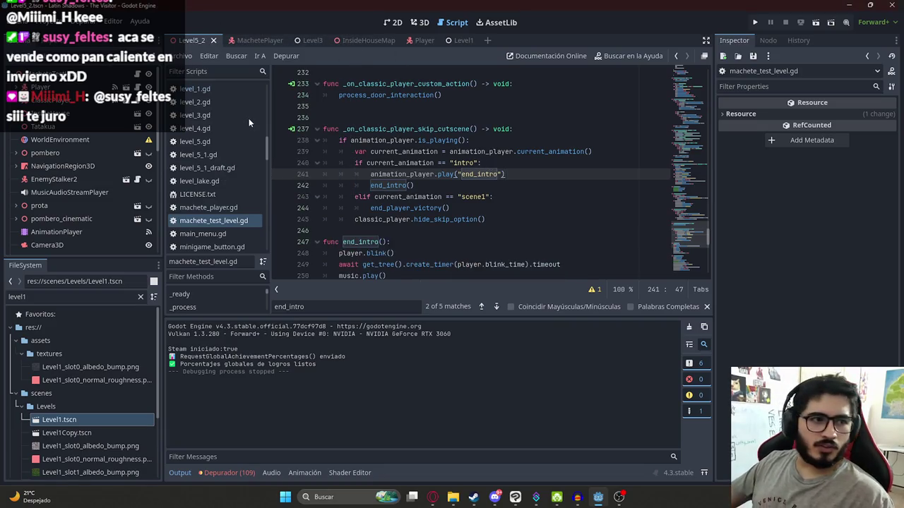
{"action": "key", "text": "F5"}
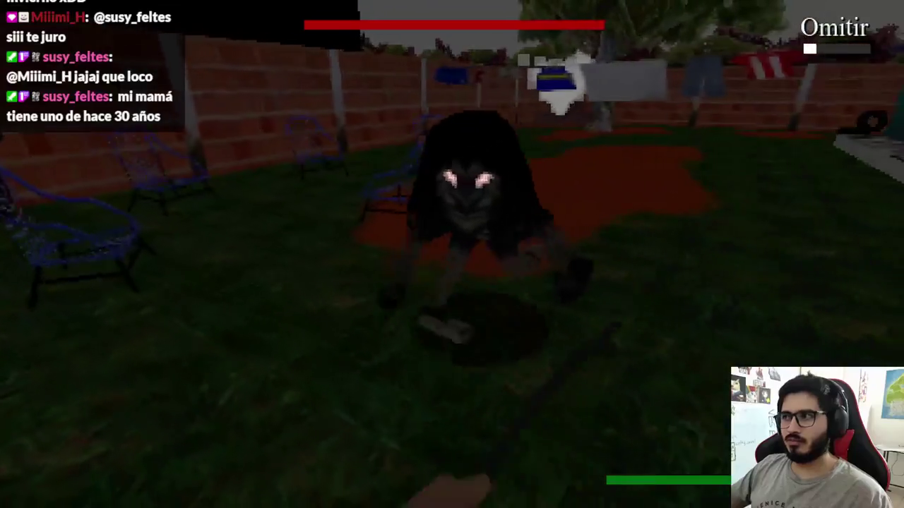
Close the game, relaunch it, skip the intro with space, and stop it with F8
{"action": "key", "text": "alt+F4"}
{"action": "right_click", "coordinate": [206, 41]}
{"action": "left_click", "coordinate": [255, 114]}
{"action": "key", "text": "F5"}
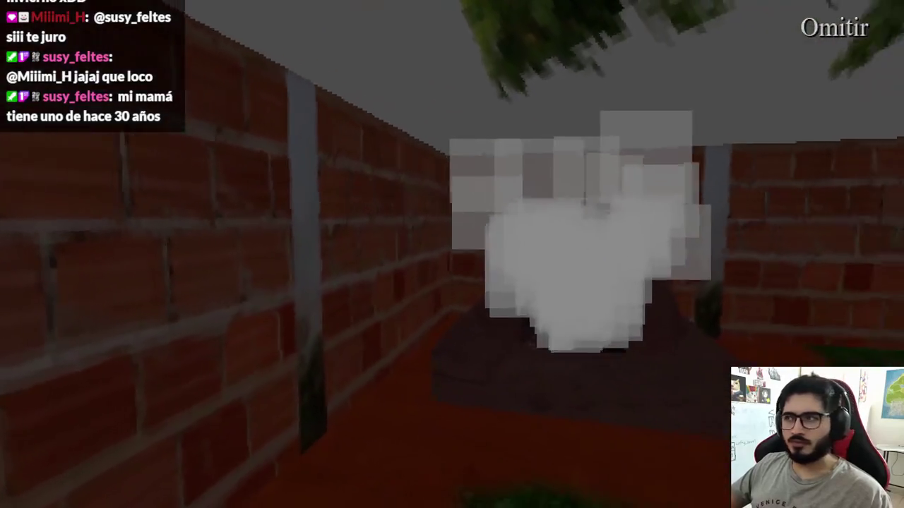
{"action": "key", "text": "space"}
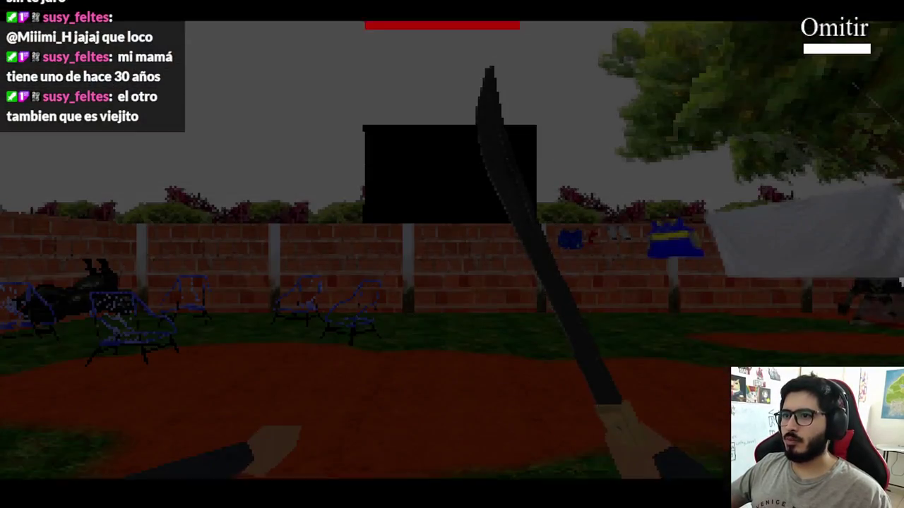
{"action": "key", "text": "F8"}
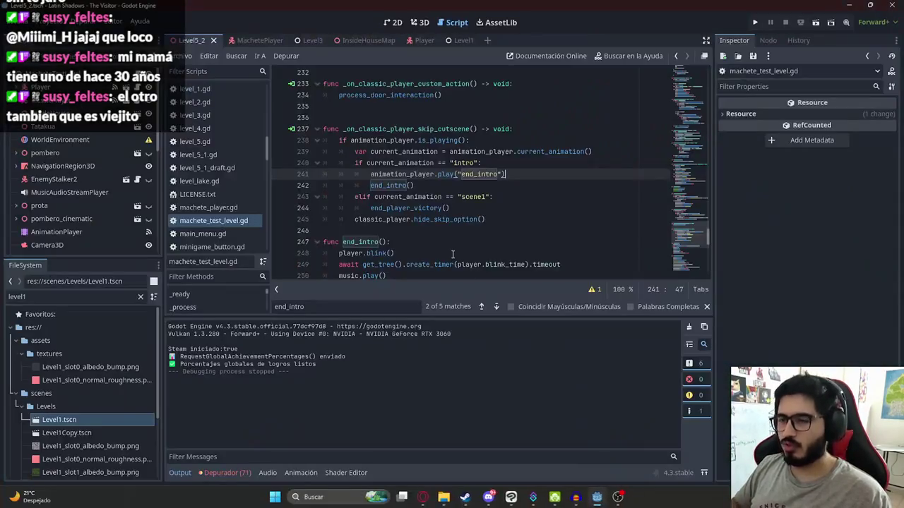
Switch to the 3D view and load the end_intro animation on the AnimationPlayer
{"action": "key", "text": "Down"}
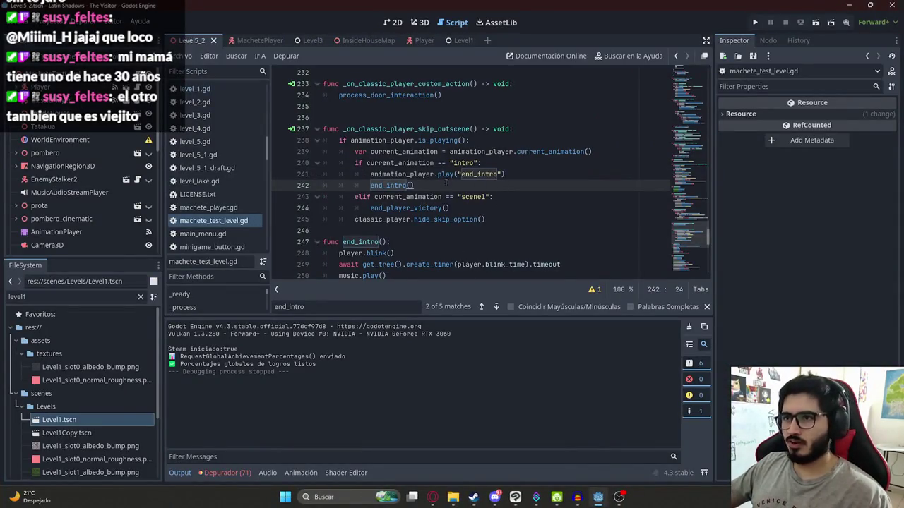
{"action": "left_click", "coordinate": [420, 22]}
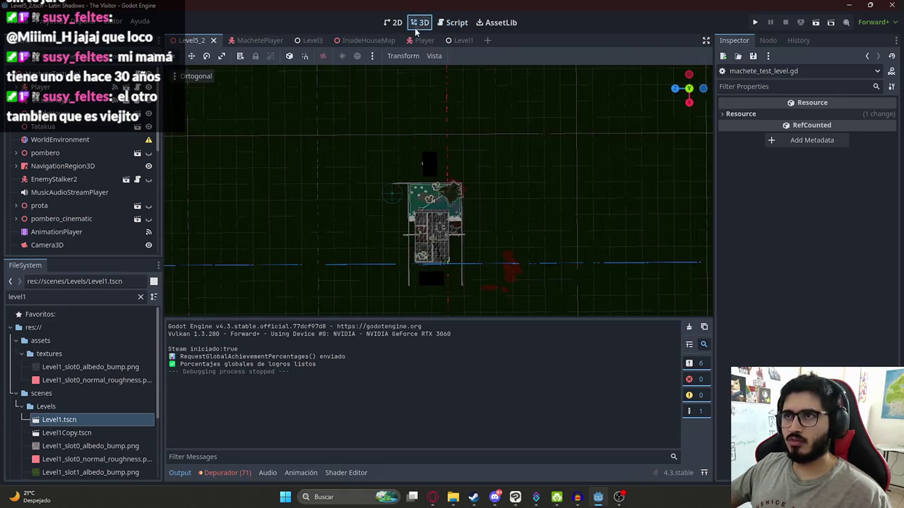
{"action": "scroll", "coordinate": [436, 191], "scroll_direction": "up", "scroll_amount": 5}
{"action": "scroll", "coordinate": [383, 147], "scroll_direction": "up", "scroll_amount": 2}
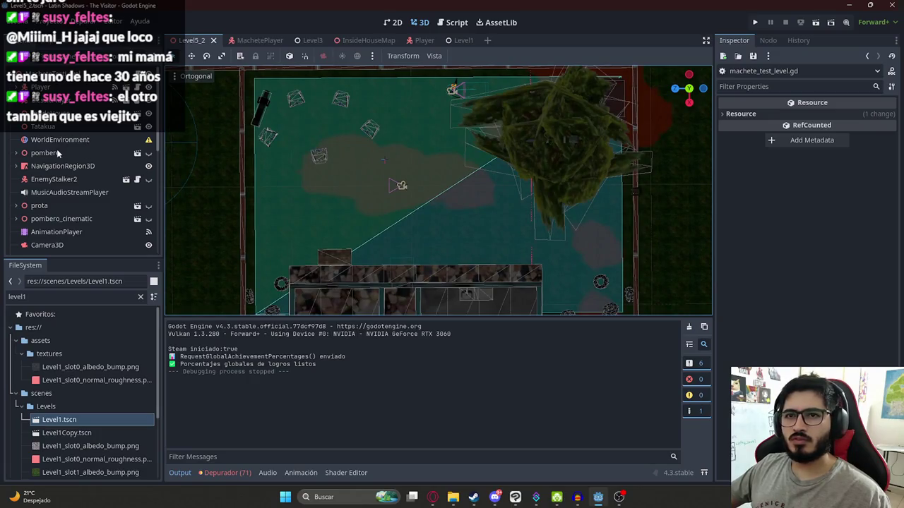
{"action": "left_click", "coordinate": [61, 232]}
{"action": "left_click", "coordinate": [396, 327]}
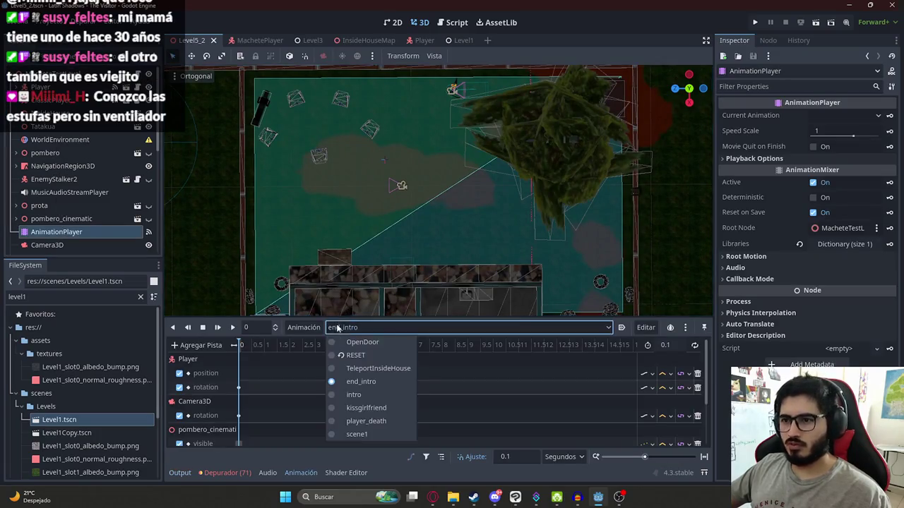
{"action": "left_click", "coordinate": [259, 345]}
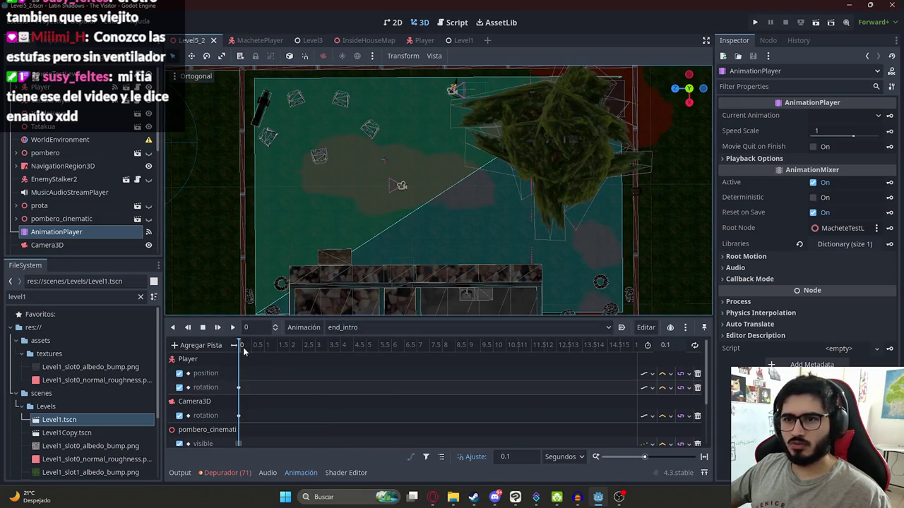
Key the Player's current position into end_intro and save the scene
{"action": "scroll", "coordinate": [422, 162], "scroll_direction": "up", "scroll_amount": 3}
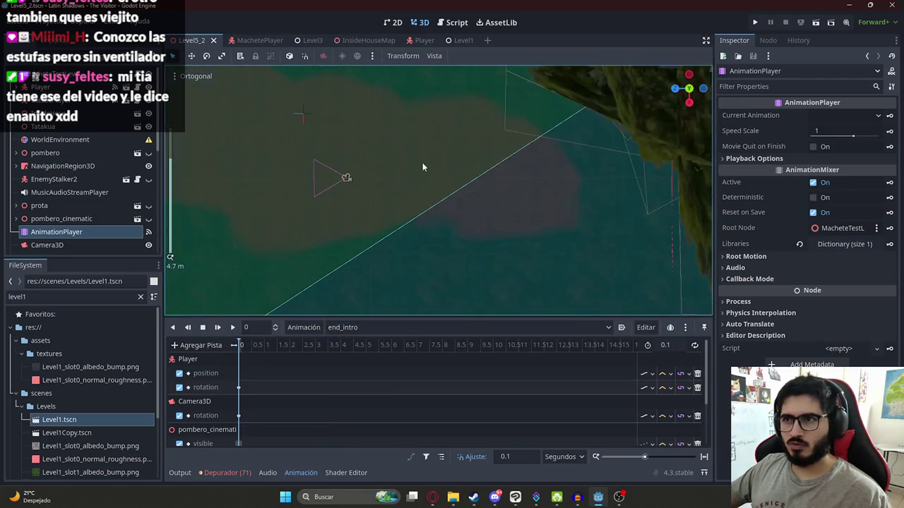
{"action": "scroll", "coordinate": [168, 148], "scroll_direction": "down", "scroll_amount": 4}
{"action": "key", "text": "f"}
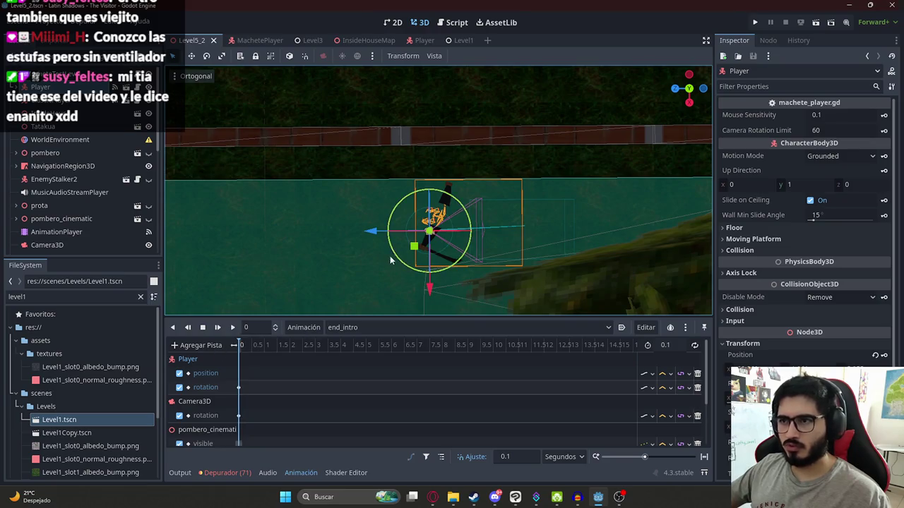
{"action": "scroll", "coordinate": [282, 376], "scroll_direction": "up", "scroll_amount": 5}
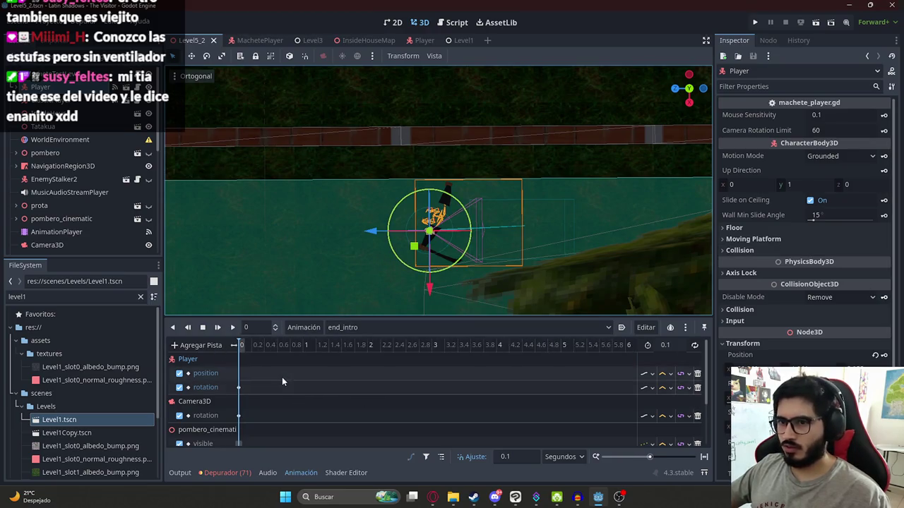
{"action": "left_click", "coordinate": [884, 356]}
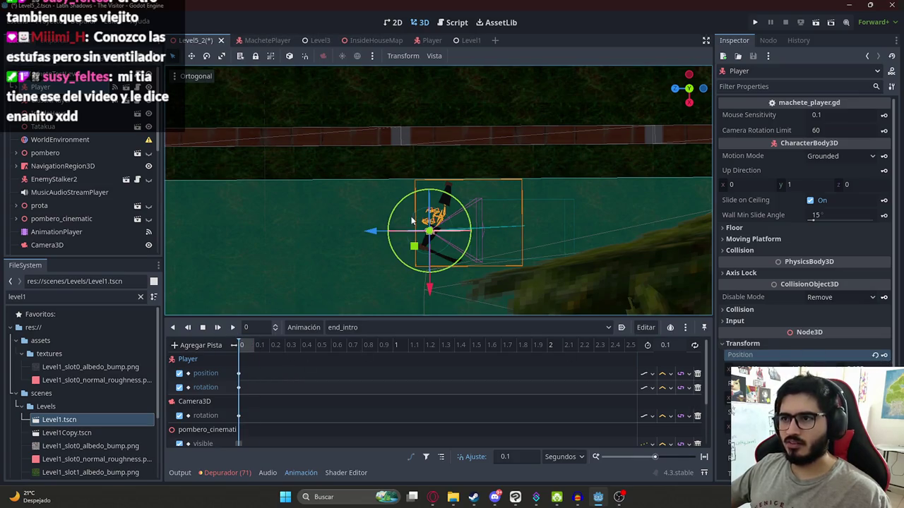
{"action": "scroll", "coordinate": [410, 221], "scroll_direction": "down", "scroll_amount": 3}
{"action": "key", "text": "ctrl+s"}
{"action": "scroll", "coordinate": [322, 281], "scroll_direction": "down", "scroll_amount": 3}
{"action": "scroll", "coordinate": [261, 412], "scroll_direction": "down", "scroll_amount": 1}
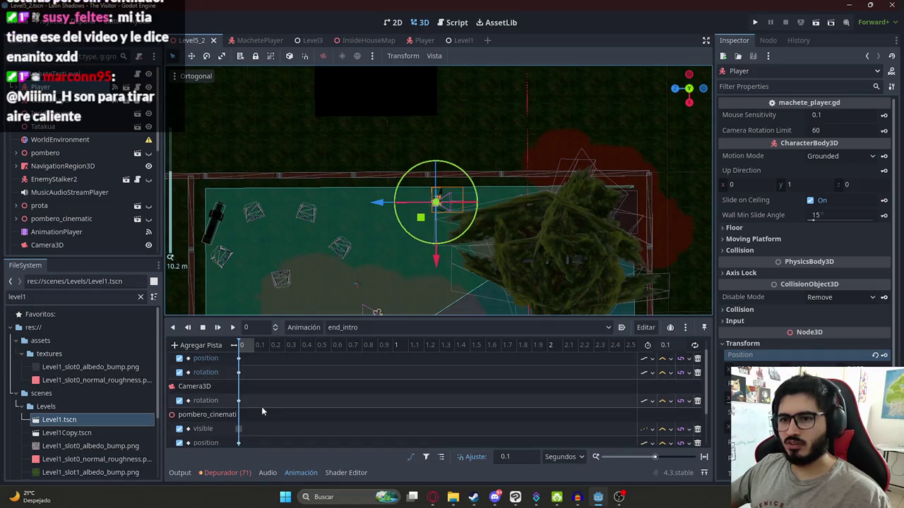
Set the Camera3D's starting rotation key in end_intro to x = 0 and save
{"action": "left_click", "coordinate": [238, 400]}
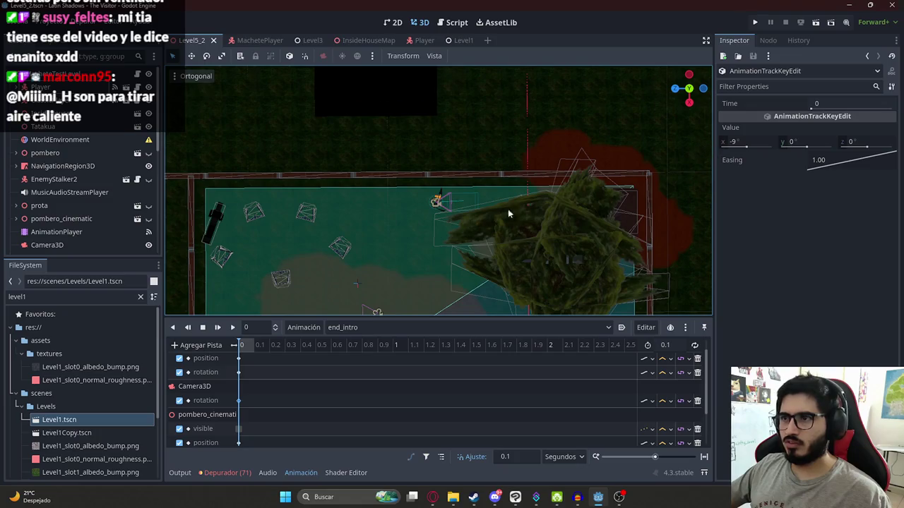
{"action": "scroll", "coordinate": [517, 209], "scroll_direction": "up", "scroll_amount": 8}
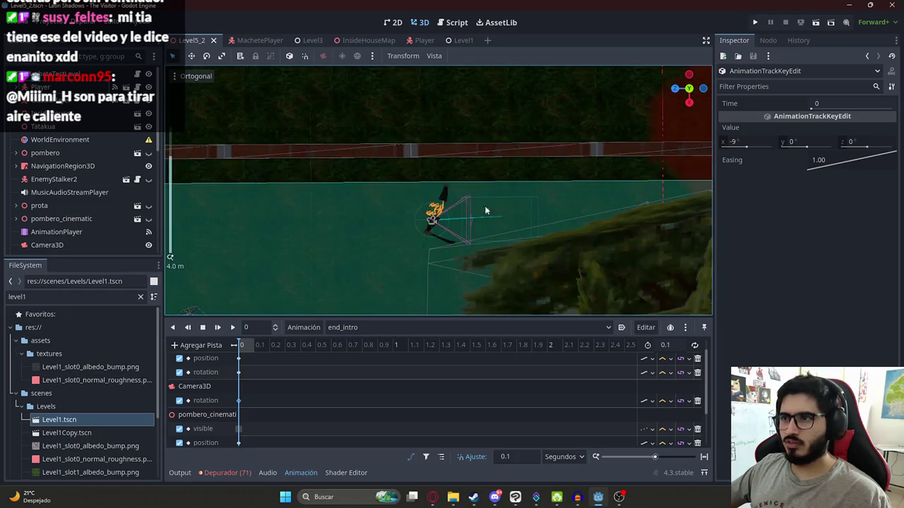
{"action": "left_click", "coordinate": [734, 144]}
{"action": "type", "text": "0"}
{"action": "key", "text": "Return"}
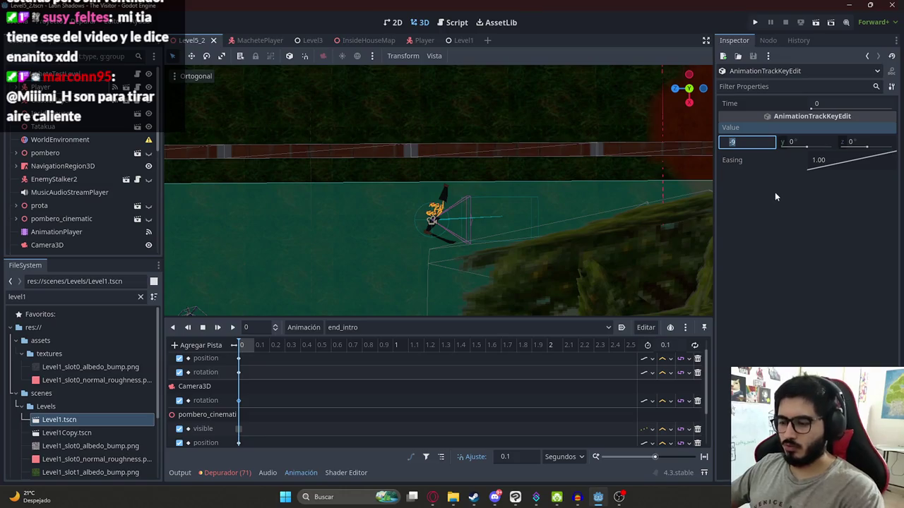
{"action": "key", "text": "ctrl+s"}
Delete pombero_cinematic's position, rotation and visible tracks from end_intro
{"action": "scroll", "coordinate": [300, 369], "scroll_direction": "down", "scroll_amount": 3}
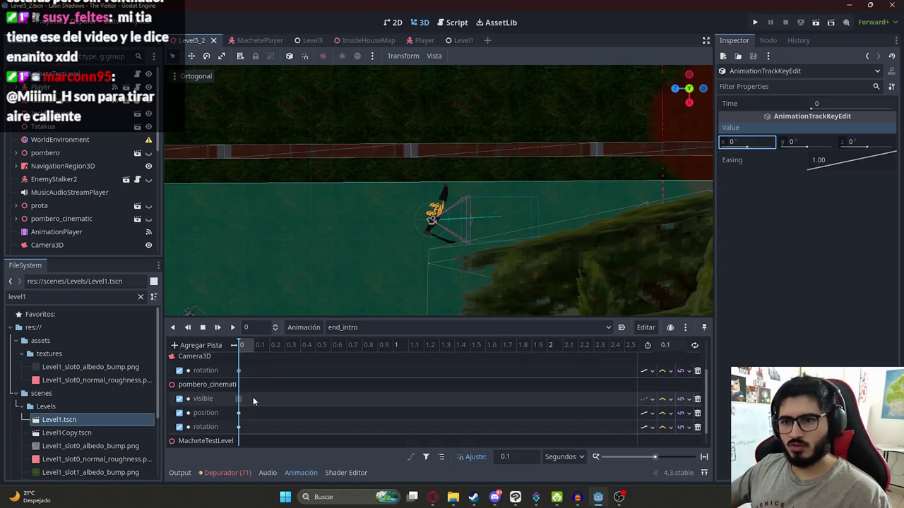
{"action": "left_click", "coordinate": [239, 384]}
{"action": "left_click", "coordinate": [239, 397]}
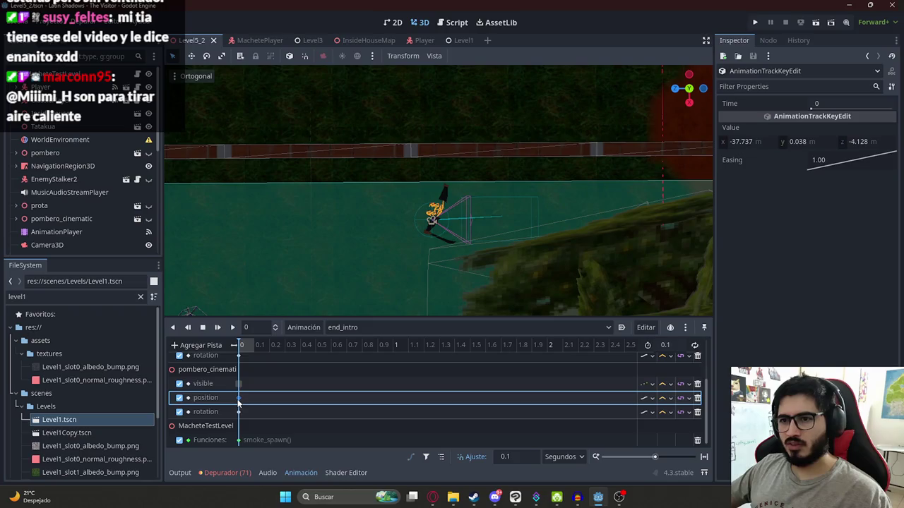
{"action": "left_click", "coordinate": [697, 398]}
{"action": "left_click", "coordinate": [697, 398]}
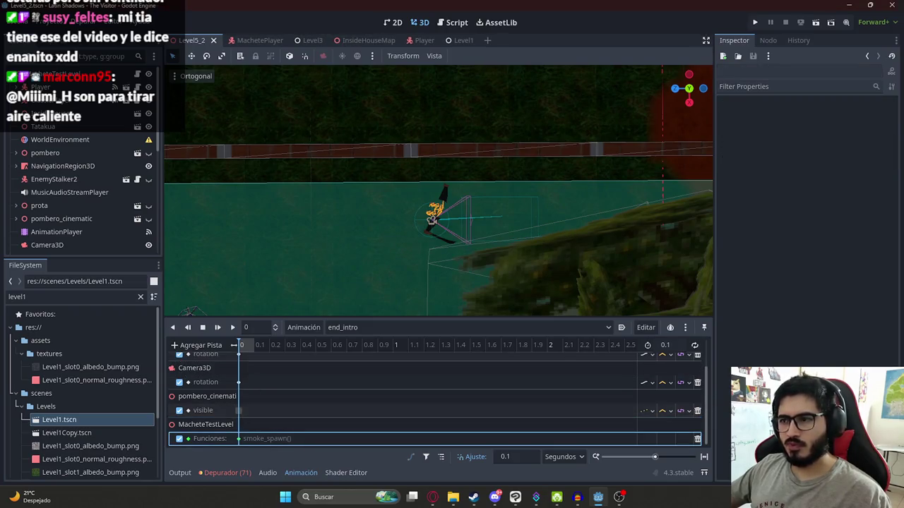
{"action": "left_click", "coordinate": [697, 410]}
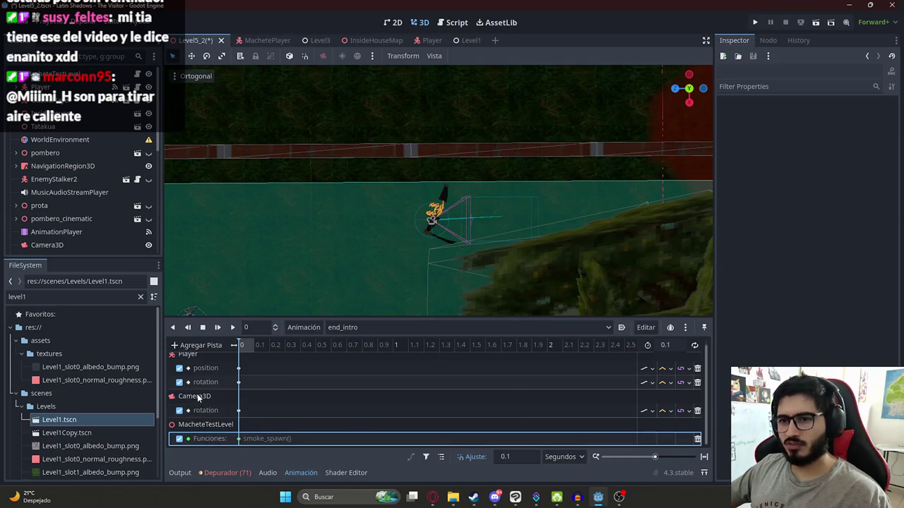
{"action": "left_click", "coordinate": [292, 426]}
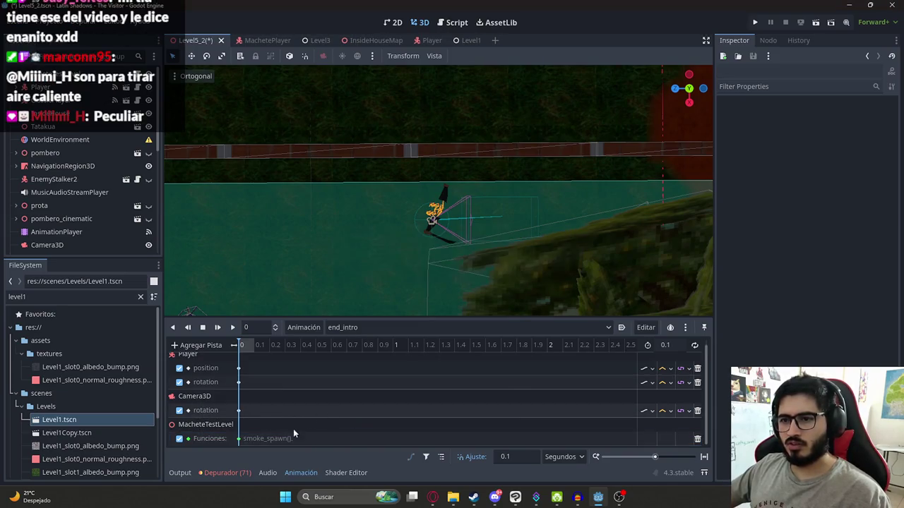
Save the scene and run the game with F5 to reach its splash screen
{"action": "key", "text": "ctrl+s"}
{"action": "right_click", "coordinate": [196, 40]}
{"action": "left_click", "coordinate": [236, 106]}
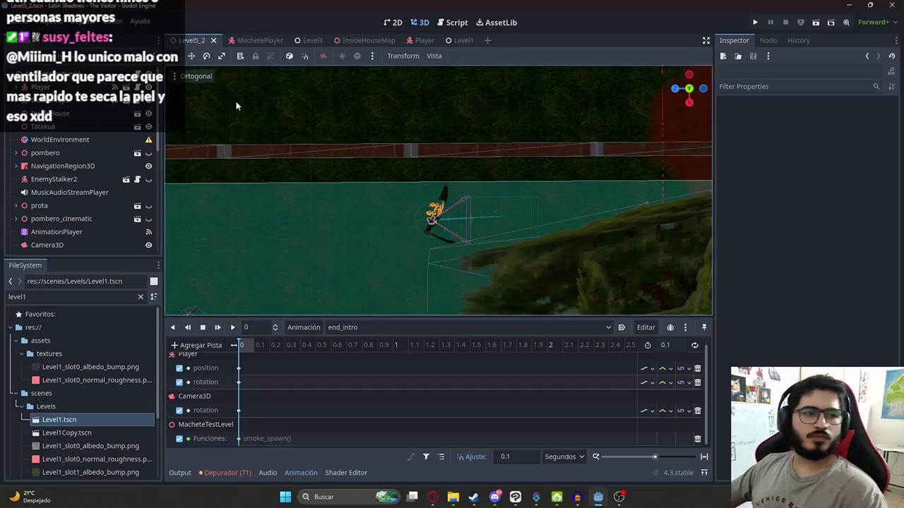
{"action": "key", "text": "F5"}
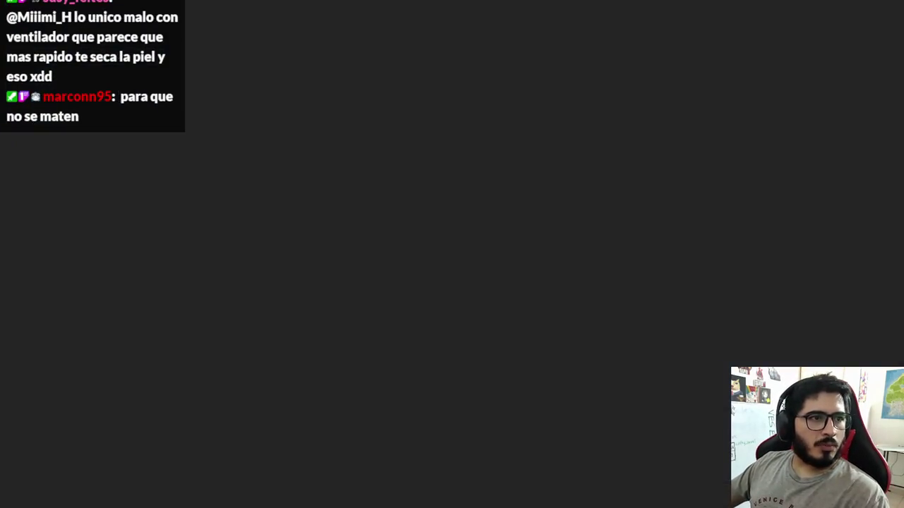
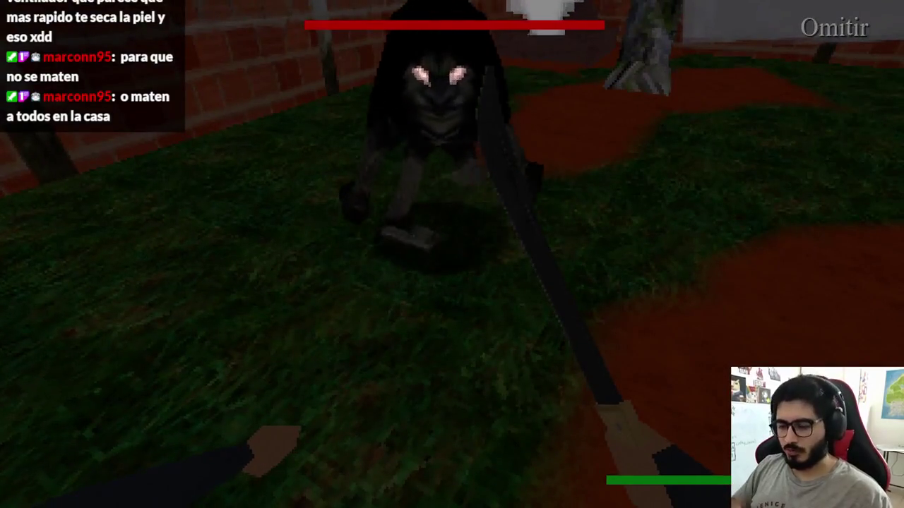
Stop the game, rerun the Level5_2 scene, hold space to skip its intro, and close it
{"action": "key", "text": "F8"}
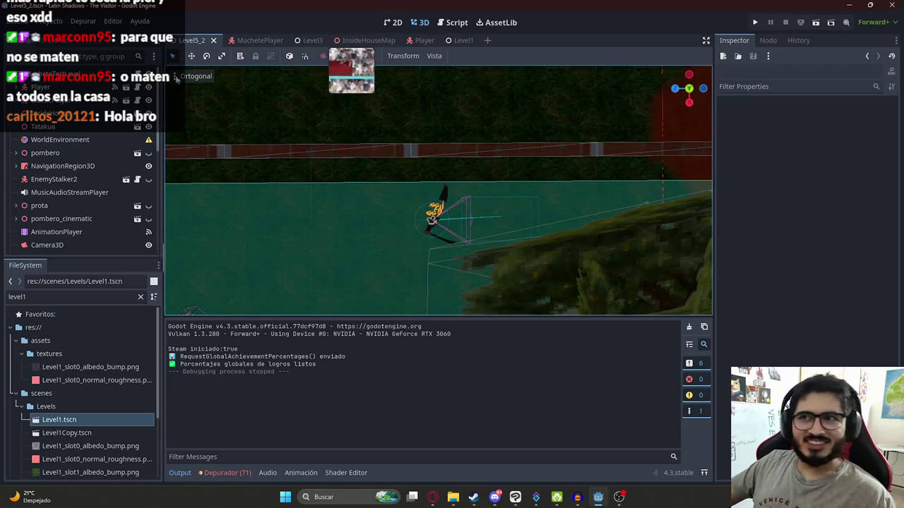
{"action": "right_click", "coordinate": [190, 44]}
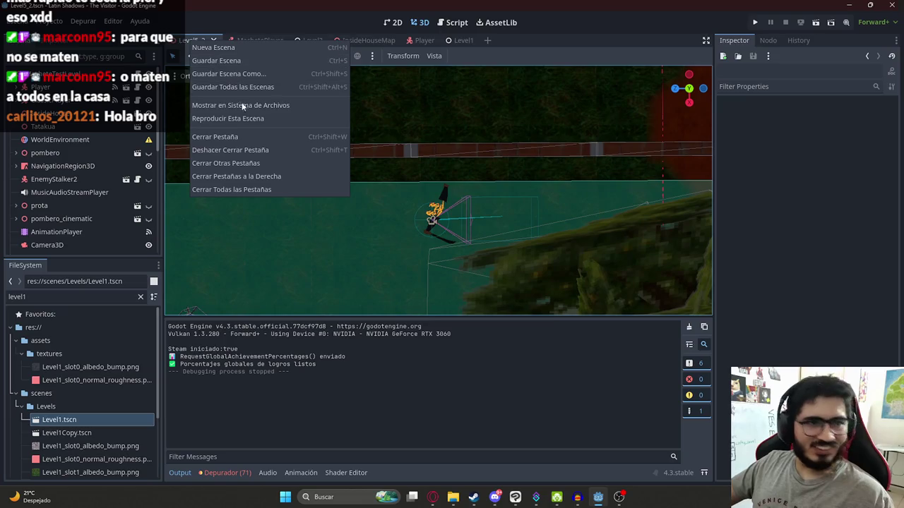
{"action": "left_click", "coordinate": [229, 119]}
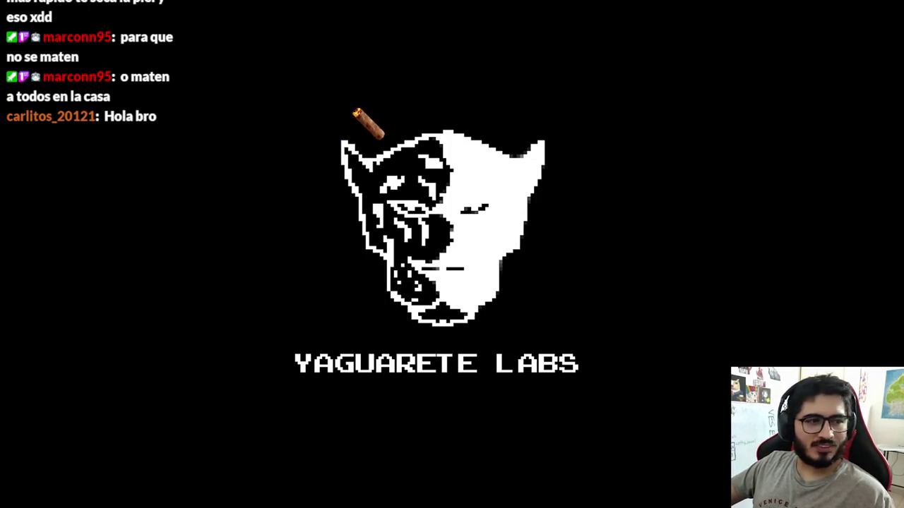
{"action": "key", "text": "space"}
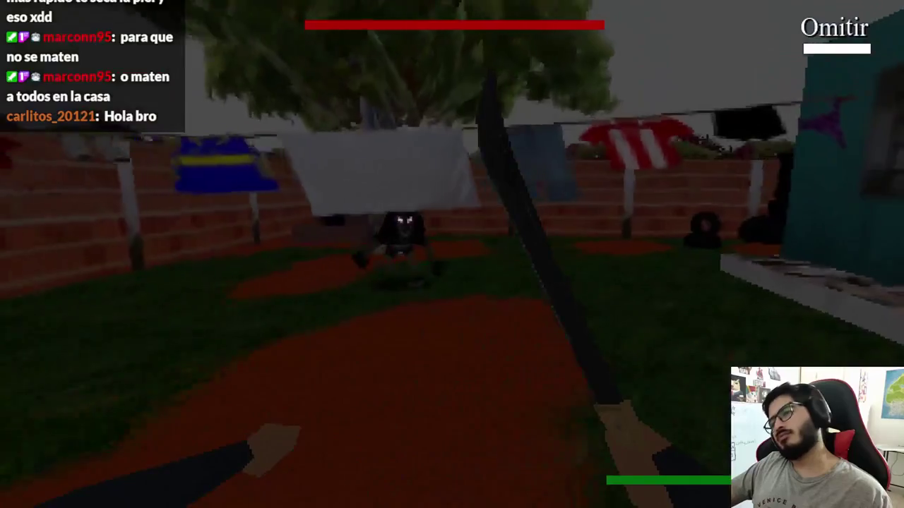
{"action": "key", "text": "F8"}
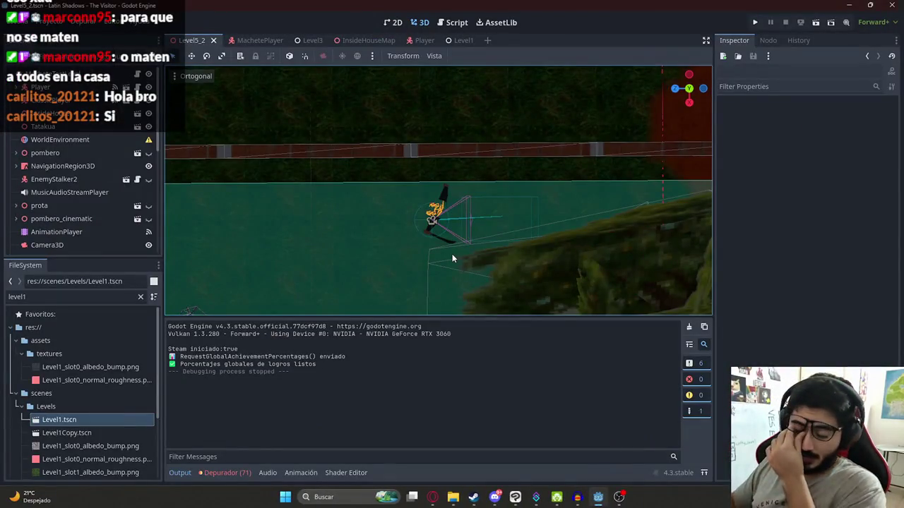
In machete_test_level.gd, search for end_intro to reach the play("end_intro") call on line 241
{"action": "left_click", "coordinate": [450, 21]}
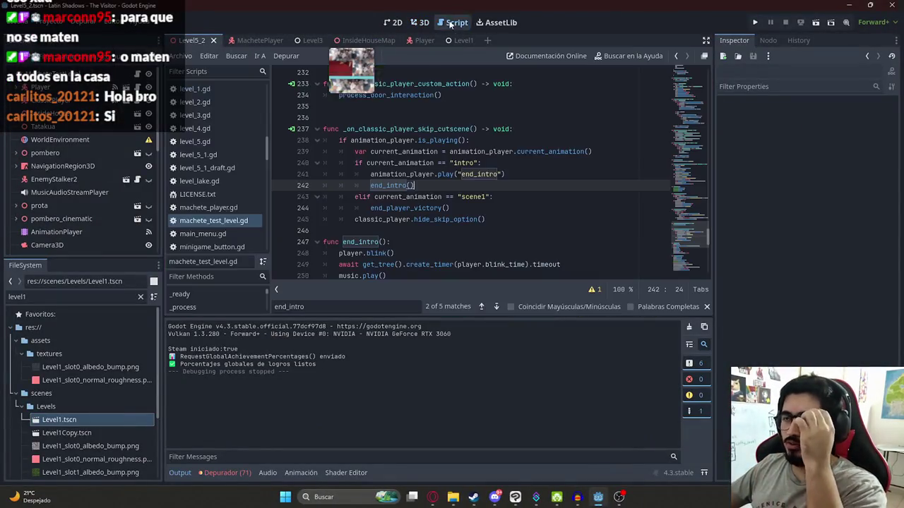
{"action": "left_click", "coordinate": [422, 175]}
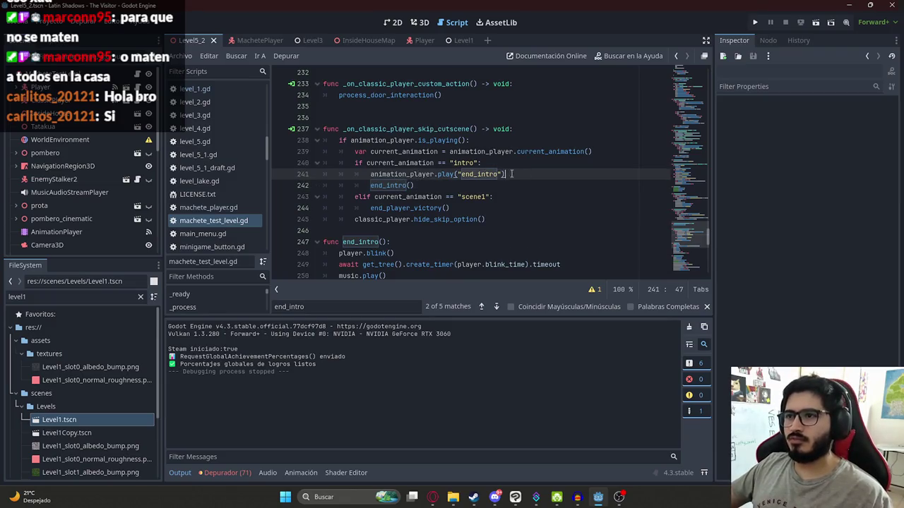
{"action": "left_click", "coordinate": [389, 185], "text": "ctrl"}
{"action": "left_click", "coordinate": [369, 187]}
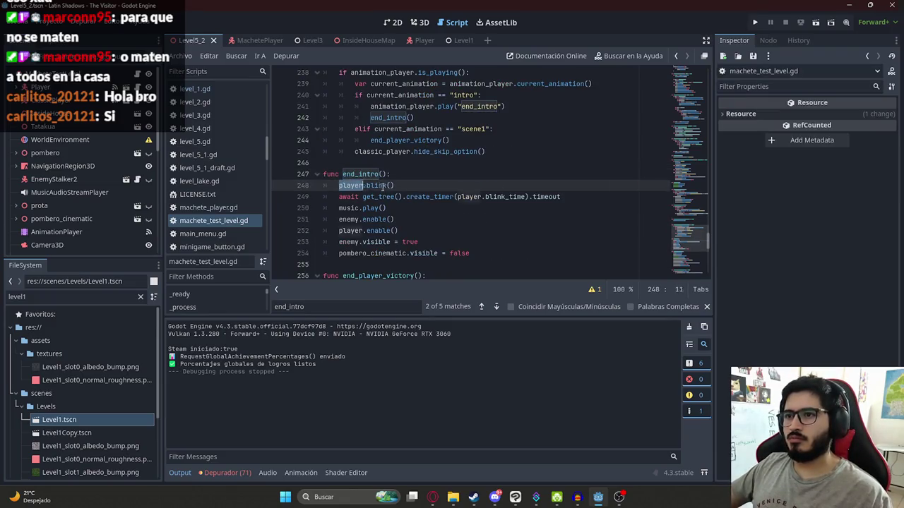
{"action": "key", "text": "Down"}
{"action": "key", "text": "Down"}
{"action": "key", "text": "Down"}
{"action": "left_click_drag", "start_coordinate": [367, 252], "coordinate": [411, 253]}
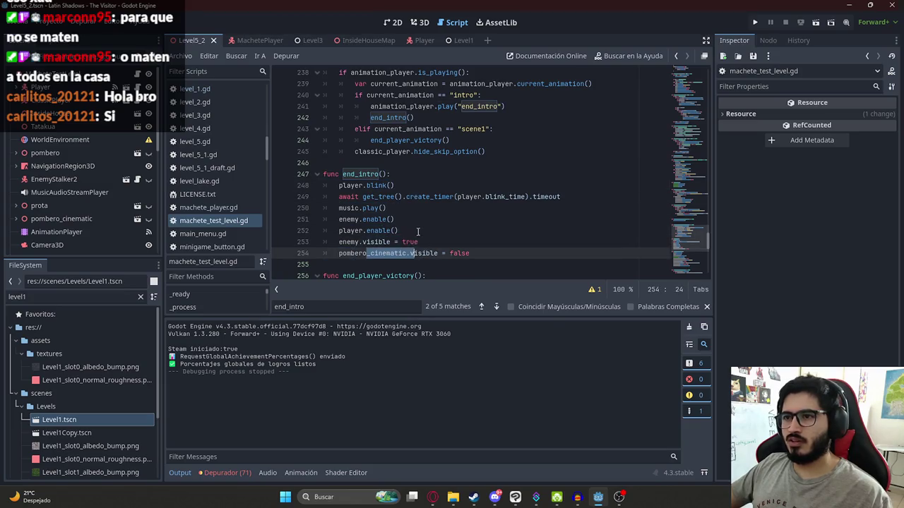
{"action": "left_click", "coordinate": [405, 196]}
{"action": "double_click", "coordinate": [362, 174]}
{"action": "key", "text": "ctrl+f"}
{"action": "key", "text": "Return"}
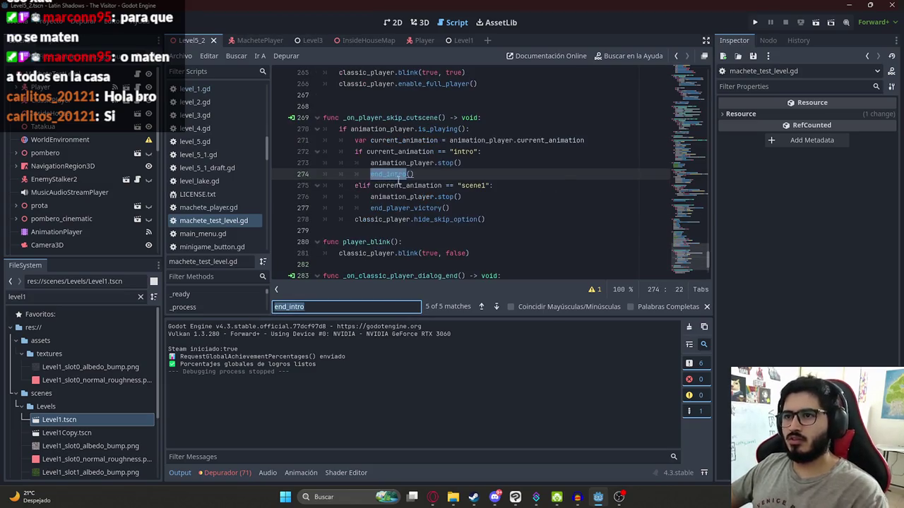
{"action": "left_click", "coordinate": [411, 163]}
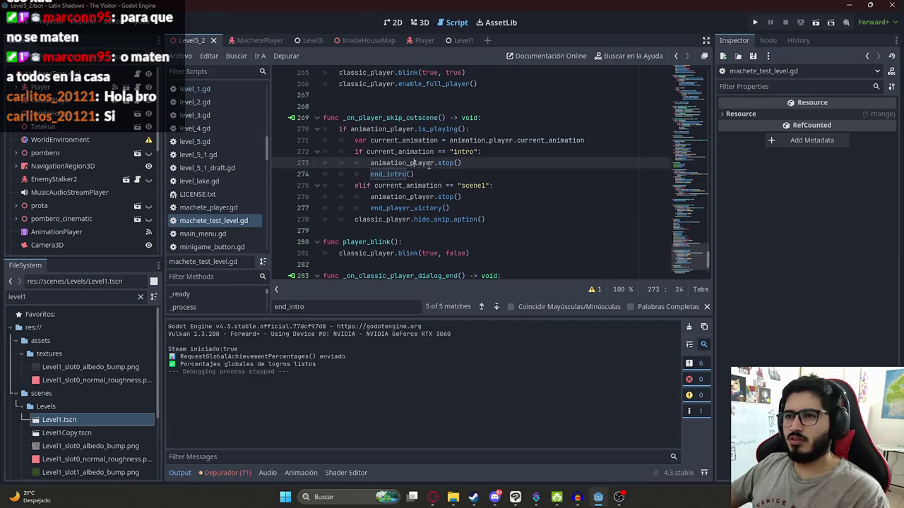
{"action": "left_click", "coordinate": [333, 311]}
{"action": "key", "text": "Return"}
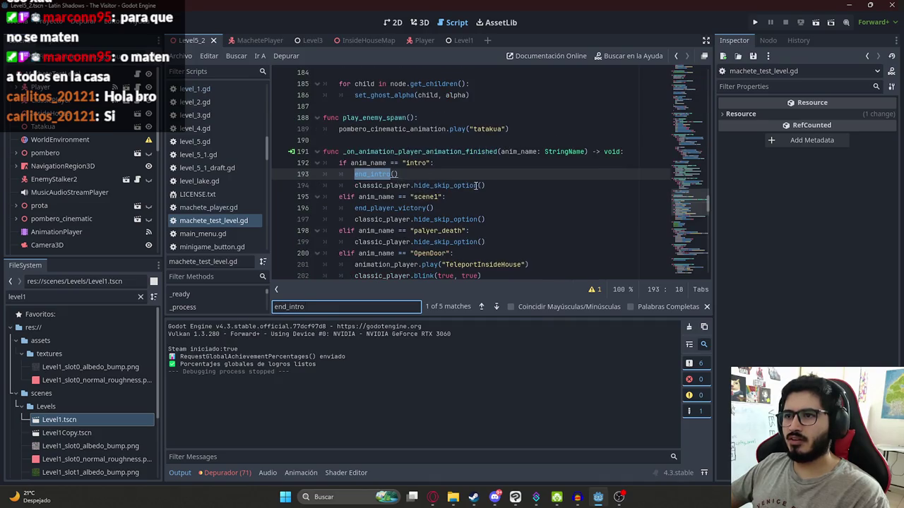
{"action": "key", "text": "Return"}
Move animation_player.play("end_intro") below the end_intro() call and save the script
{"action": "left_click", "coordinate": [518, 175]}
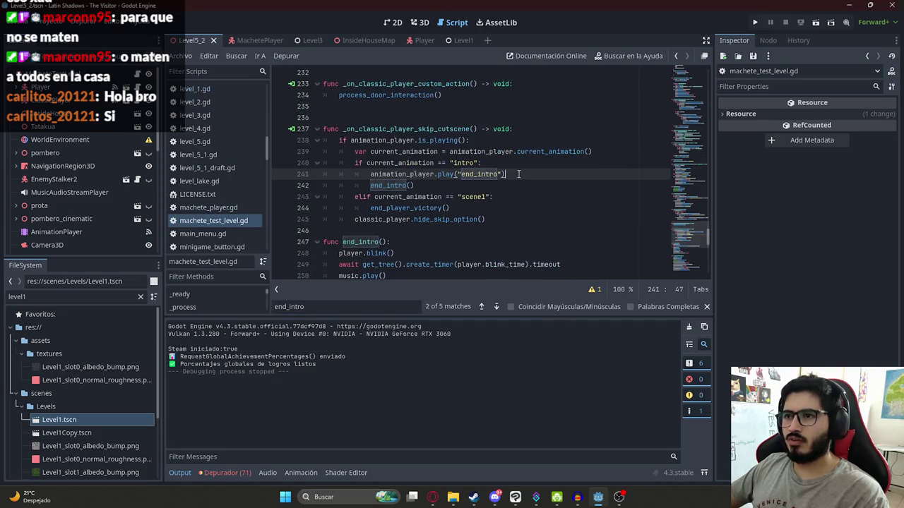
{"action": "left_click_drag", "start_coordinate": [539, 175], "coordinate": [370, 175]}
{"action": "key", "text": "ctrl+c"}
{"action": "key", "text": "BackSpace"}
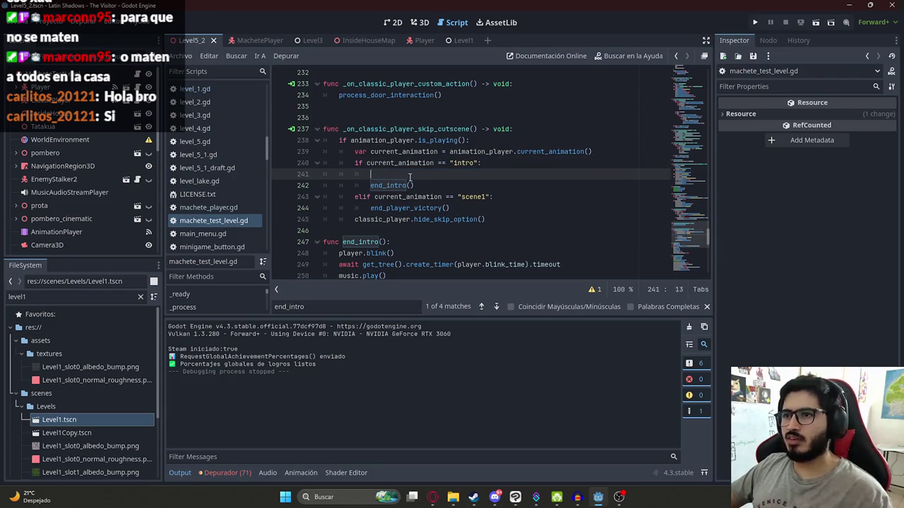
{"action": "key", "text": "ctrl+shift+k"}
{"action": "key", "text": "End"}
{"action": "key", "text": "Return"}
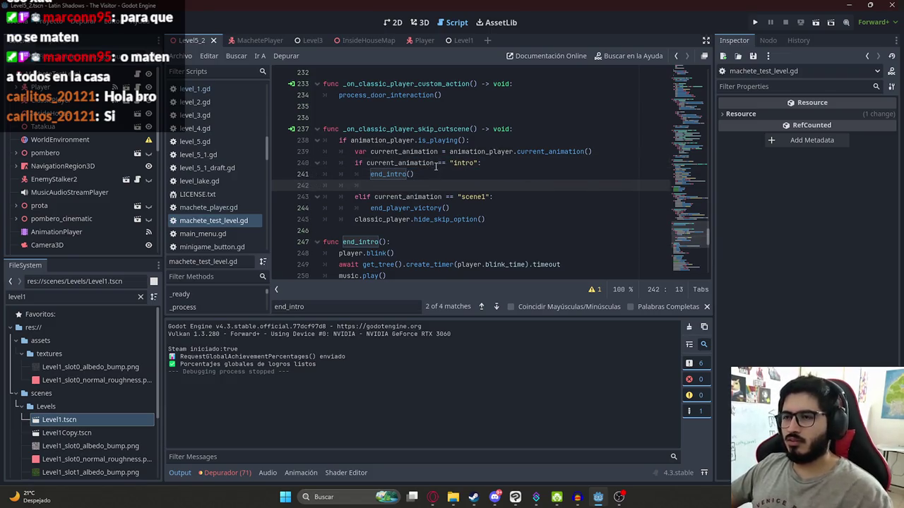
{"action": "key", "text": "ctrl+v"}
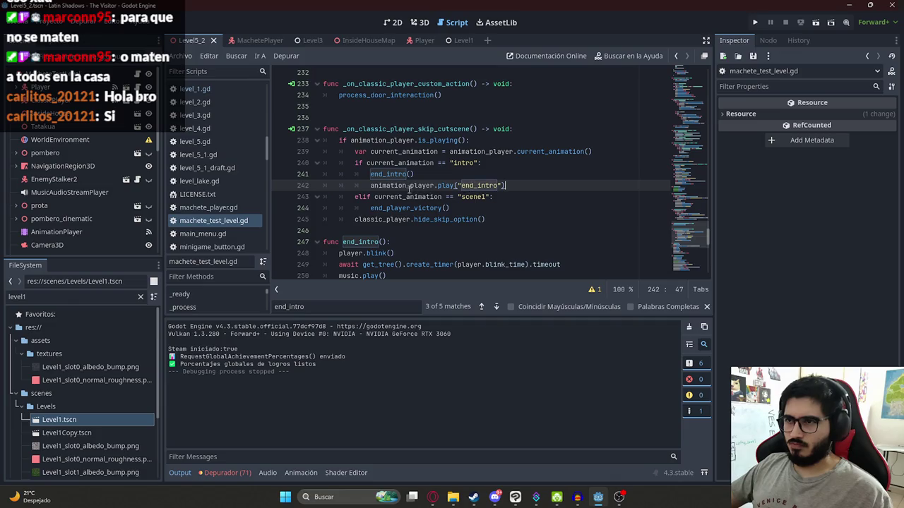
{"action": "left_click", "coordinate": [180, 55]}
{"action": "left_click", "coordinate": [266, 110]}
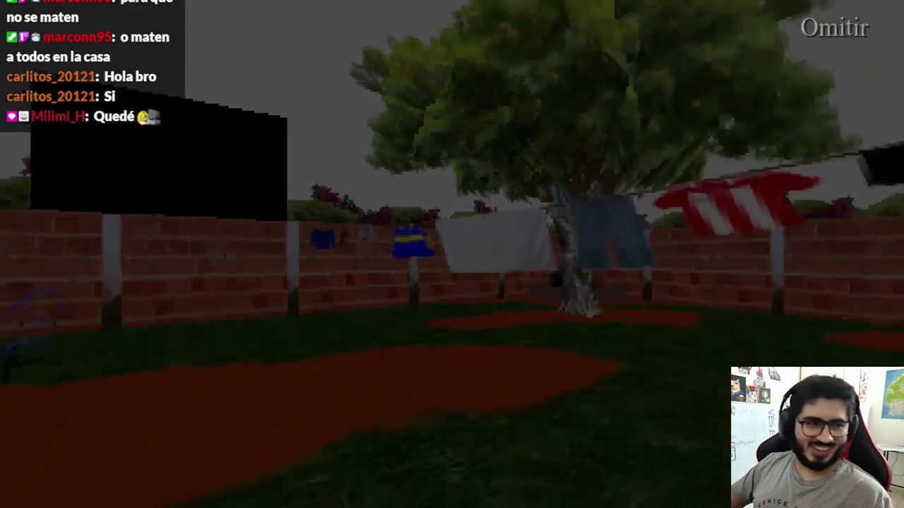
Hold space to skip the intro in the running game, then stop it and show the 3D view
{"action": "key", "text": "space"}
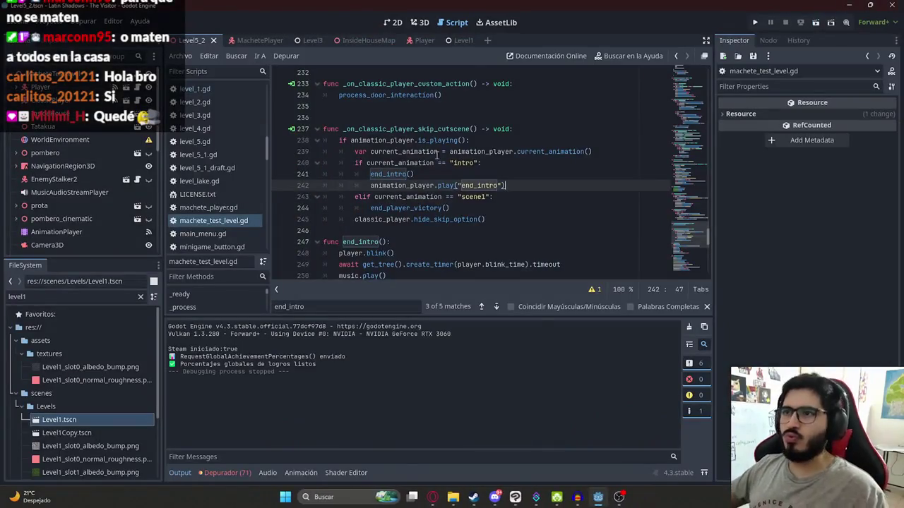
{"action": "left_click", "coordinate": [420, 26]}
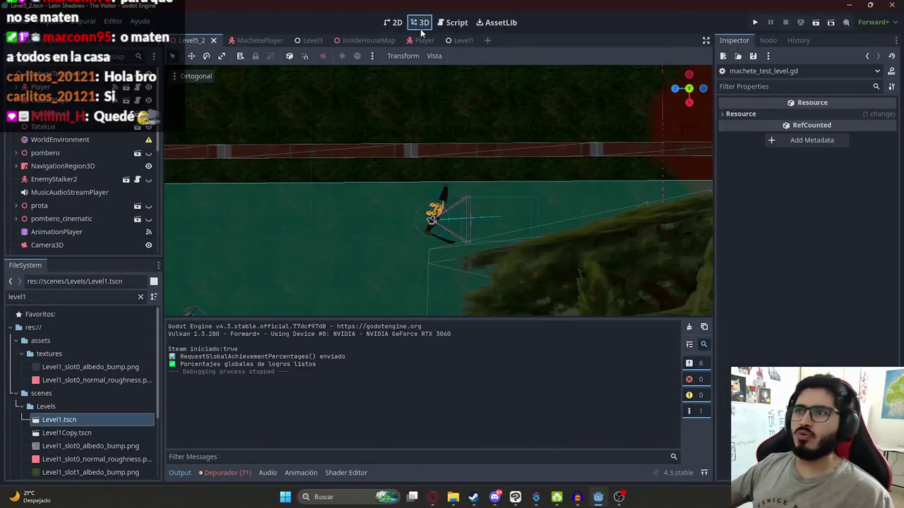
Select the AnimationPlayer node and look through its animation list without changing it
{"action": "scroll", "coordinate": [394, 244], "scroll_direction": "down", "scroll_amount": 8}
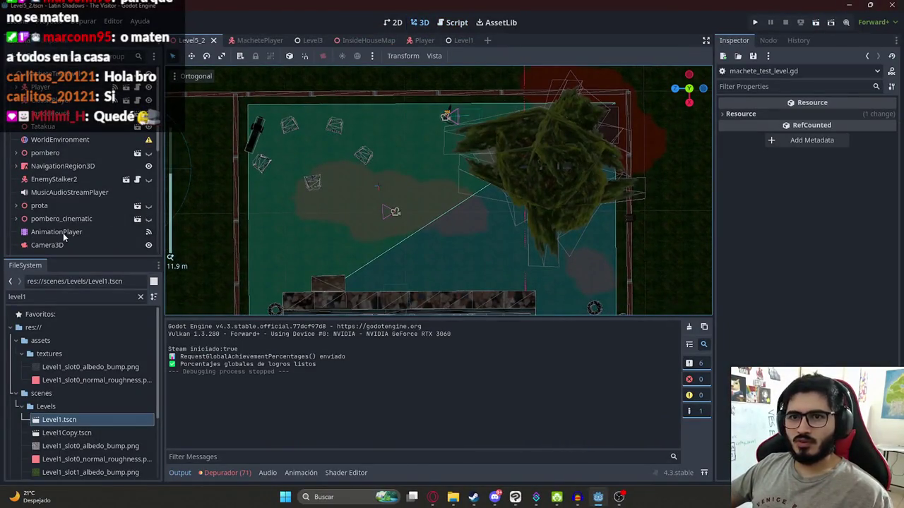
{"action": "left_click", "coordinate": [57, 231]}
{"action": "left_click", "coordinate": [365, 328]}
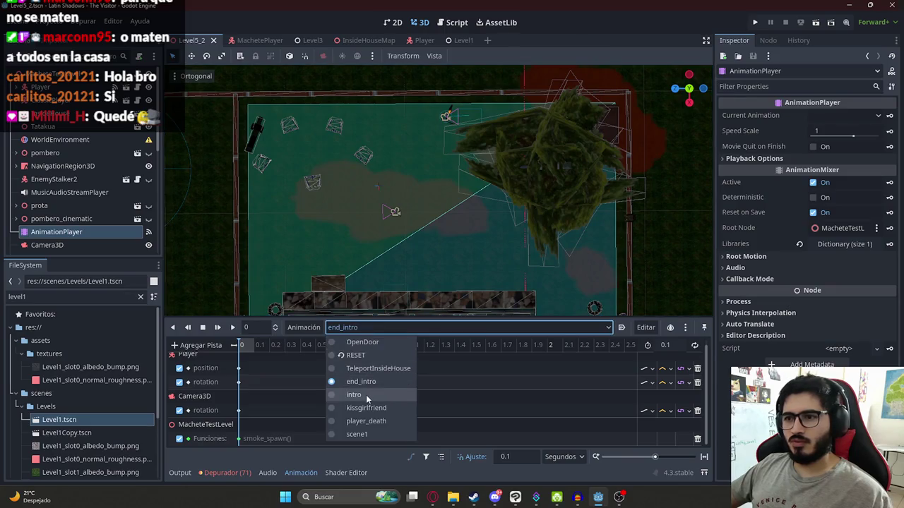
{"action": "key", "text": "Escape"}
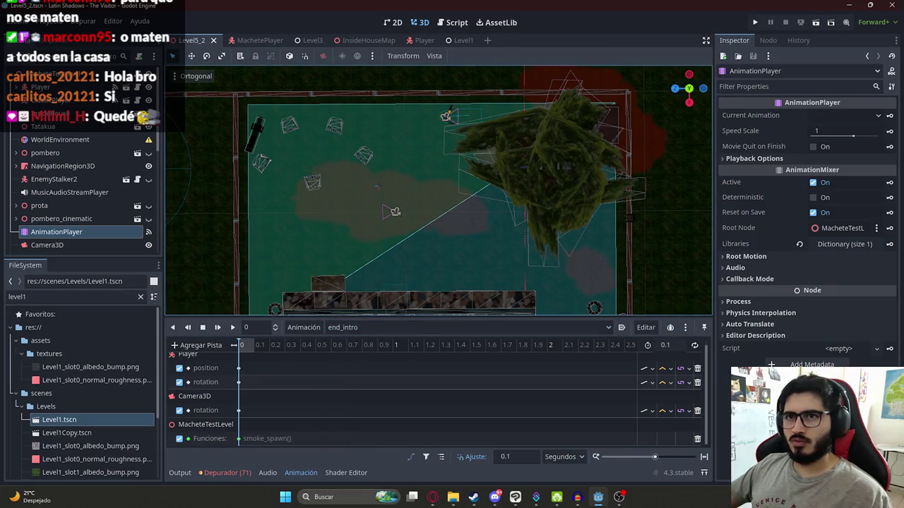
Insert animation_player.stop() above end_intro() in the skip handler and run the Level5_2 scene
{"action": "key", "text": "ctrl+F3"}
{"action": "left_click", "coordinate": [447, 176]}
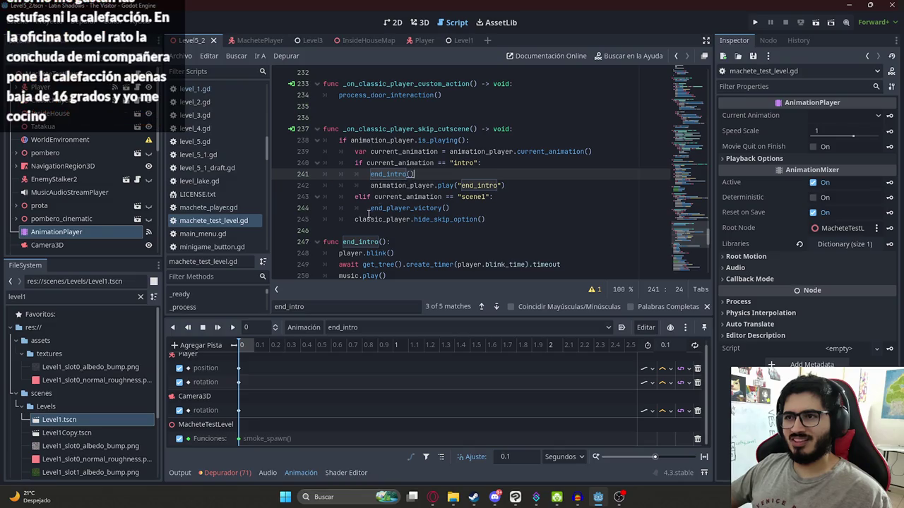
{"action": "double_click", "coordinate": [395, 141]}
{"action": "key", "text": "ctrl+c"}
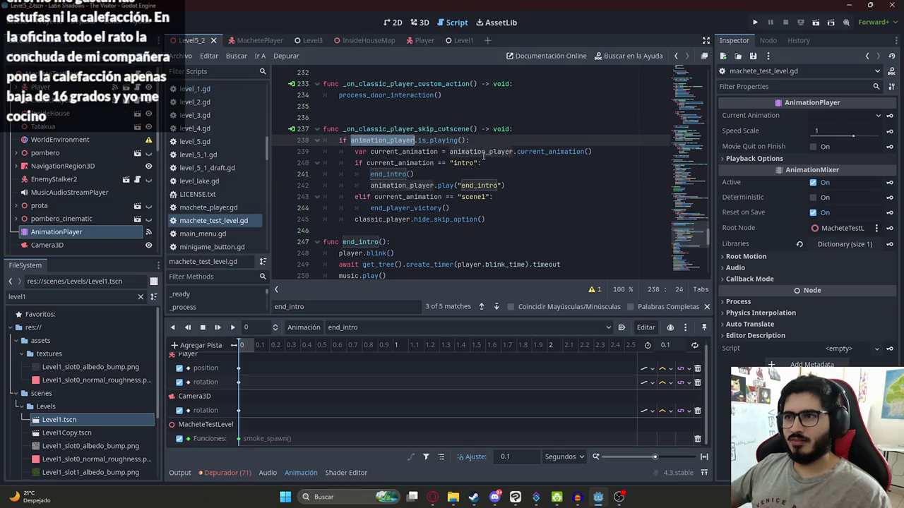
{"action": "left_click", "coordinate": [504, 165]}
{"action": "key", "text": "Return"}
{"action": "key", "text": "ctrl+v"}
{"action": "type", "text": ".s"}
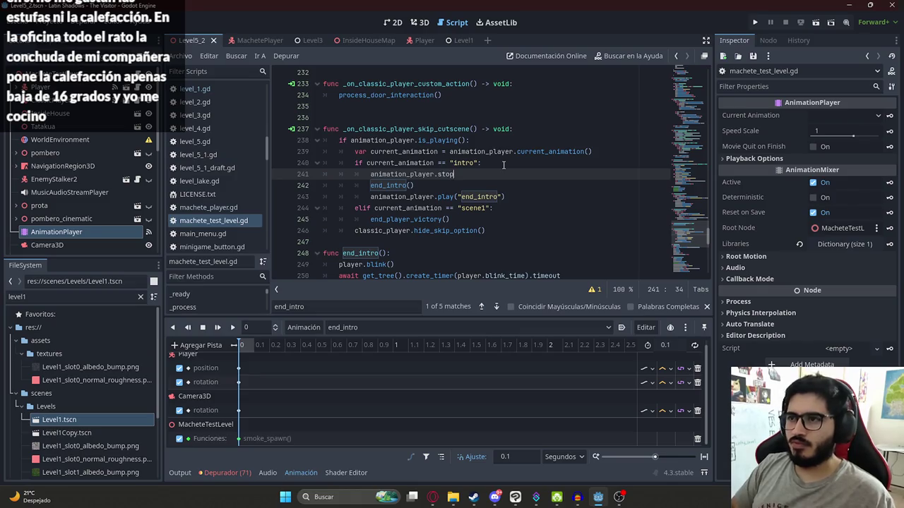
{"action": "key", "text": "Return"}
{"action": "right_click", "coordinate": [191, 40]}
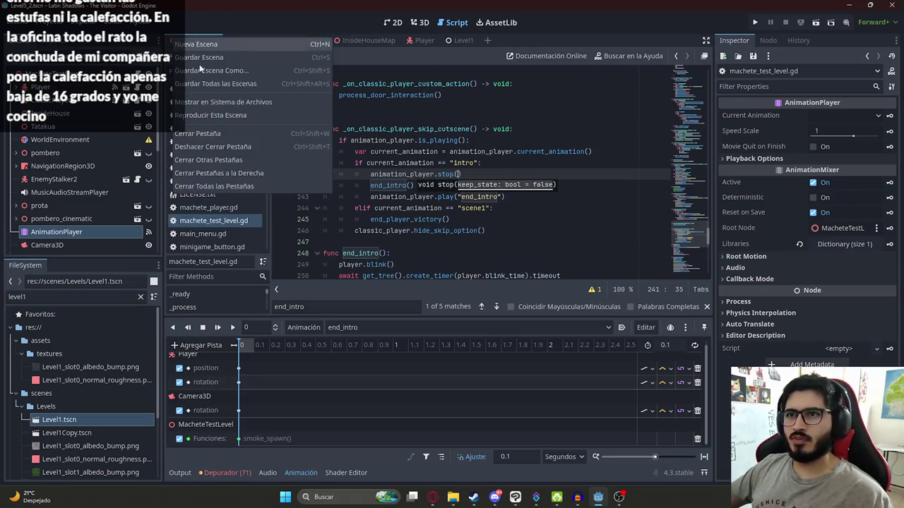
{"action": "left_click", "coordinate": [220, 114]}
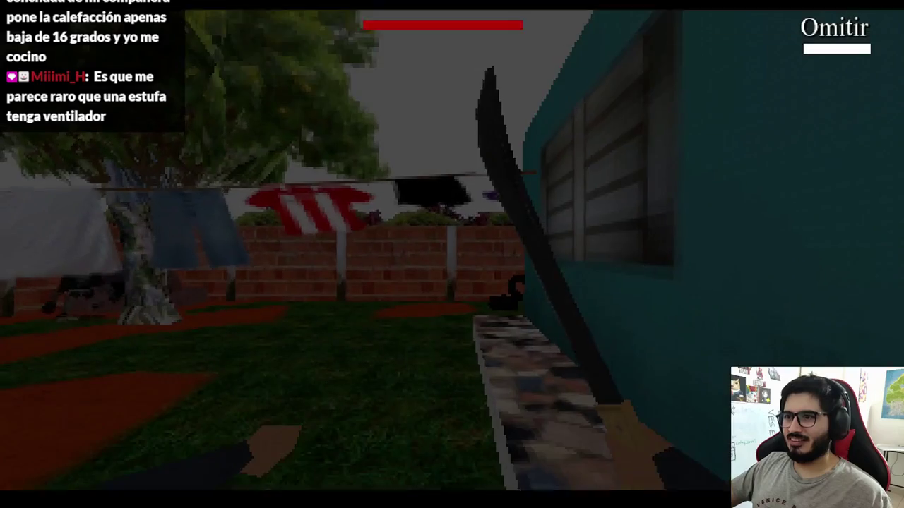
{"action": "key", "text": "F8"}
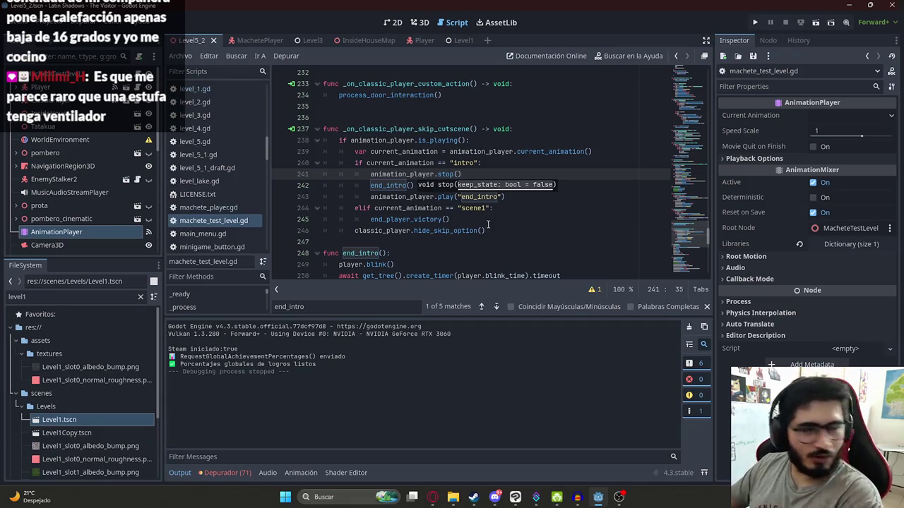
Delete the animation_player.stop() line from the intro branch and select the end_intro play call
{"action": "left_click", "coordinate": [487, 227]}
{"action": "left_click", "coordinate": [489, 197]}
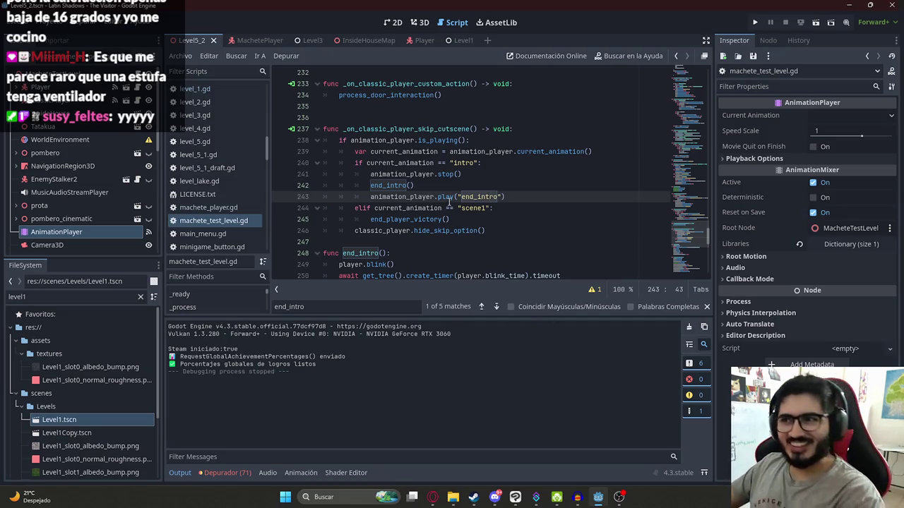
{"action": "double_click", "coordinate": [474, 196]}
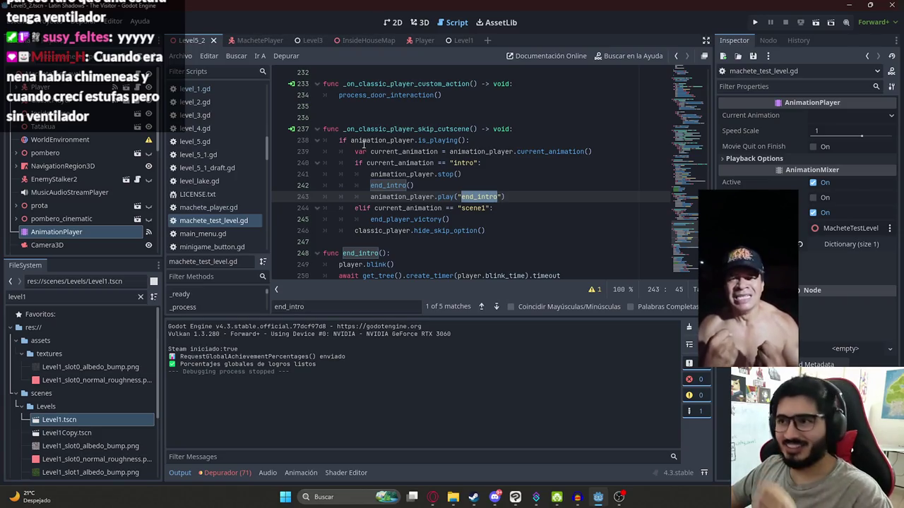
{"action": "left_click", "coordinate": [425, 184]}
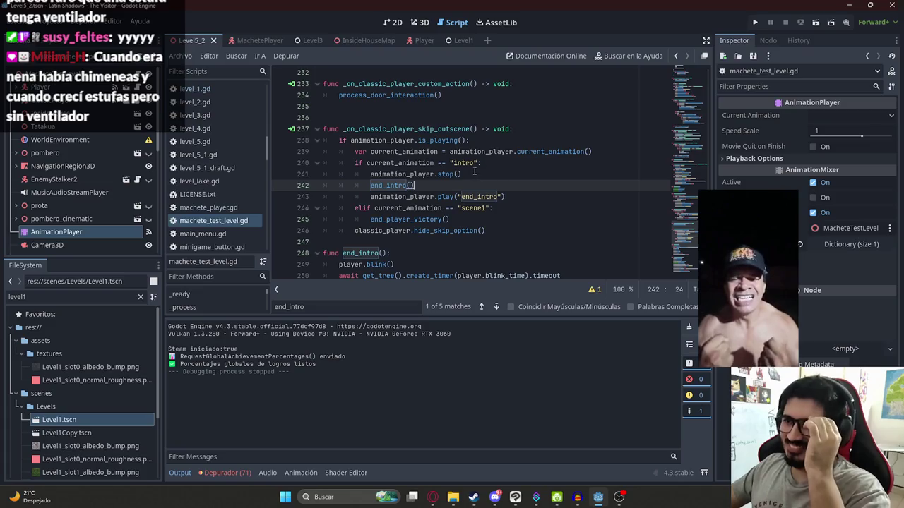
{"action": "left_click_drag", "start_coordinate": [461, 174], "coordinate": [370, 174]}
{"action": "key", "text": "shift+Home"}
{"action": "key", "text": "BackSpace"}
{"action": "key", "text": "BackSpace"}
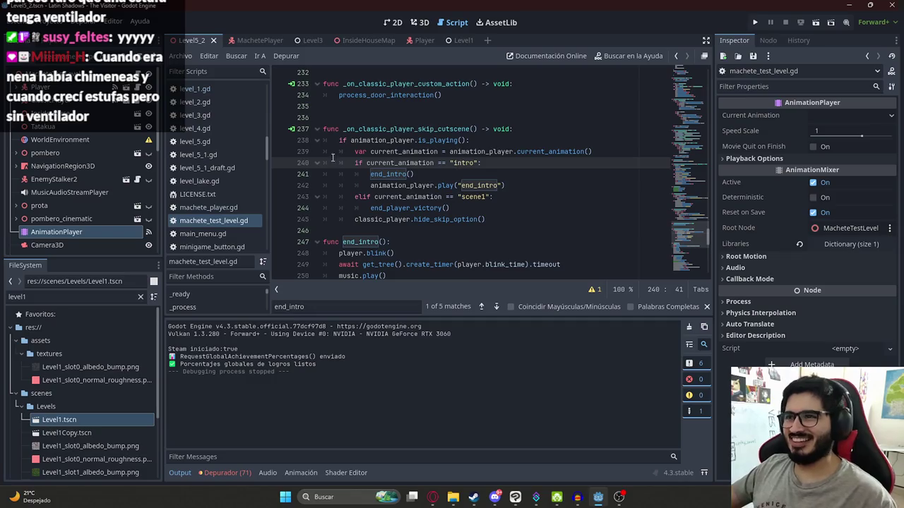
{"action": "left_click_drag", "start_coordinate": [516, 185], "coordinate": [370, 185]}
Move animation_player.play("end_intro") above end_intro() and save the script
{"action": "key", "text": "BackSpace"}
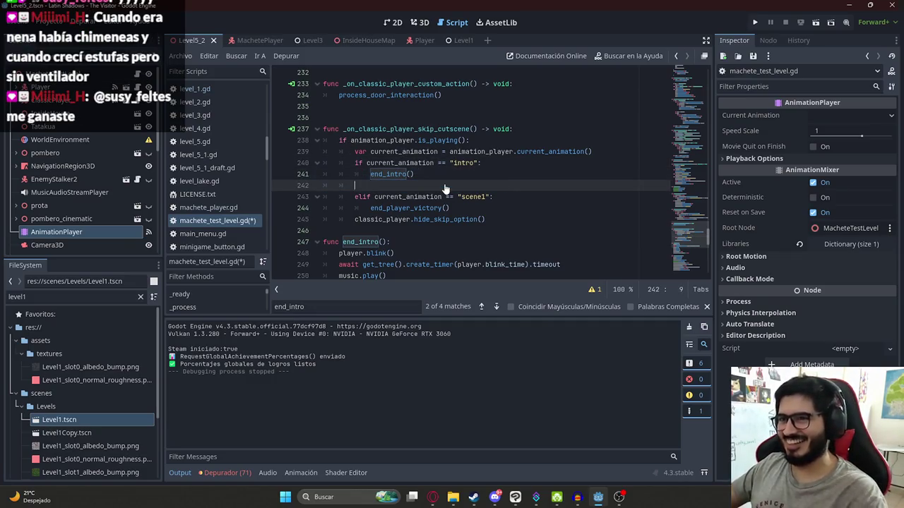
{"action": "key", "text": "BackSpace"}
{"action": "key", "text": "BackSpace"}
{"action": "key", "text": "BackSpace"}
{"action": "left_click", "coordinate": [500, 163]}
{"action": "key", "text": "Return"}
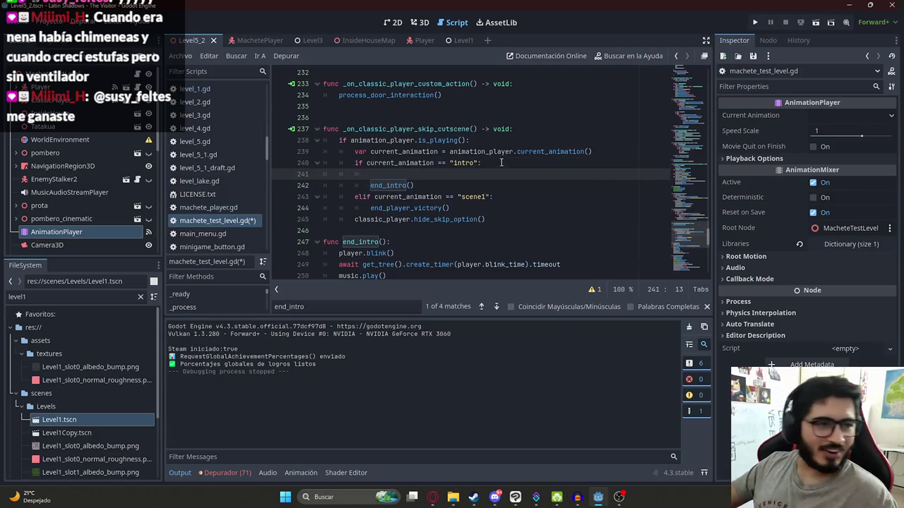
{"action": "key", "text": "ctrl+v"}
{"action": "key", "text": "ctrl+s"}
Review the play("end_intro") call, then select AnimationPlayer to show its end_intro tracks
{"action": "left_click", "coordinate": [457, 175]}
{"action": "double_click", "coordinate": [449, 174]}
{"action": "key", "text": "Escape"}
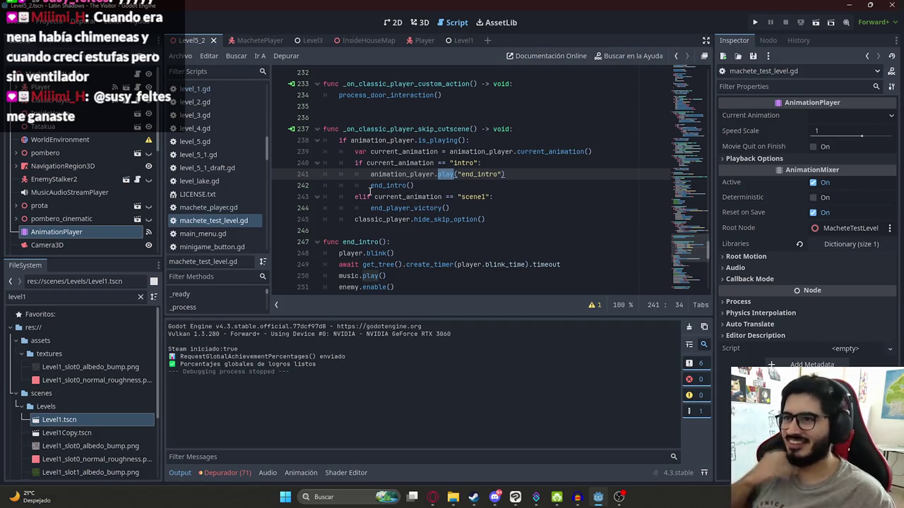
{"action": "double_click", "coordinate": [401, 174]}
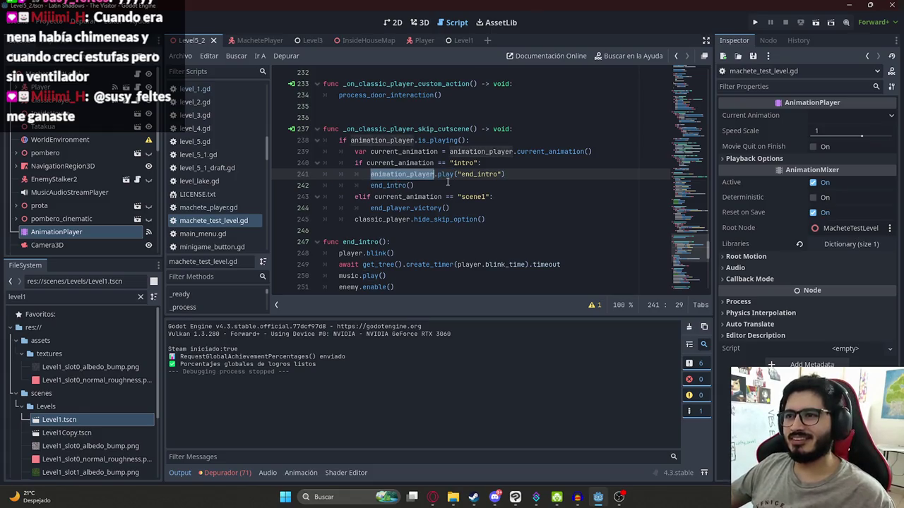
{"action": "left_click", "coordinate": [485, 174]}
{"action": "left_click", "coordinate": [439, 174]}
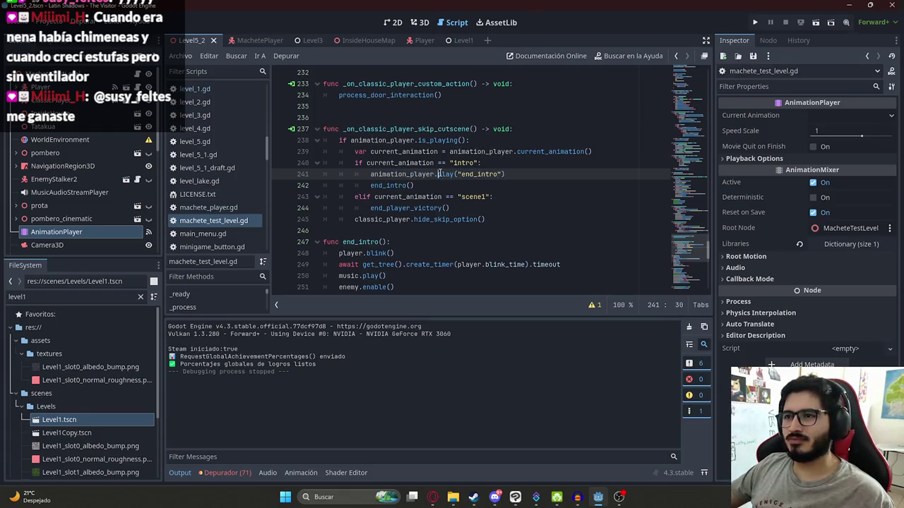
{"action": "double_click", "coordinate": [400, 173]}
{"action": "double_click", "coordinate": [463, 163]}
{"action": "double_click", "coordinate": [479, 174]}
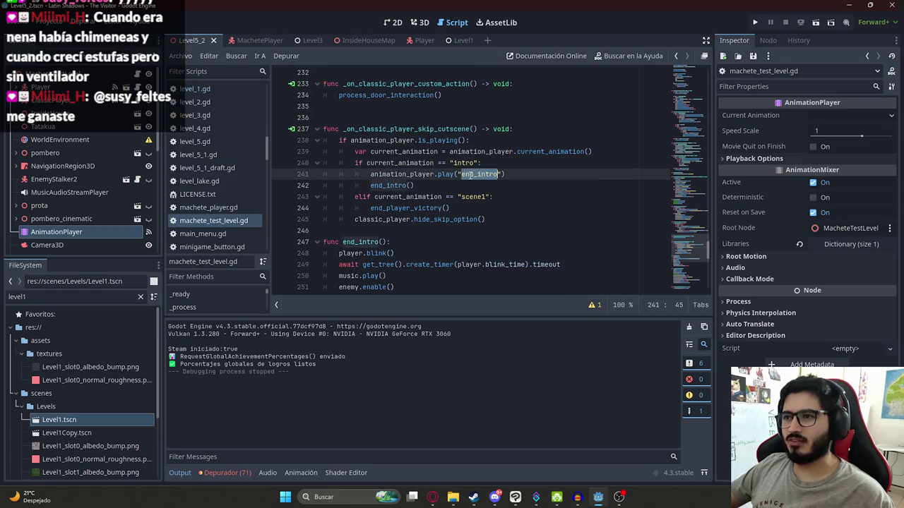
{"action": "left_click", "coordinate": [62, 218]}
{"action": "left_click", "coordinate": [60, 232]}
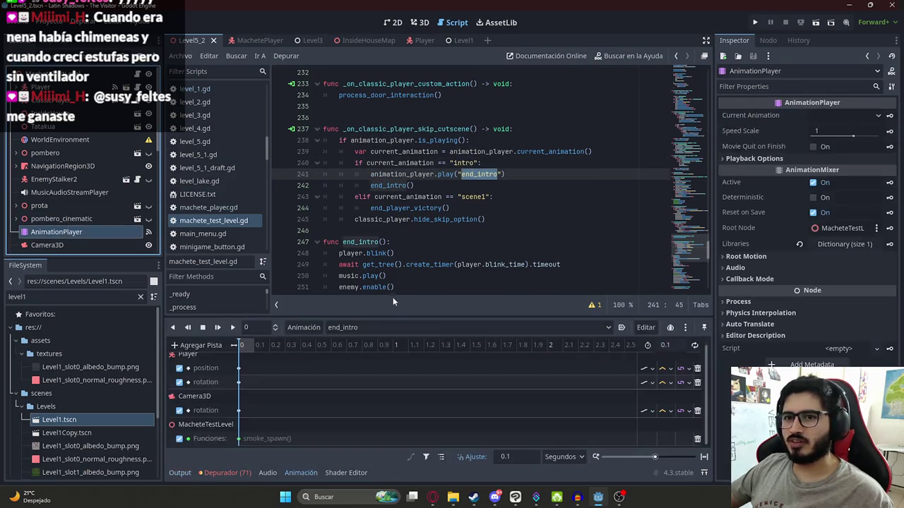
Save the script, switch to 3D, and preview the RESET animation before returning to end_intro
{"action": "key", "text": "ctrl+v"}
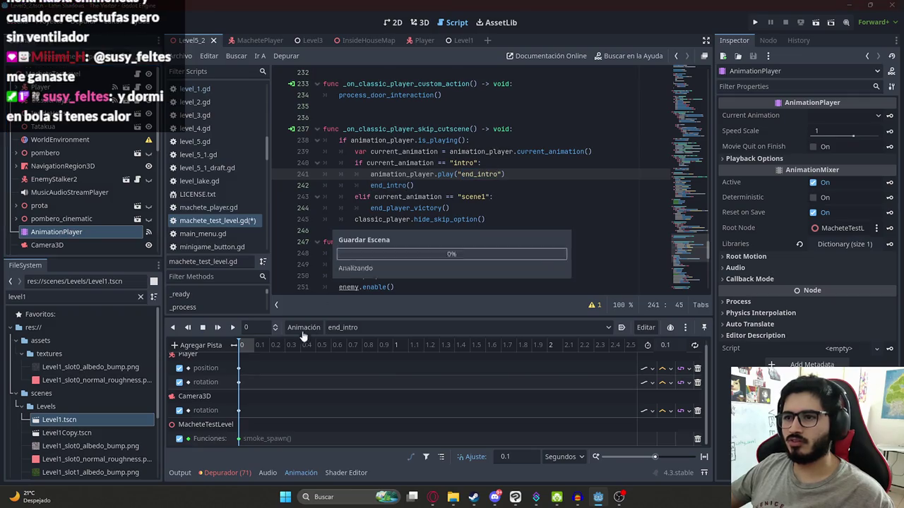
{"action": "key", "text": "ctrl+s"}
{"action": "scroll", "coordinate": [255, 361], "scroll_direction": "up", "scroll_amount": 1}
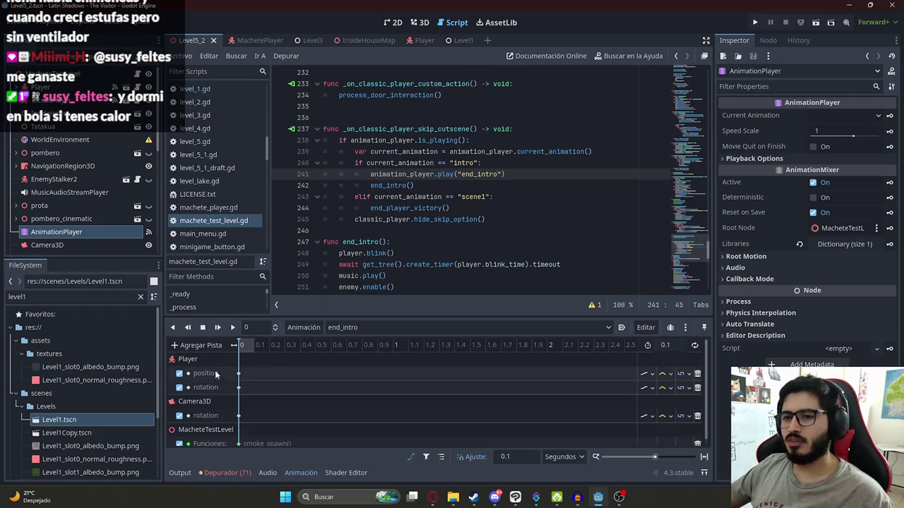
{"action": "left_click", "coordinate": [420, 22]}
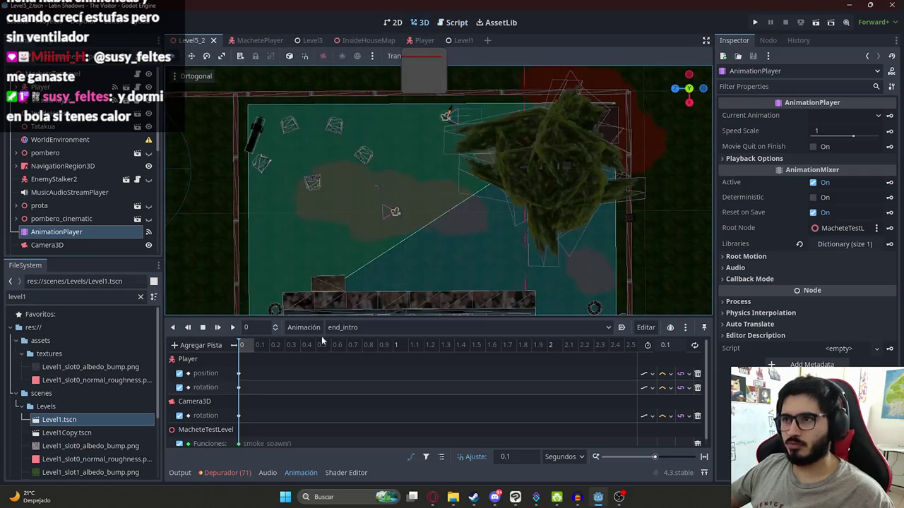
{"action": "left_click", "coordinate": [329, 328]}
{"action": "left_click", "coordinate": [354, 355]}
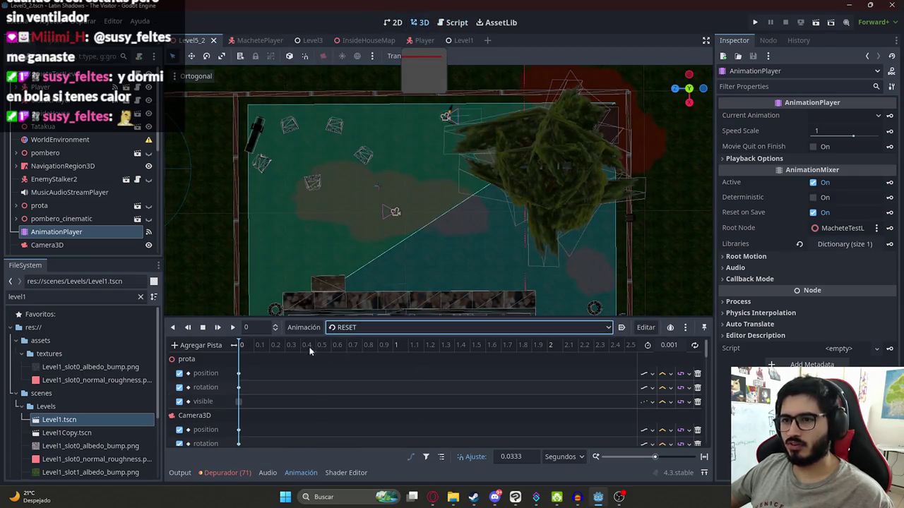
{"action": "left_click", "coordinate": [339, 327]}
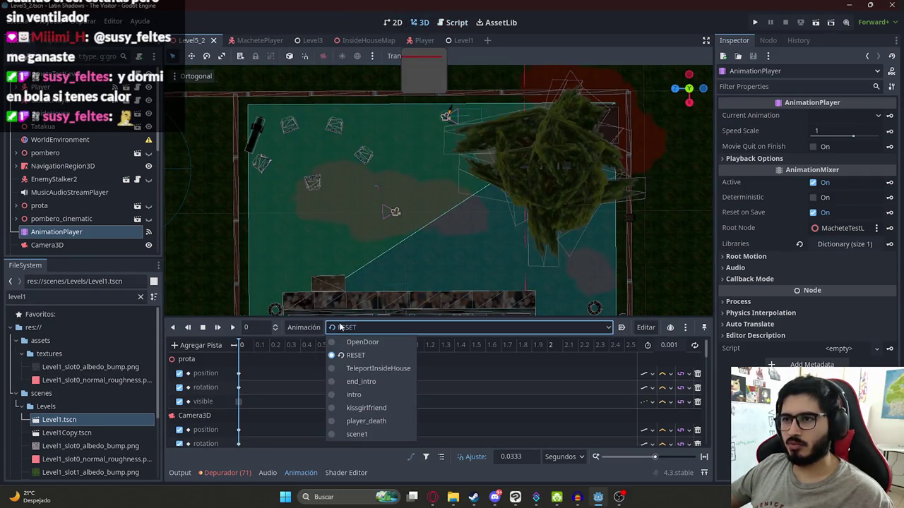
{"action": "left_click", "coordinate": [367, 382]}
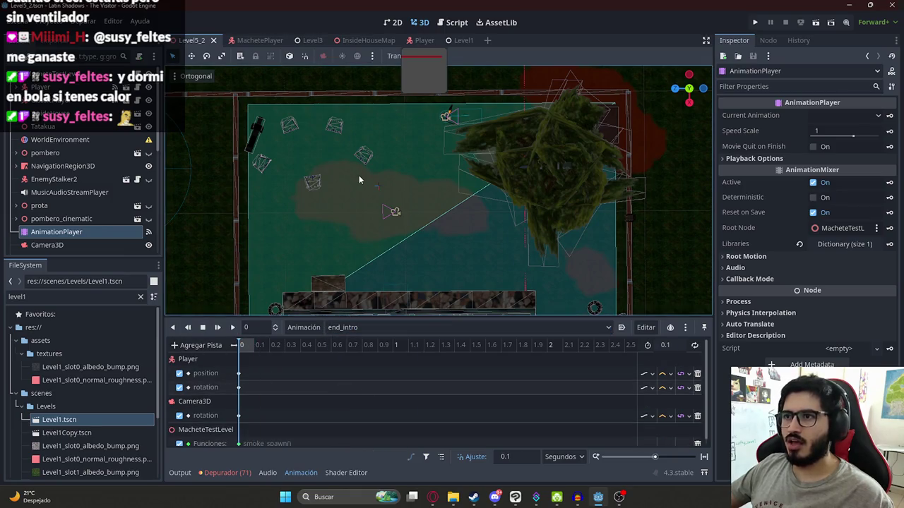
Select the Camera3D and Player nodes, then save the Level5_2 scene
{"action": "left_click", "coordinate": [395, 214]}
{"action": "scroll", "coordinate": [82, 234], "scroll_direction": "down", "scroll_amount": 3}
{"action": "scroll", "coordinate": [79, 218], "scroll_direction": "up", "scroll_amount": 3}
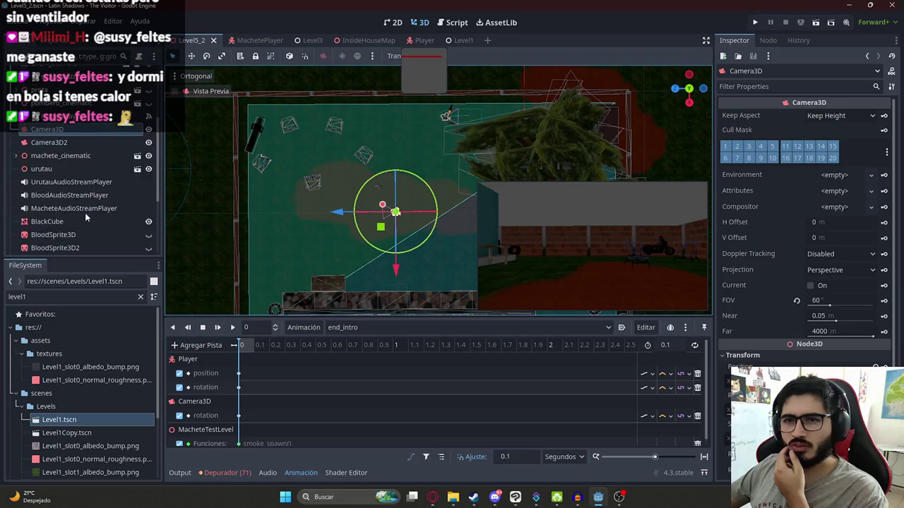
{"action": "left_click", "coordinate": [446, 116]}
{"action": "scroll", "coordinate": [480, 131], "scroll_direction": "up", "scroll_amount": 3}
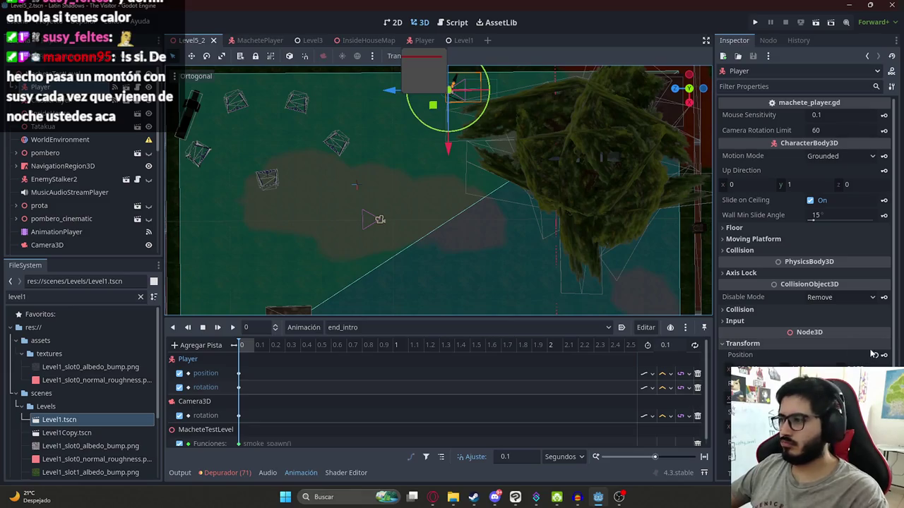
{"action": "left_click", "coordinate": [449, 89]}
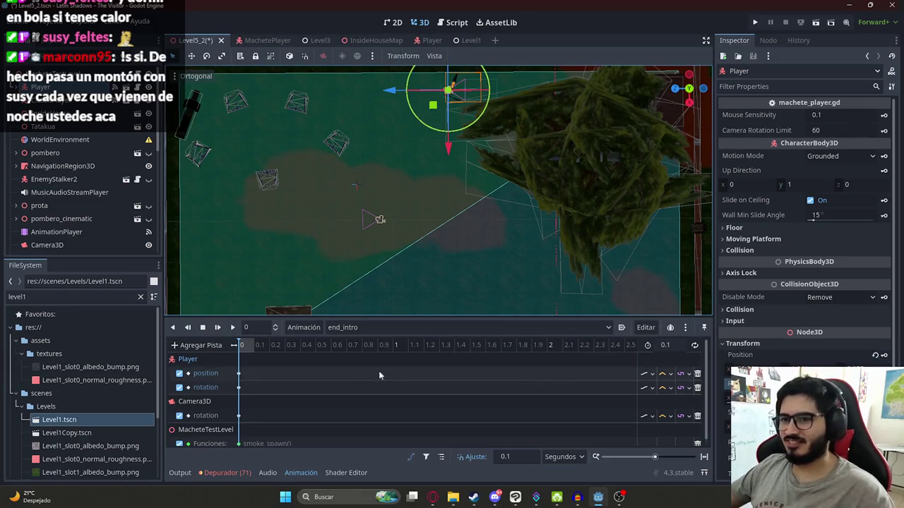
{"action": "key", "text": "ctrl+s"}
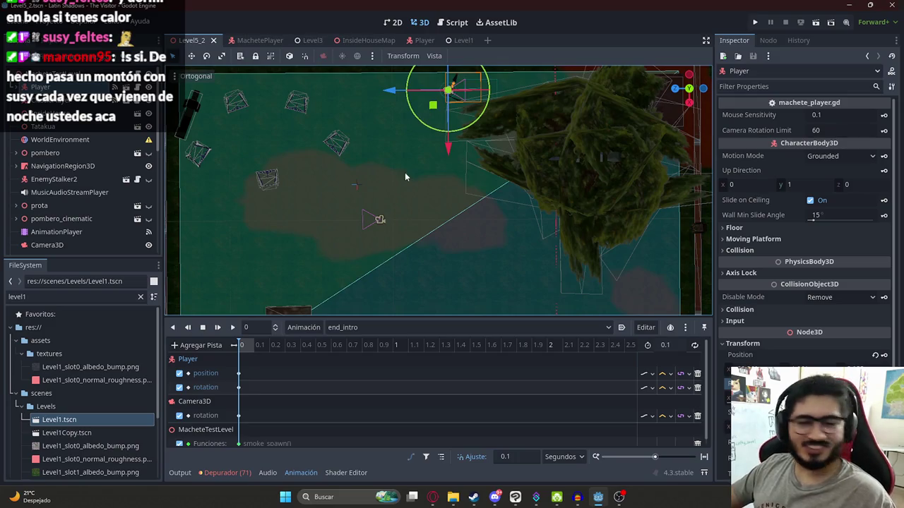
Orbit toward the player, glance at the animation list, and return to the script editor
{"action": "left_click_drag", "start_coordinate": [429, 155], "coordinate": [406, 217]}
{"action": "left_click", "coordinate": [361, 327]}
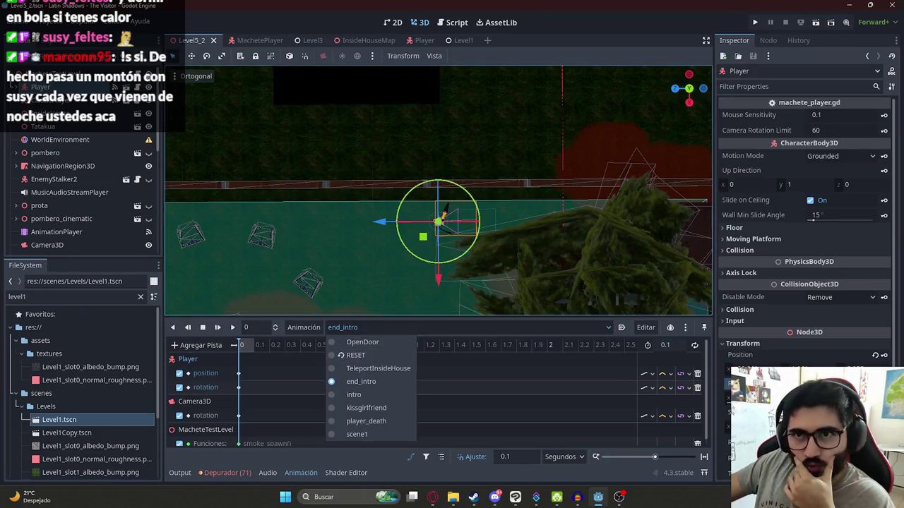
{"action": "key", "text": "Escape"}
{"action": "key", "text": "ctrl+F3"}
Add print("INTRO SALTADA") to the intro branch and print("ESCENA 1 SALTADA") to the scene1 branch, then save
{"action": "left_click", "coordinate": [384, 231]}
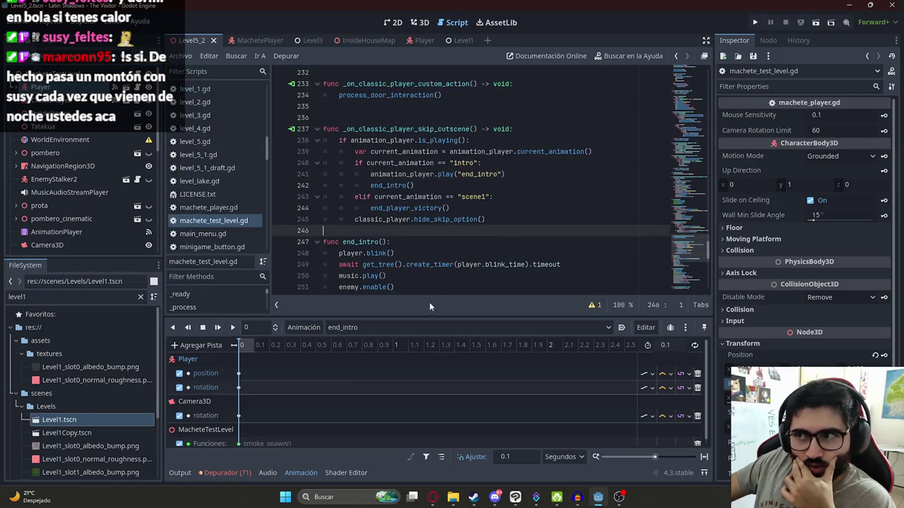
{"action": "double_click", "coordinate": [386, 175]}
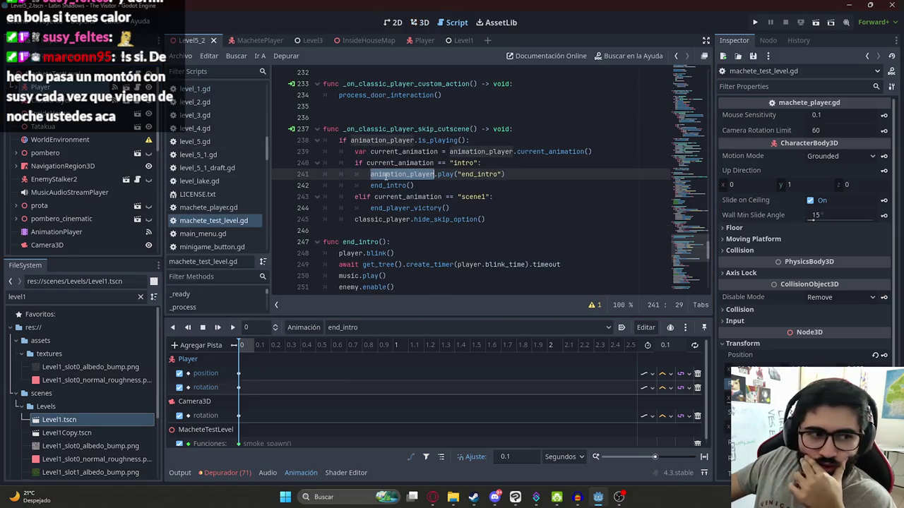
{"action": "double_click", "coordinate": [446, 175]}
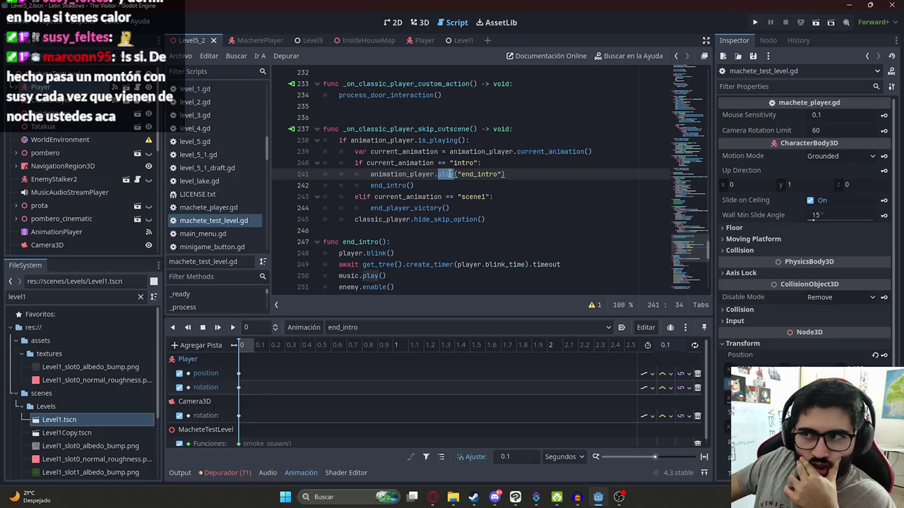
{"action": "double_click", "coordinate": [394, 174]}
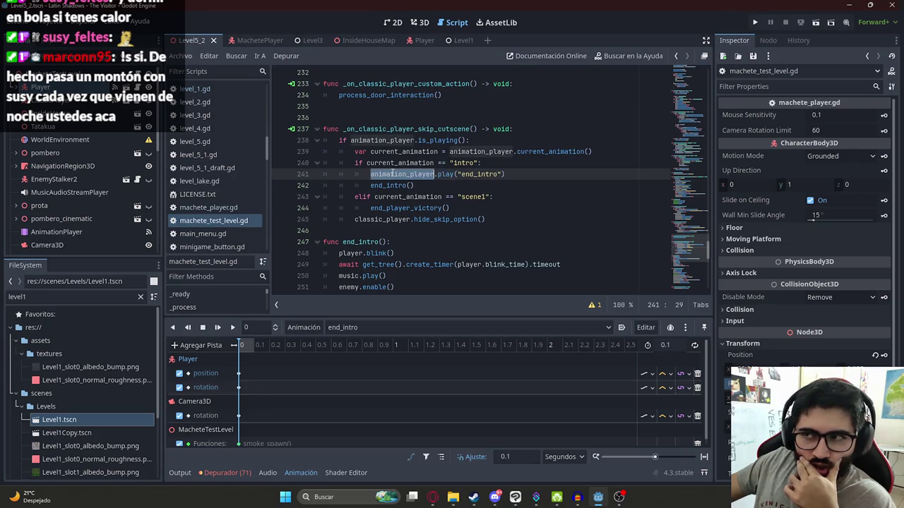
{"action": "left_click", "coordinate": [509, 162]}
{"action": "key", "text": "Return"}
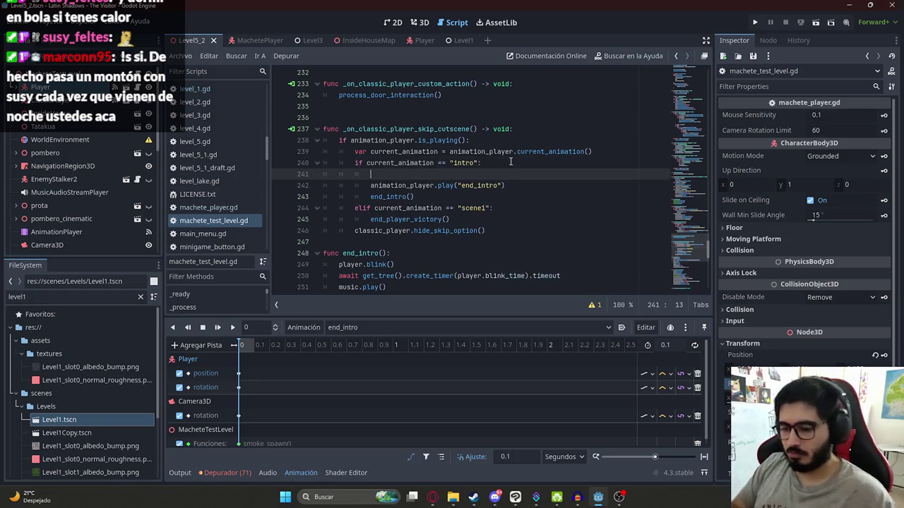
{"action": "type", "text": "print(\"INTRO S"}
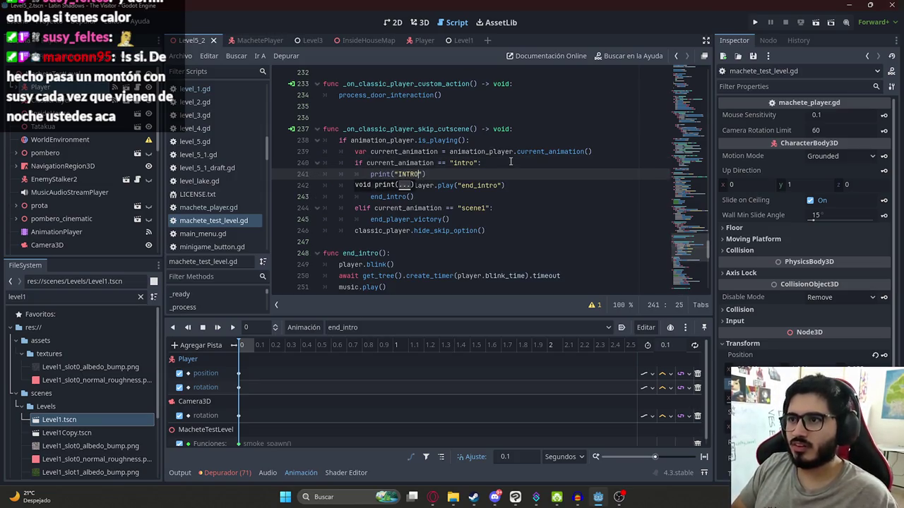
{"action": "type", "text": "ALTADA"}
{"action": "left_click", "coordinate": [510, 209]}
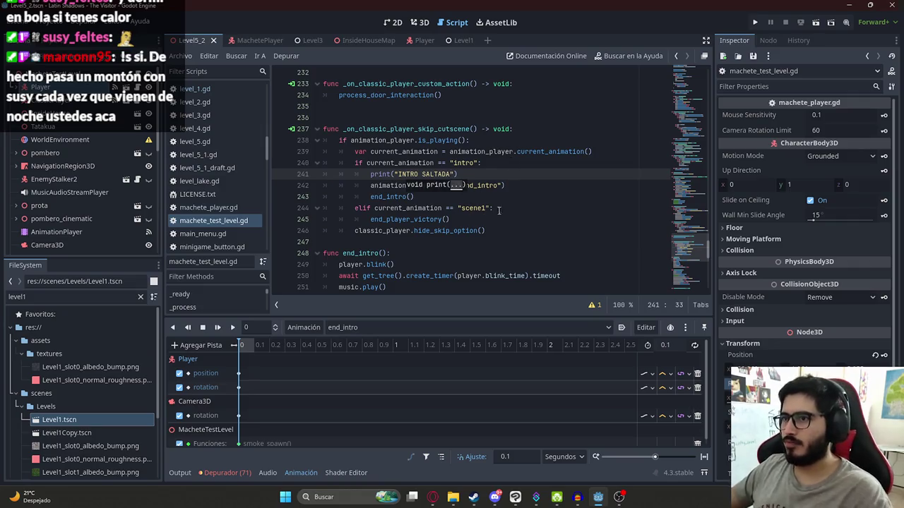
{"action": "key", "text": "Return"}
{"action": "type", "text": "(\"ESCENA 1 S"}
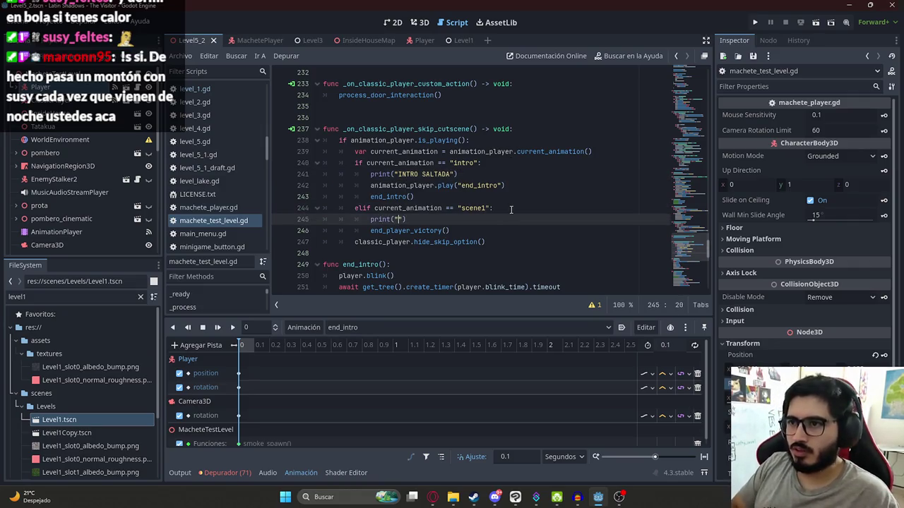
{"action": "type", "text": "ALTADA"}
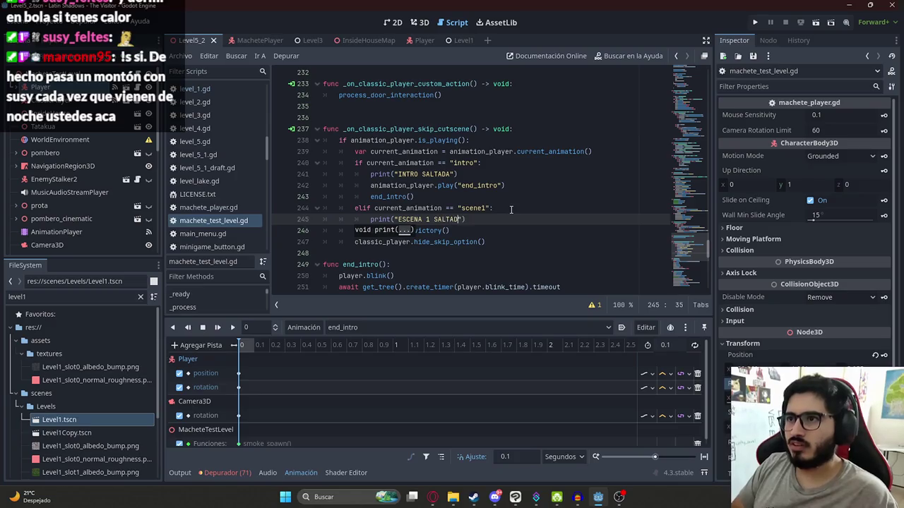
{"action": "key", "text": "ctrl+s"}
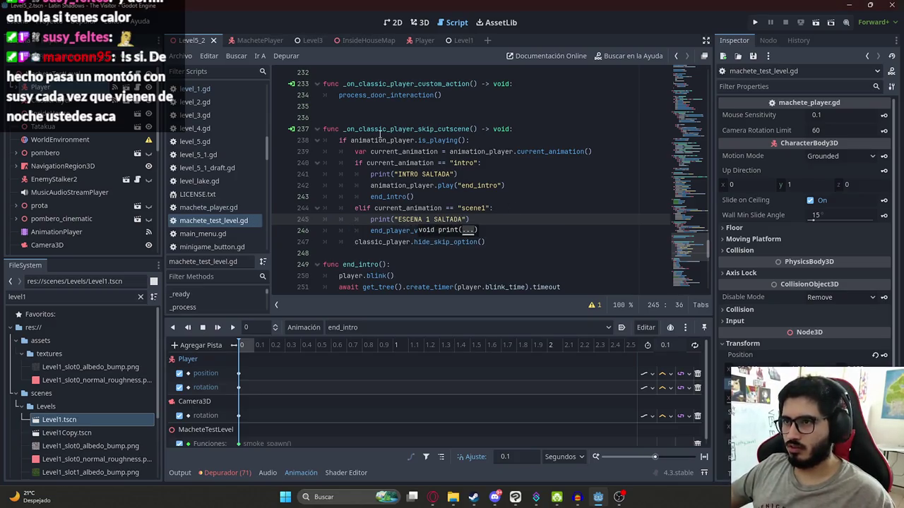
Cut the body out of _on_classic_player_skip_cutscene
{"action": "left_click", "coordinate": [415, 209]}
{"action": "left_click_drag", "start_coordinate": [496, 243], "coordinate": [338, 140]}
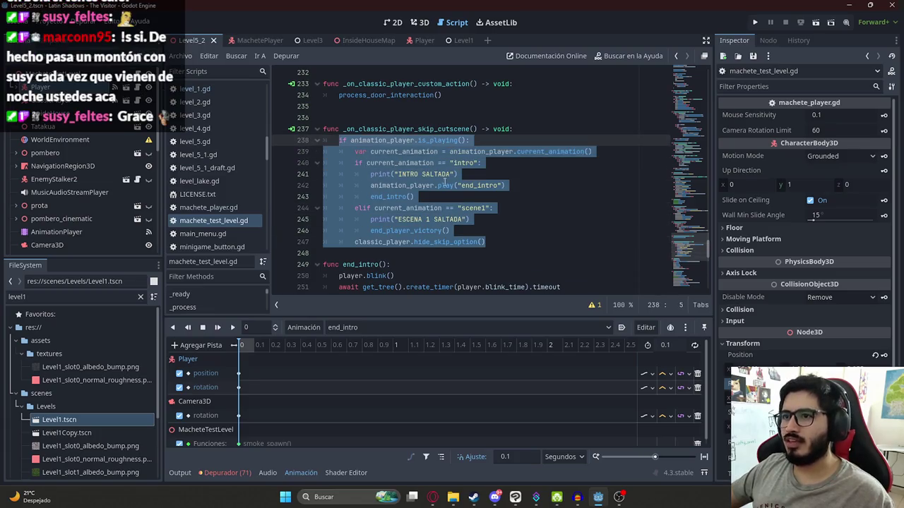
{"action": "key", "text": "Delete"}
Indent the emptied line and locate _on_player_skip_cutscene through the player's signal connections
{"action": "key", "text": "Tab"}
{"action": "scroll", "coordinate": [473, 248], "scroll_direction": "down", "scroll_amount": 10}
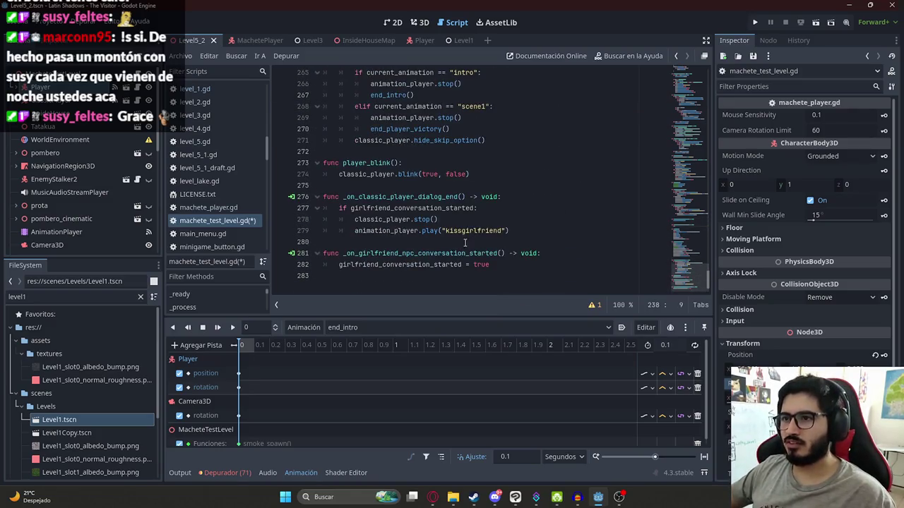
{"action": "scroll", "coordinate": [487, 256], "scroll_direction": "up", "scroll_amount": 4}
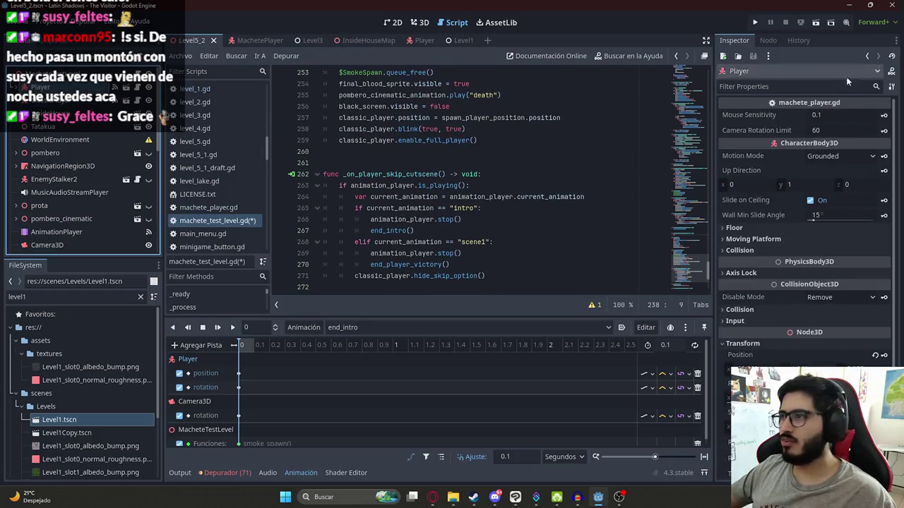
{"action": "left_click", "coordinate": [770, 40]}
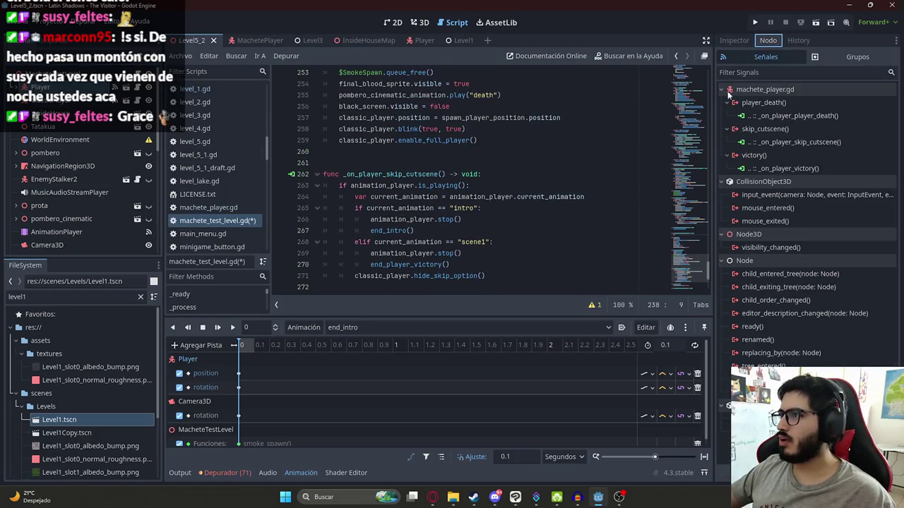
{"action": "double_click", "coordinate": [775, 142]}
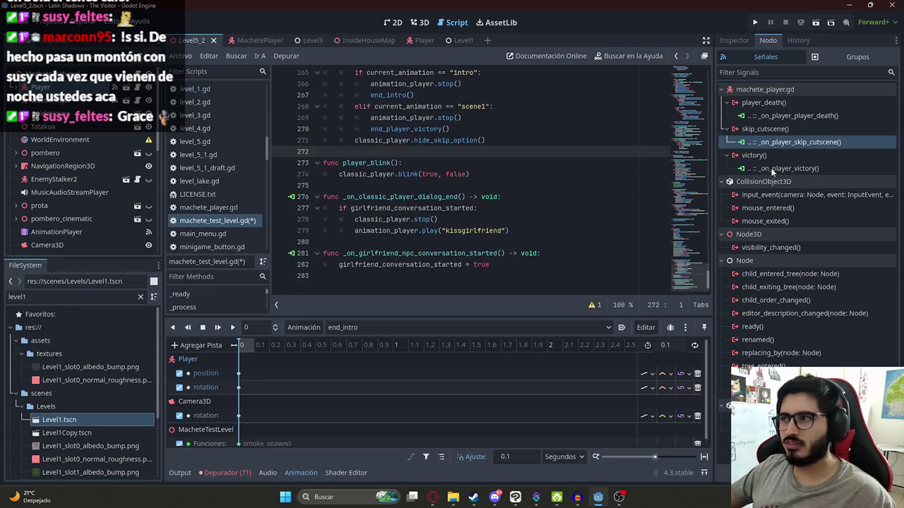
{"action": "right_click", "coordinate": [772, 147]}
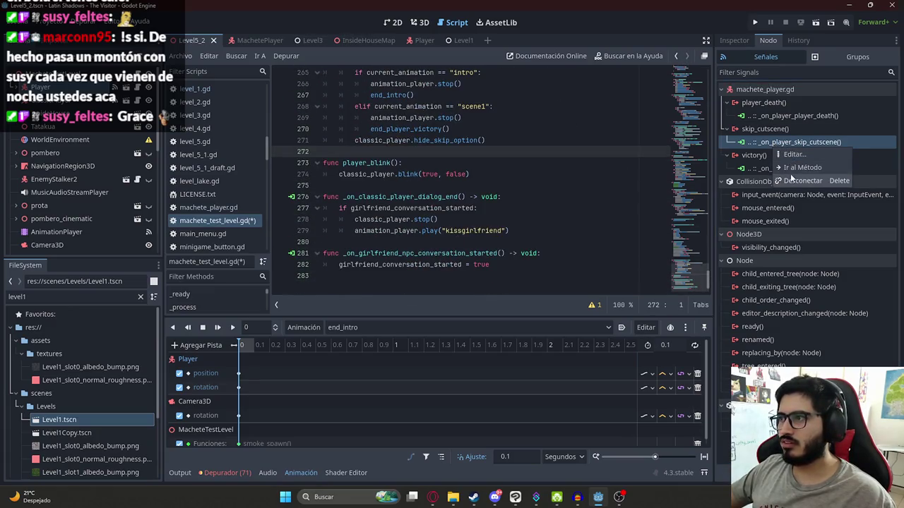
{"action": "left_click", "coordinate": [798, 167]}
{"action": "left_click", "coordinate": [535, 149]}
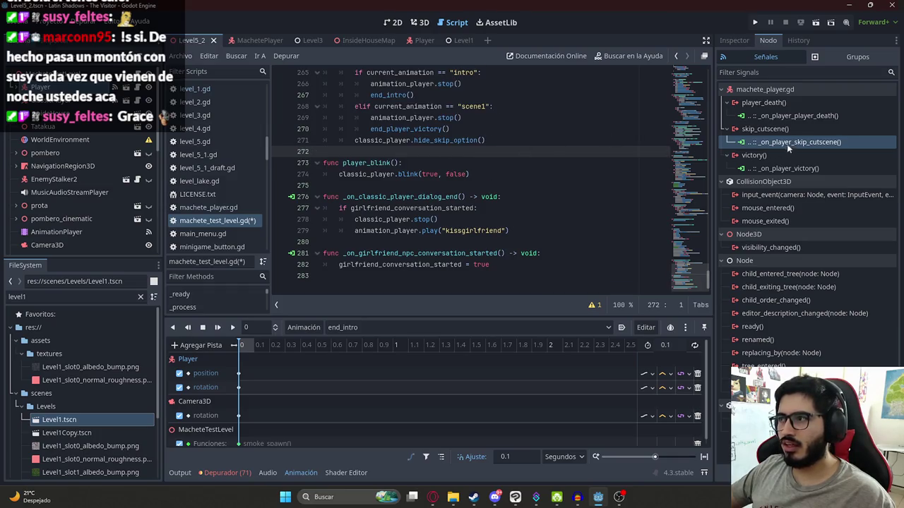
{"action": "right_click", "coordinate": [785, 145]}
{"action": "left_click", "coordinate": [805, 150]}
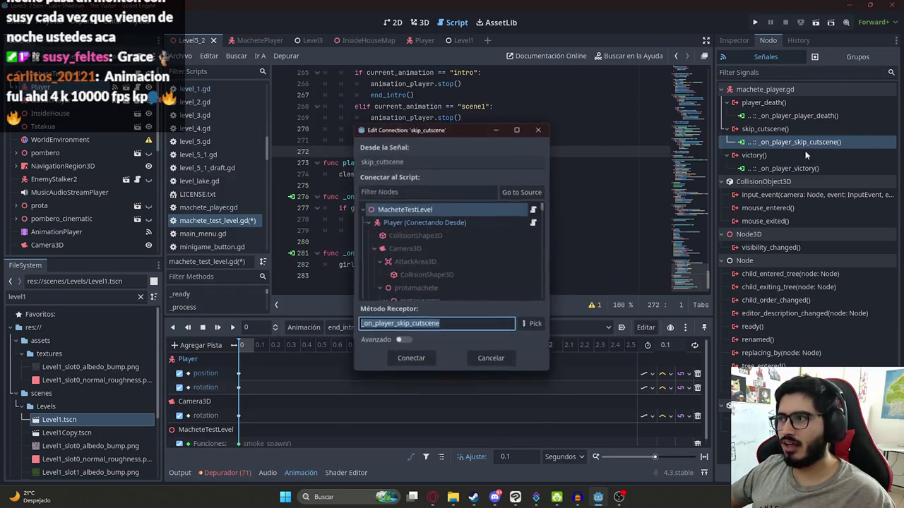
{"action": "left_click", "coordinate": [411, 359]}
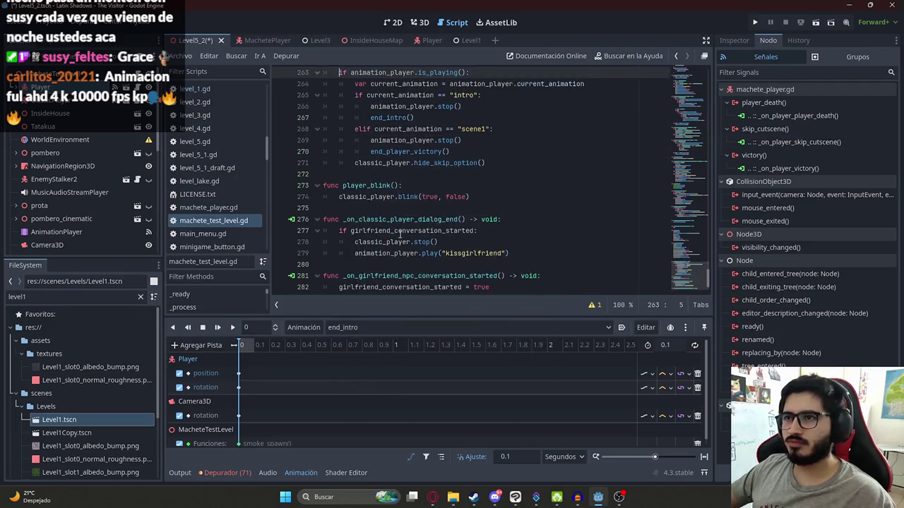
Paste the skip logic into _on_player_skip_cutscene, delete both debug prints, and save the scene
{"action": "left_click", "coordinate": [498, 277], "text": "shift"}
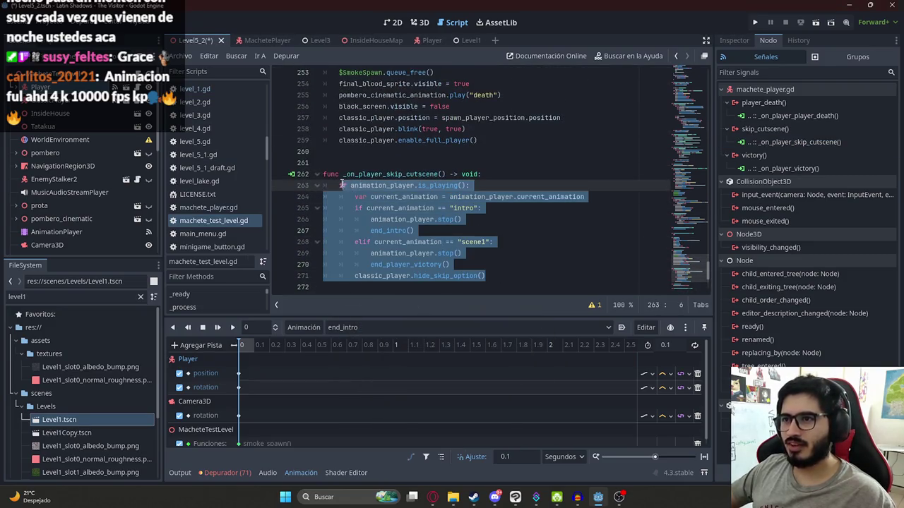
{"action": "key", "text": "ctrl+v"}
{"action": "scroll", "coordinate": [429, 196], "scroll_direction": "down", "scroll_amount": 1}
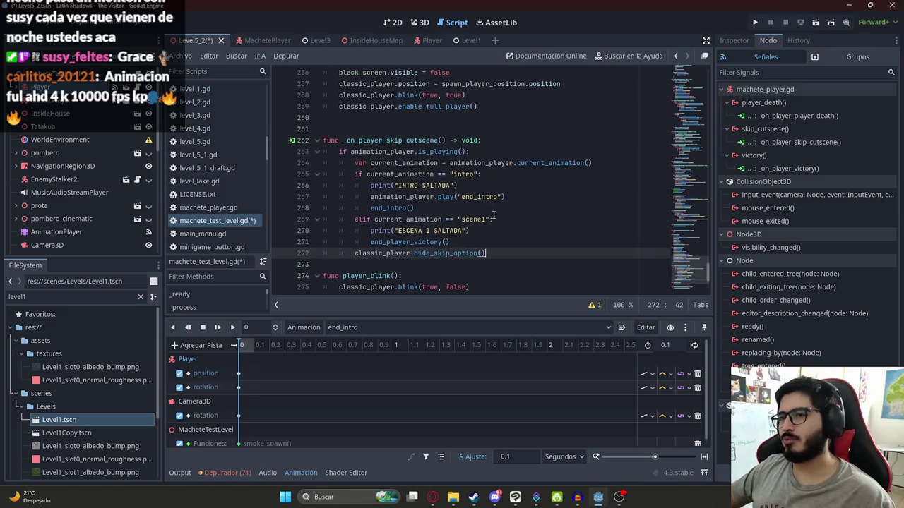
{"action": "left_click", "coordinate": [485, 187]}
{"action": "key", "text": "ctrl+shift+k"}
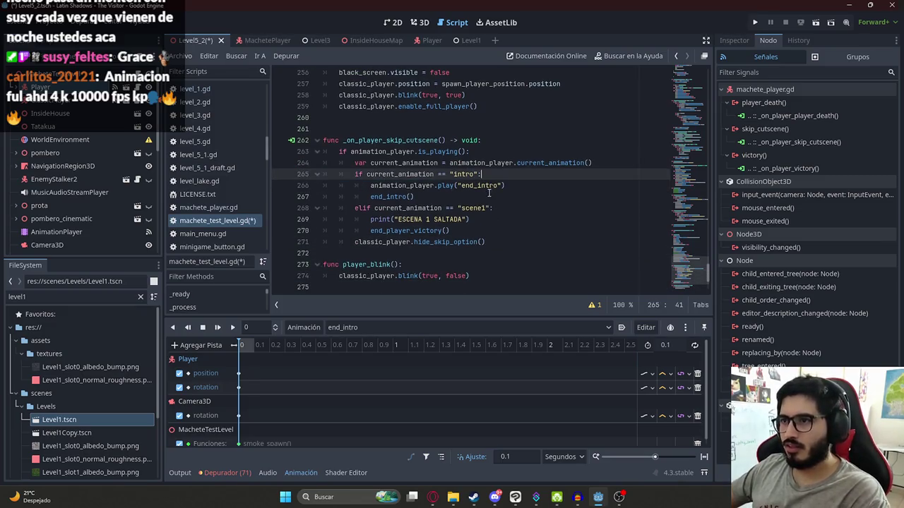
{"action": "left_click", "coordinate": [467, 231]}
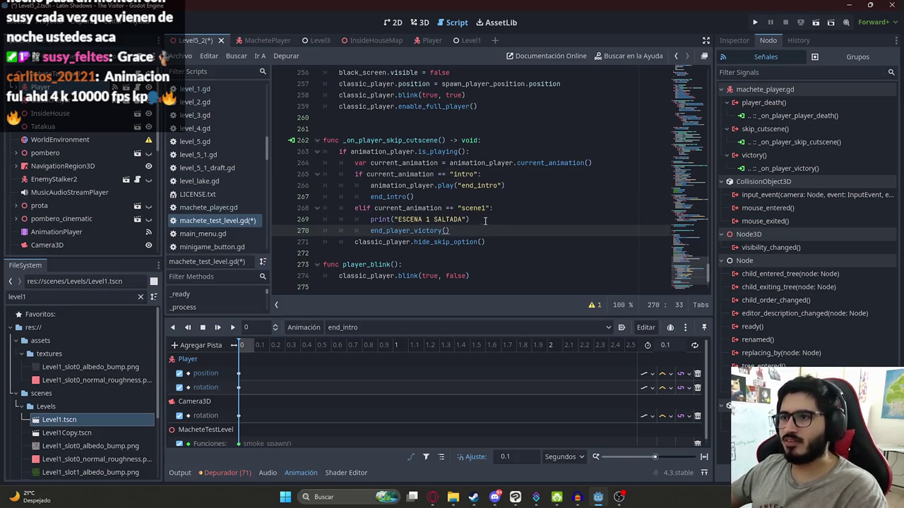
{"action": "left_click", "coordinate": [485, 221]}
{"action": "key", "text": "ctrl+shift+k"}
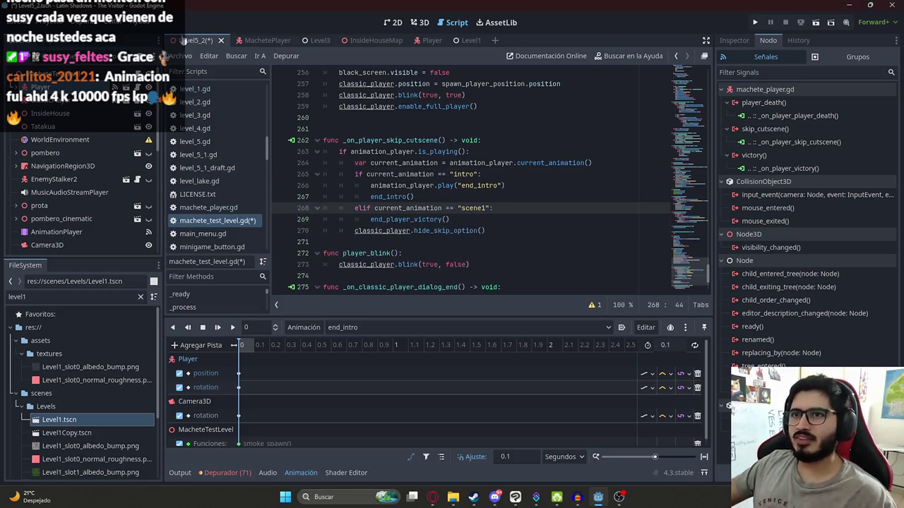
{"action": "right_click", "coordinate": [183, 40]}
{"action": "left_click", "coordinate": [242, 115]}
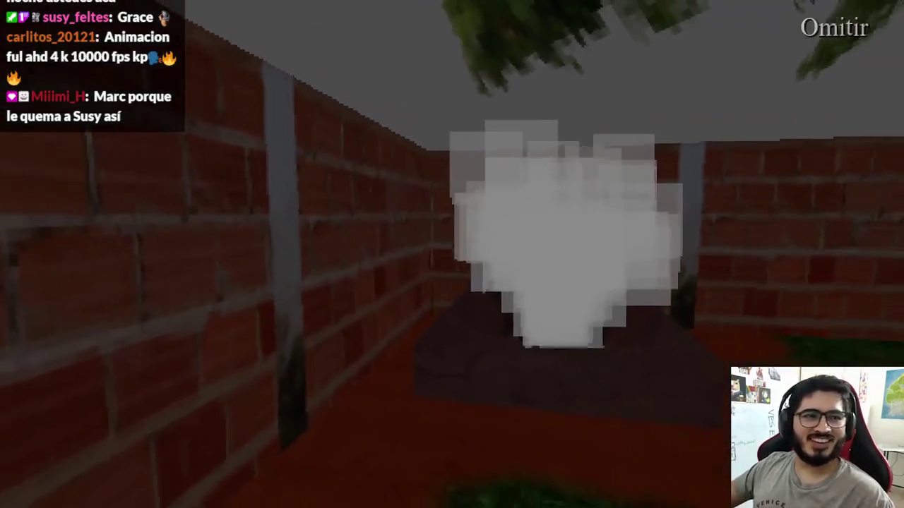
Hold space to skip the intro, inspect the debugger's stack frames for the error, and stop the game
{"action": "key", "text": "space"}
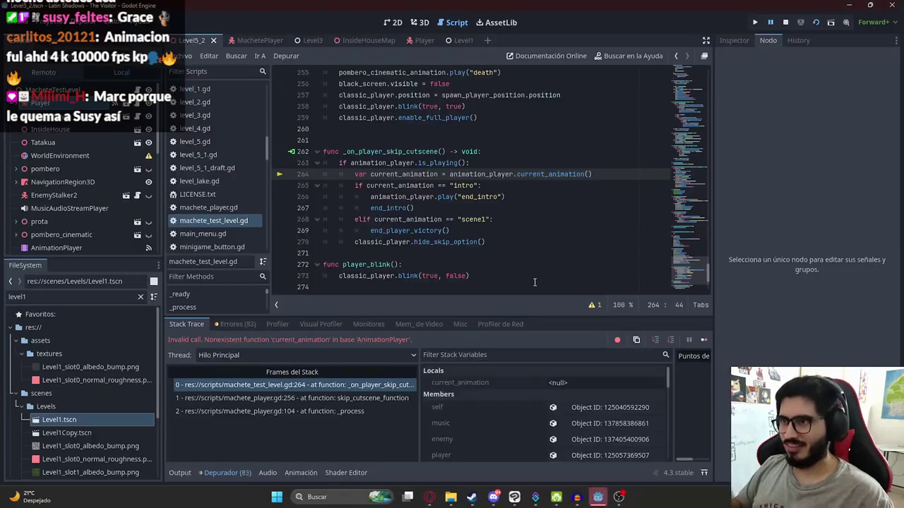
{"action": "left_click", "coordinate": [312, 398]}
{"action": "left_click", "coordinate": [329, 386]}
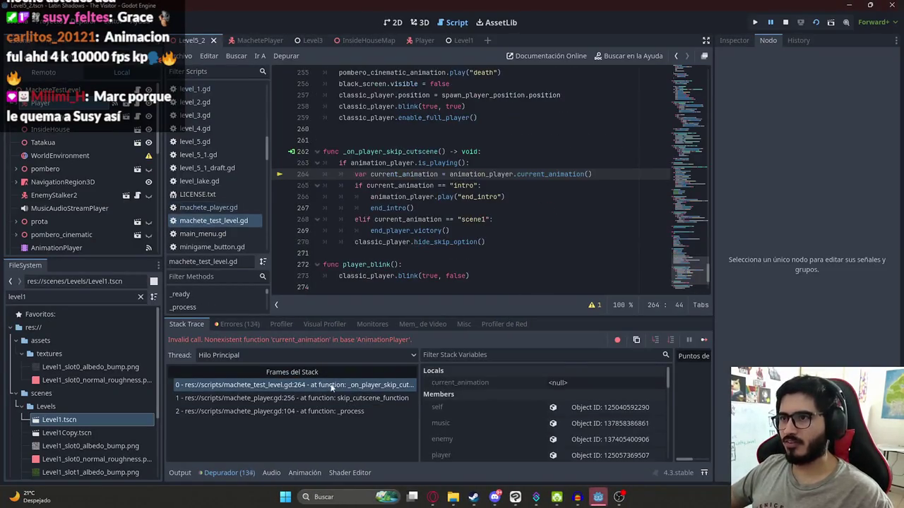
{"action": "left_click", "coordinate": [787, 23]}
Remove the () after current_animation on line 264 and save the script
{"action": "left_click", "coordinate": [618, 173]}
{"action": "key", "text": "BackSpace"}
{"action": "key", "text": "BackSpace"}
{"action": "key", "text": "ctrl+s"}
{"action": "left_click", "coordinate": [185, 55]}
{"action": "left_click", "coordinate": [238, 113]}
Relaunch the game with F5, hold space to skip the intro, and quit
{"action": "key", "text": "F5"}
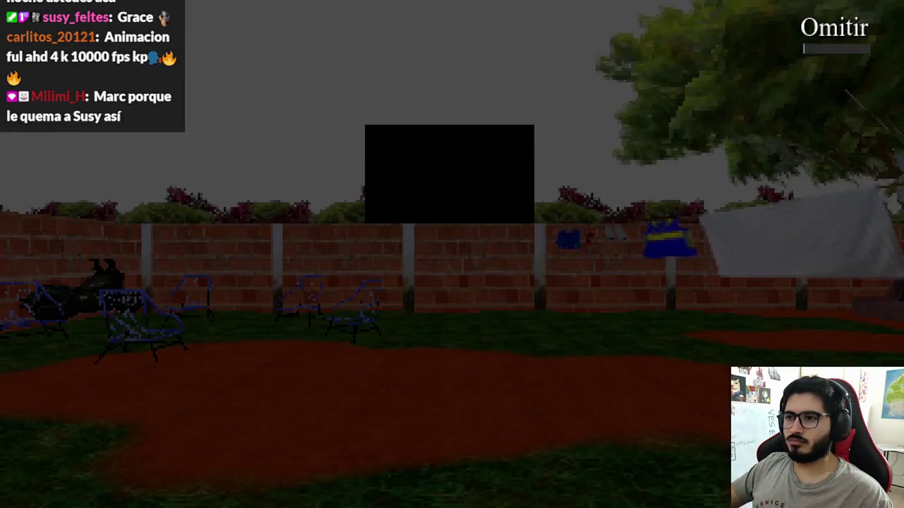
{"action": "key", "text": "space"}
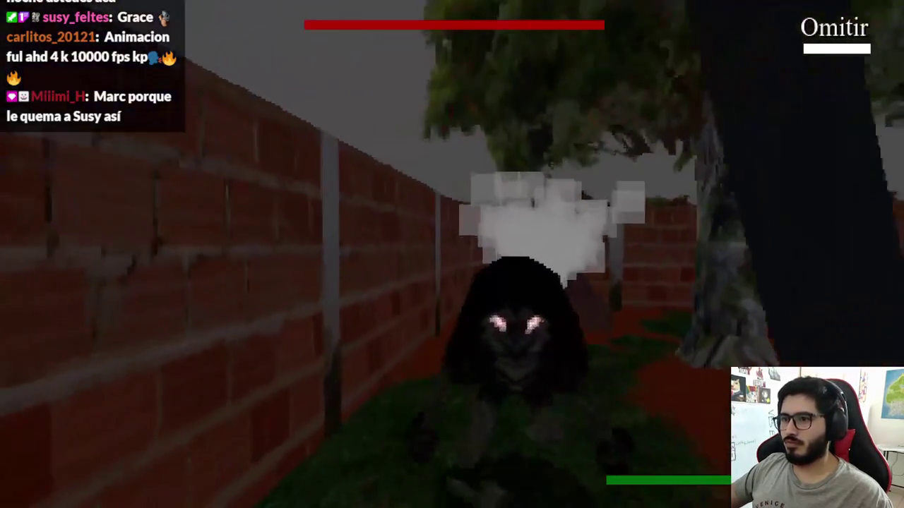
{"action": "key", "text": "F8"}
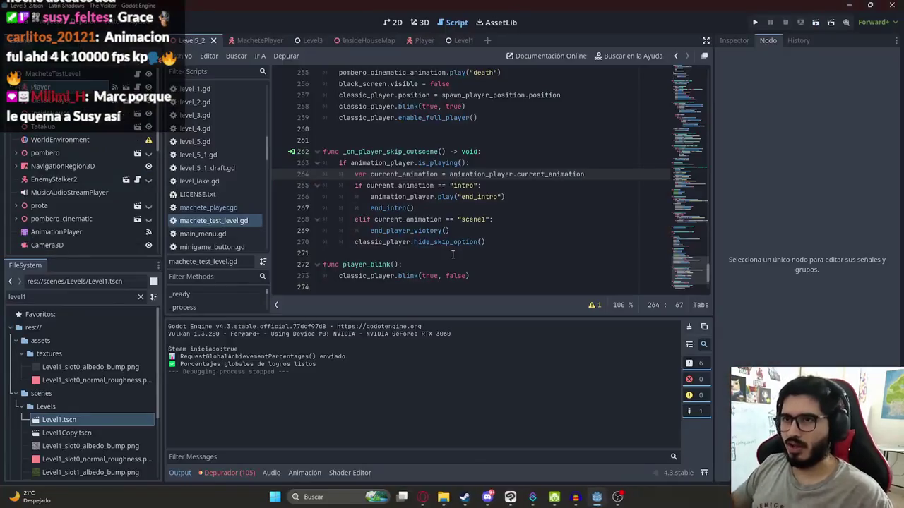
{"action": "right_click", "coordinate": [201, 47]}
{"action": "left_click", "coordinate": [250, 126]}
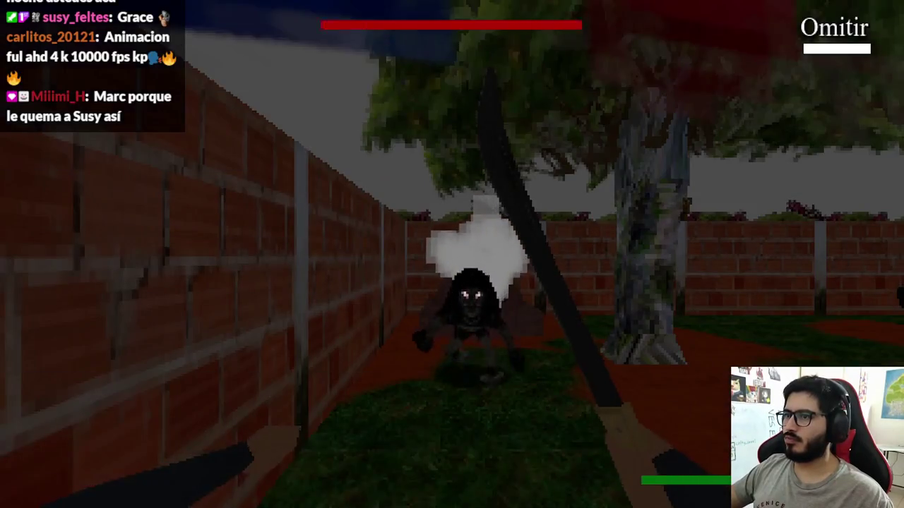
{"action": "key", "text": "s"}
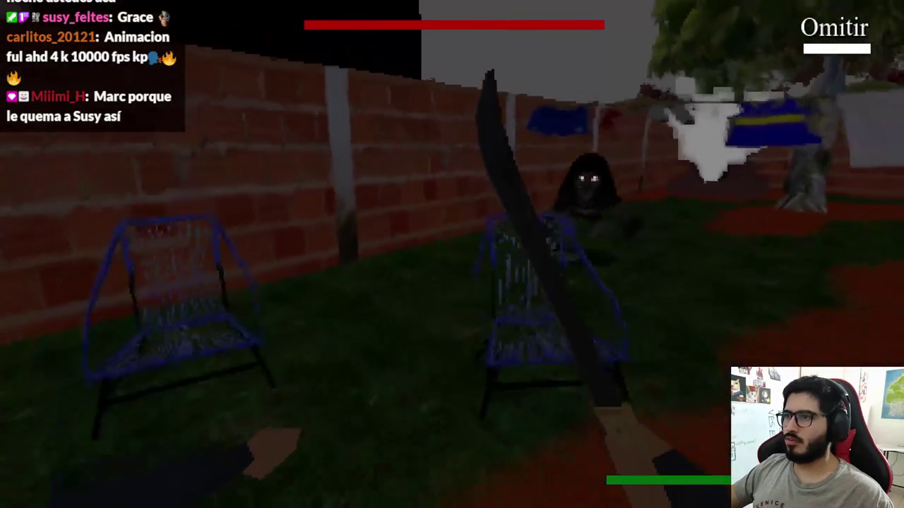
{"action": "key", "text": "F8"}
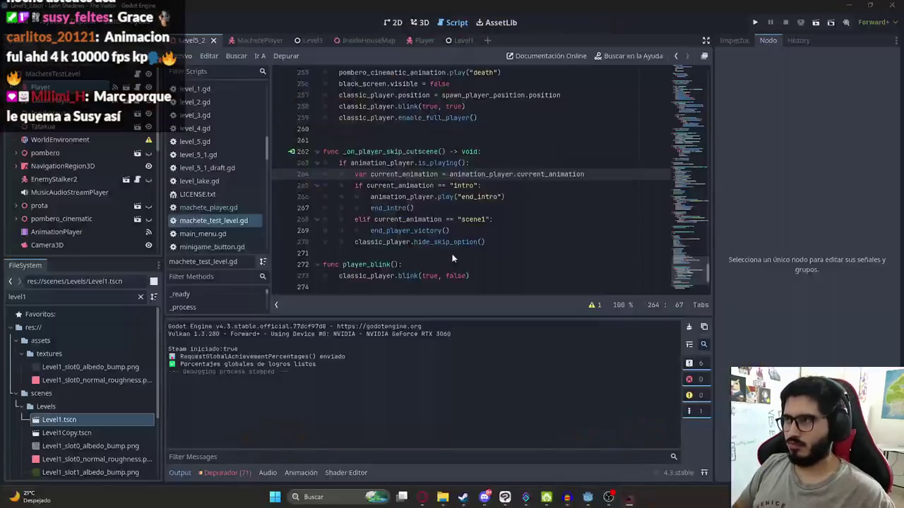
{"action": "left_click", "coordinate": [498, 185]}
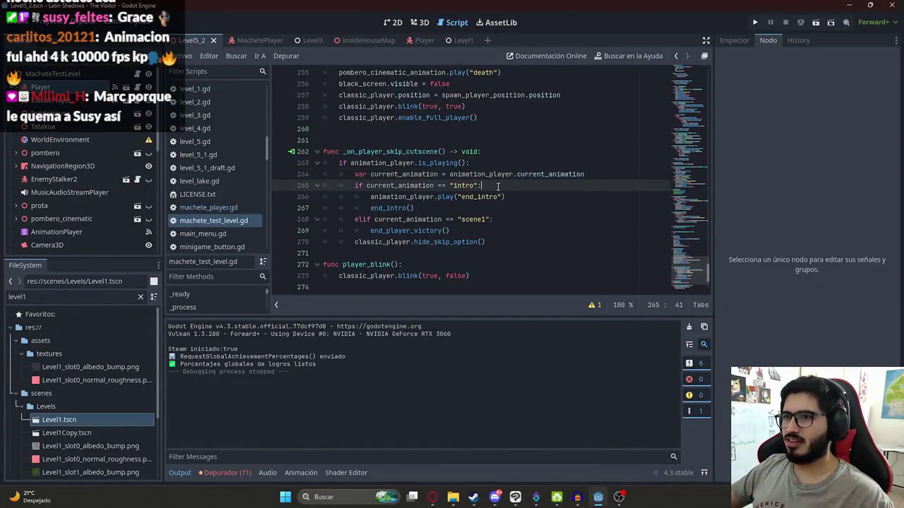
{"action": "right_click", "coordinate": [205, 39]}
{"action": "left_click", "coordinate": [245, 115]}
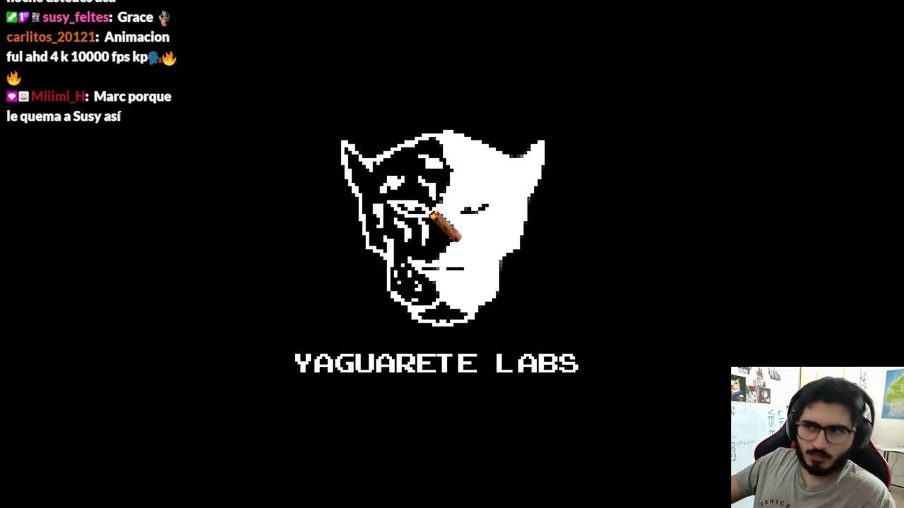
{"action": "key", "text": "space"}
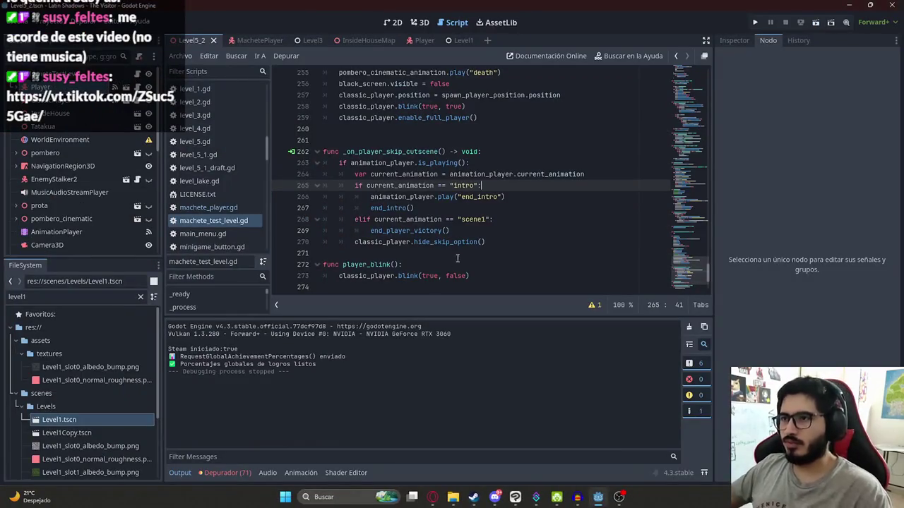
Add a player.blink() call on a new line inside the intro skip branch
{"action": "key", "text": "Return"}
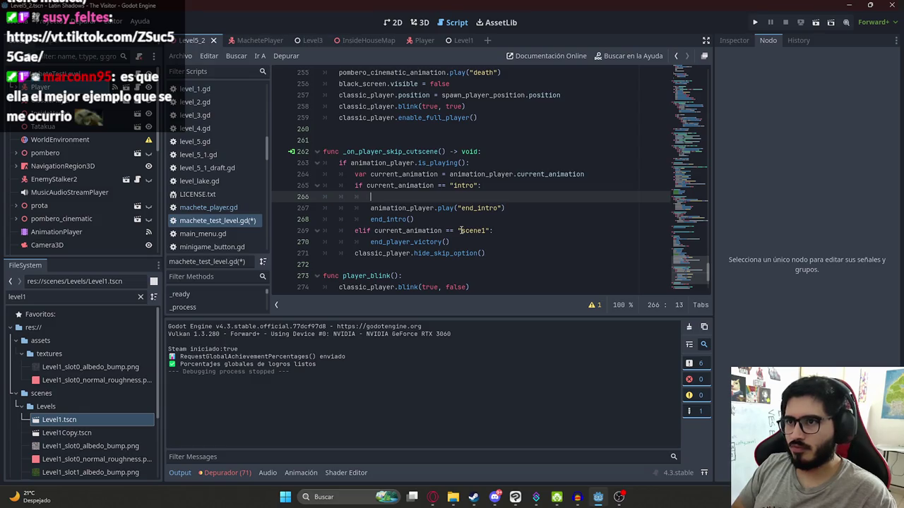
{"action": "type", "text": "cl"}
{"action": "key", "text": "BackSpace"}
{"action": "key", "text": "BackSpace"}
{"action": "type", "text": "pla"}
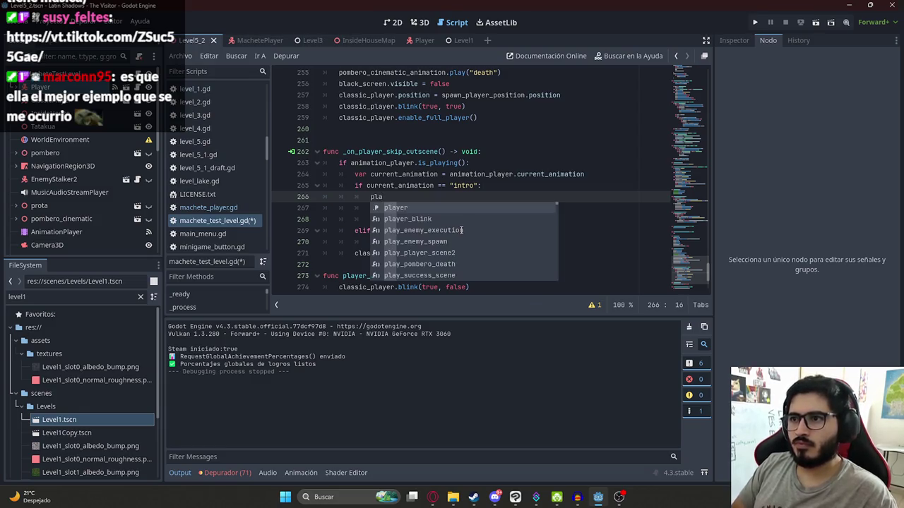
{"action": "type", "text": "yer.bli"}
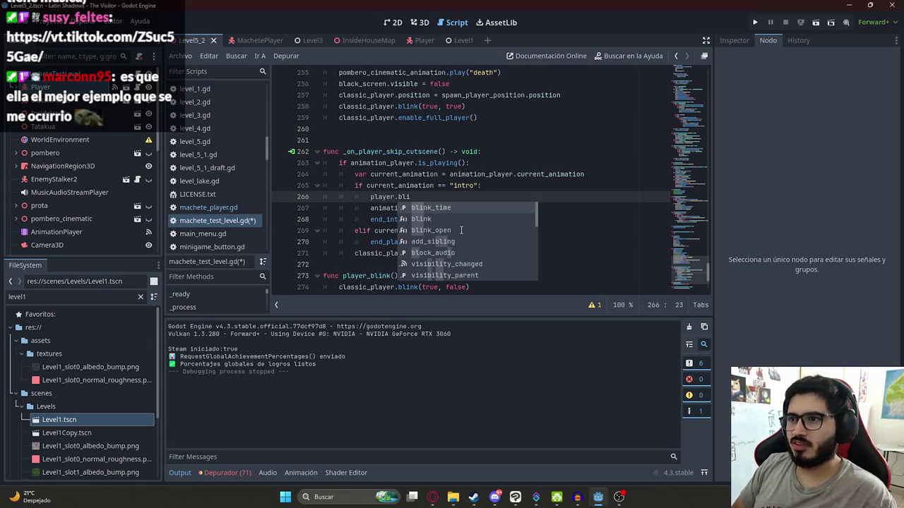
{"action": "key", "text": "Return"}
{"action": "key", "text": "Return"}
Insert the await get_tree().create_timer(player.blink_time).timeout line after player.blink()
{"action": "key", "text": "ctrl+f"}
{"action": "type", "text": "a"}
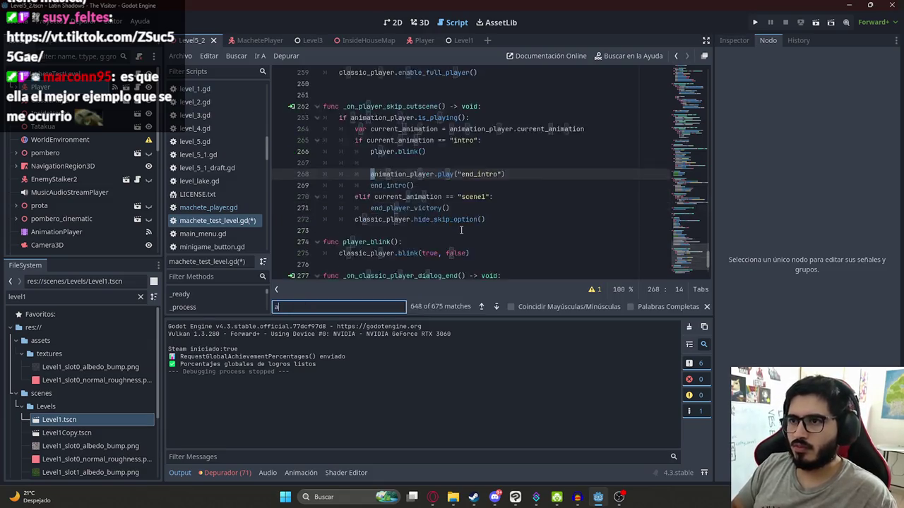
{"action": "type", "text": "wai"}
{"action": "left_click_drag", "start_coordinate": [584, 177], "coordinate": [339, 175]}
{"action": "key", "text": "ctrl+c"}
{"action": "left_click", "coordinate": [480, 150]}
{"action": "key", "text": "ctrl+z"}
{"action": "key", "text": "Return"}
{"action": "key", "text": "ctrl+v"}
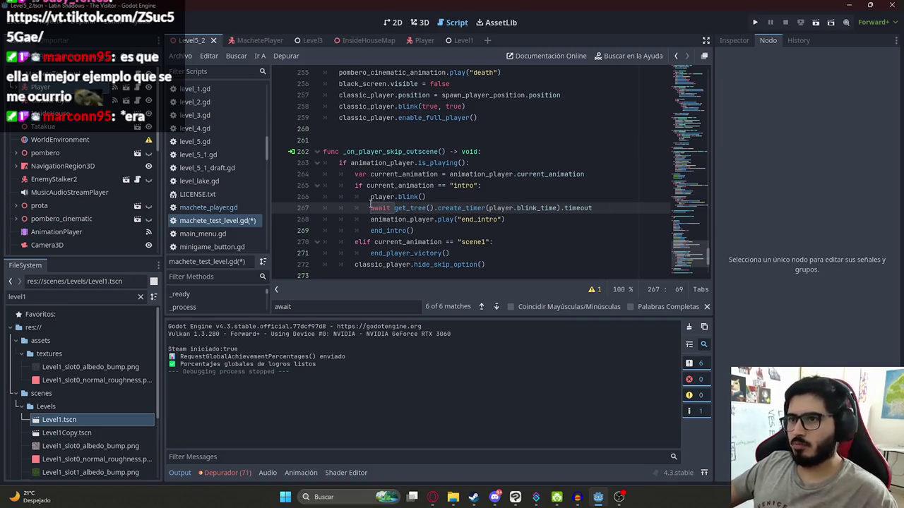
Check the new await and end_intro play lines, then run the scene to test the skip
{"action": "triple_click", "coordinate": [370, 204]}
{"action": "left_click", "coordinate": [424, 220]}
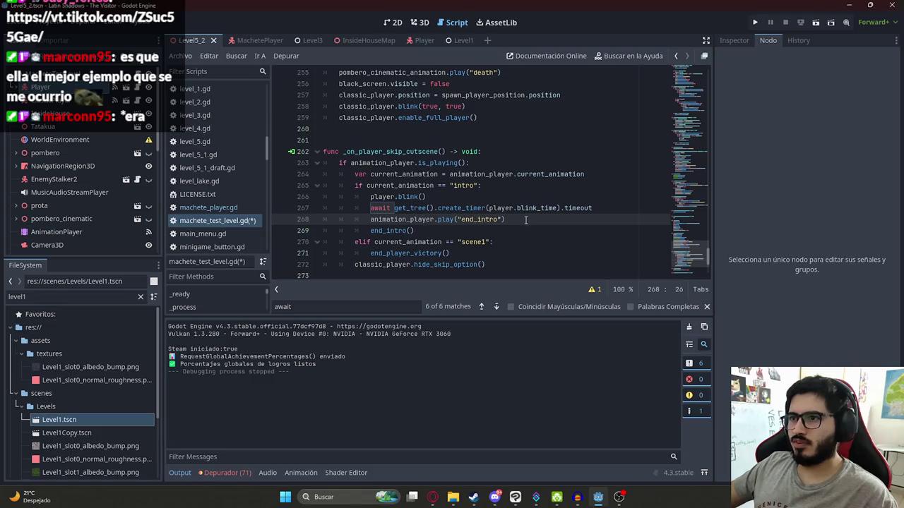
{"action": "left_click_drag", "start_coordinate": [531, 222], "coordinate": [370, 219]}
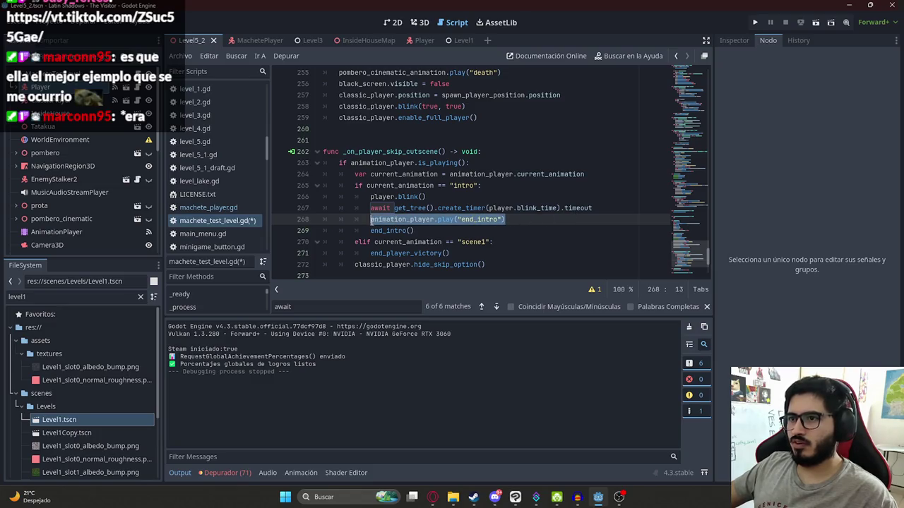
{"action": "left_click", "coordinate": [435, 231]}
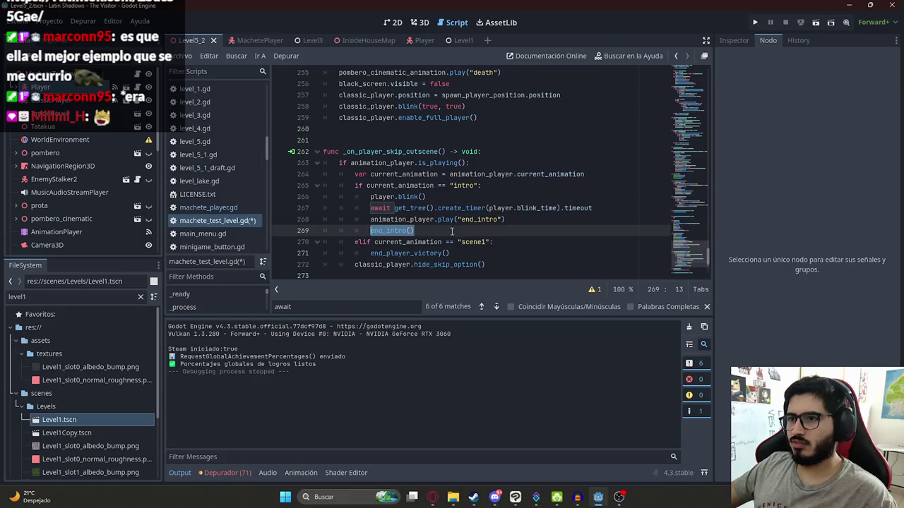
{"action": "left_click", "coordinate": [183, 56]}
{"action": "left_click", "coordinate": [212, 136]}
{"action": "key", "text": "F5"}
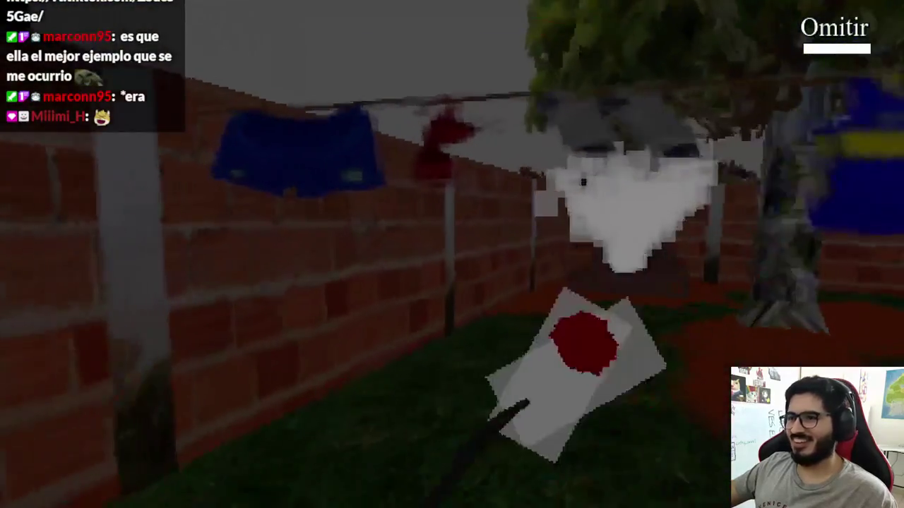
{"action": "key", "text": "F8"}
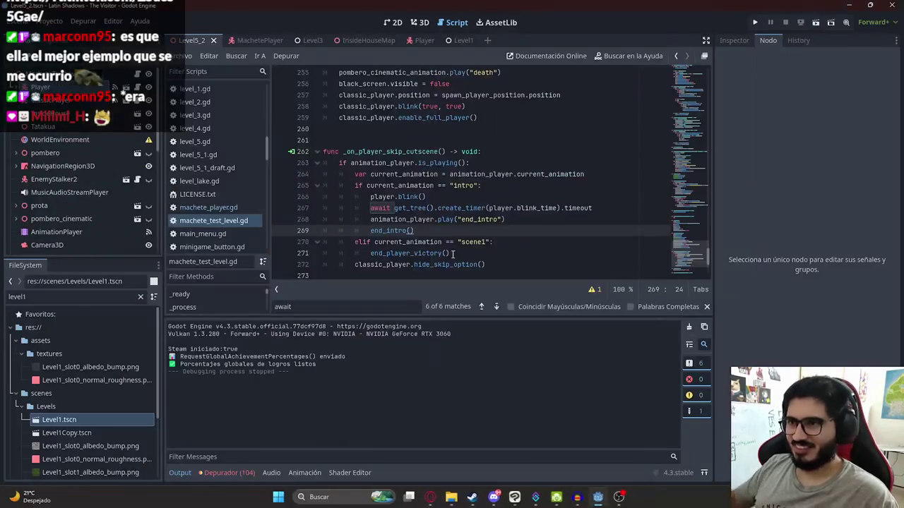
{"action": "left_click", "coordinate": [491, 207]}
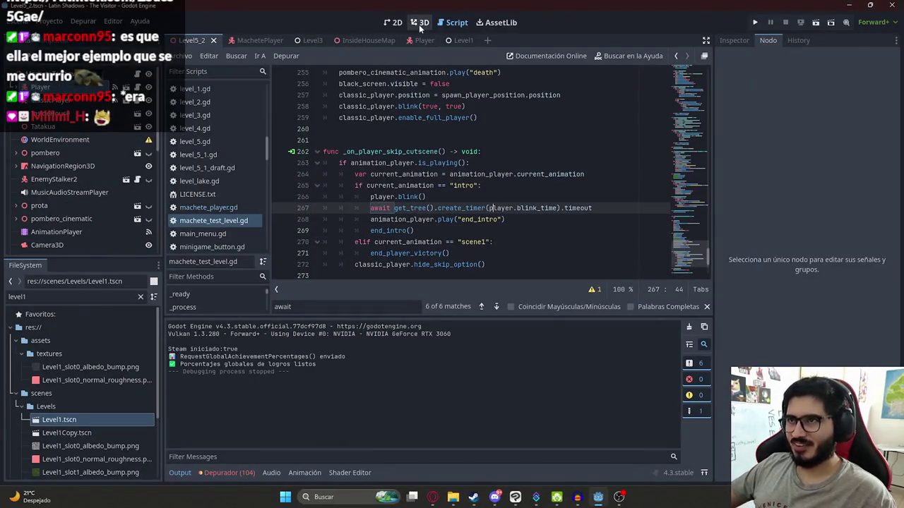
Key EnemyStalker2's Visible property into end_intro, creating a new visible track
{"action": "left_click", "coordinate": [94, 227]}
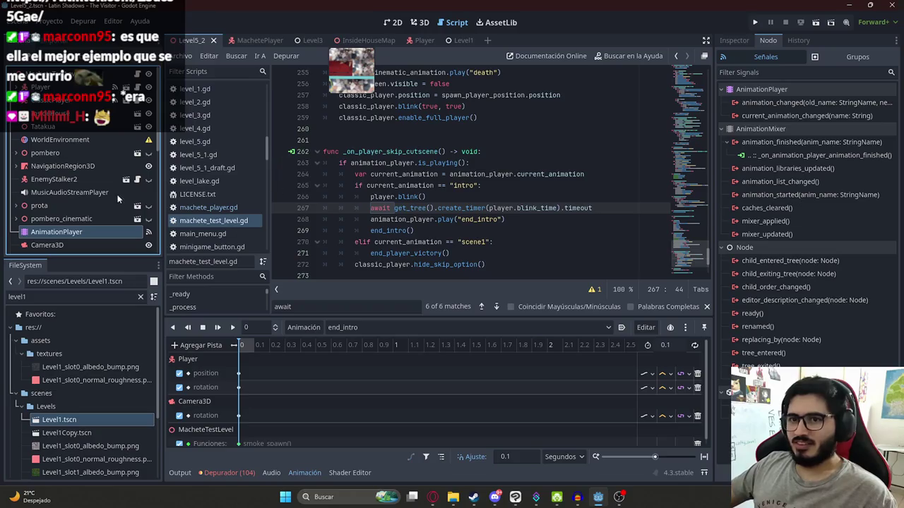
{"action": "scroll", "coordinate": [72, 156], "scroll_direction": "down", "scroll_amount": 5}
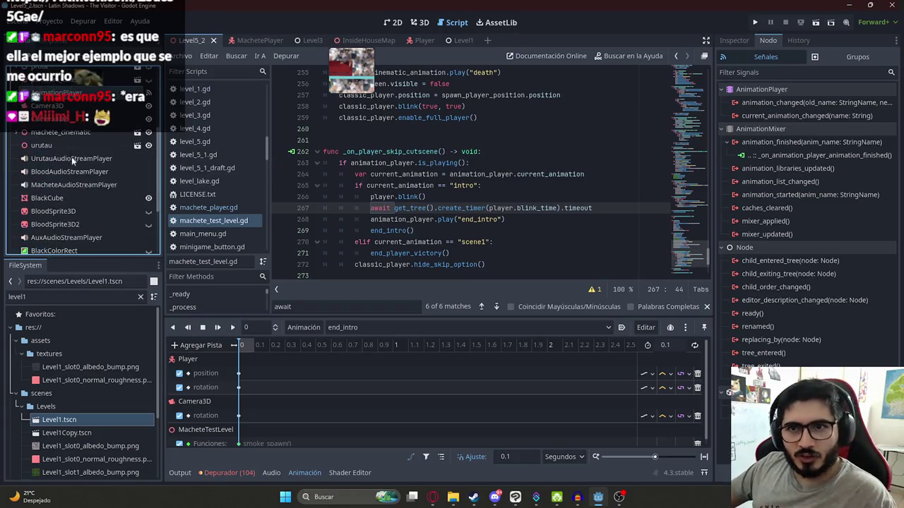
{"action": "scroll", "coordinate": [74, 153], "scroll_direction": "down", "scroll_amount": 4}
{"action": "scroll", "coordinate": [84, 181], "scroll_direction": "up", "scroll_amount": 8}
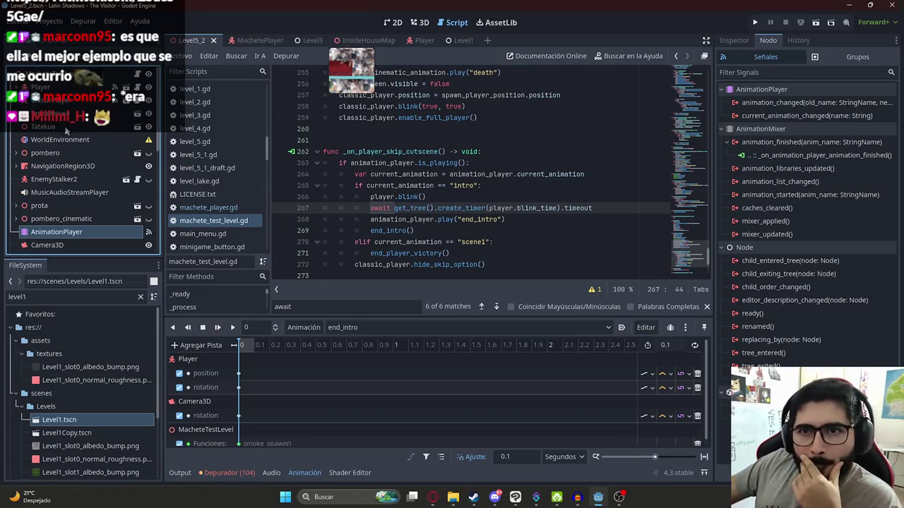
{"action": "left_click", "coordinate": [71, 178]}
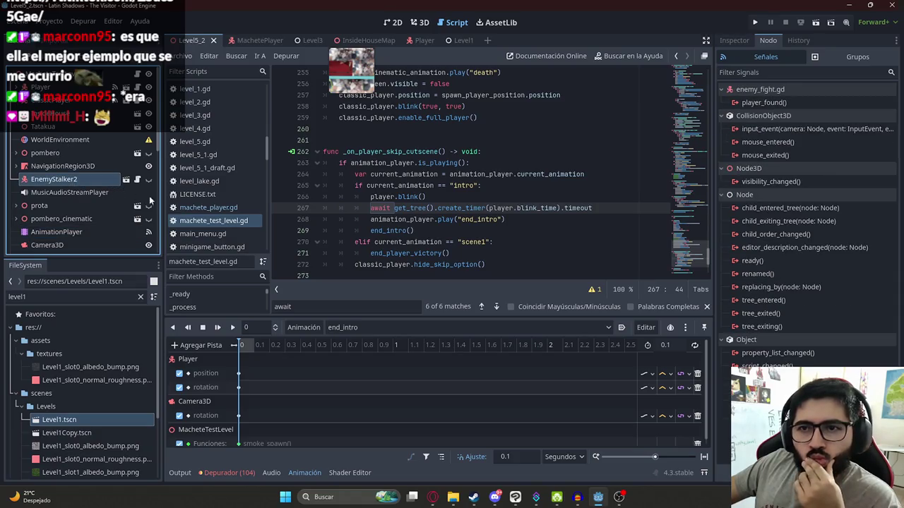
{"action": "left_click", "coordinate": [734, 40]}
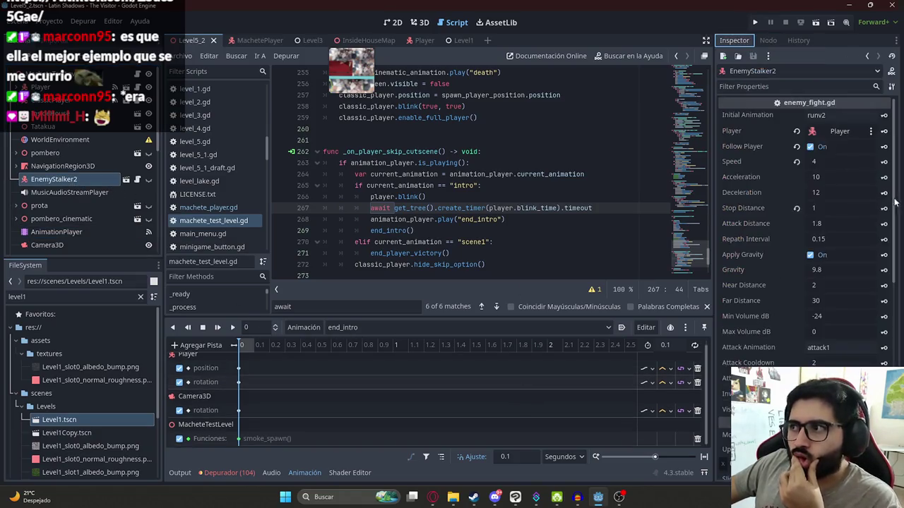
{"action": "scroll", "coordinate": [829, 320], "scroll_direction": "down", "scroll_amount": 10}
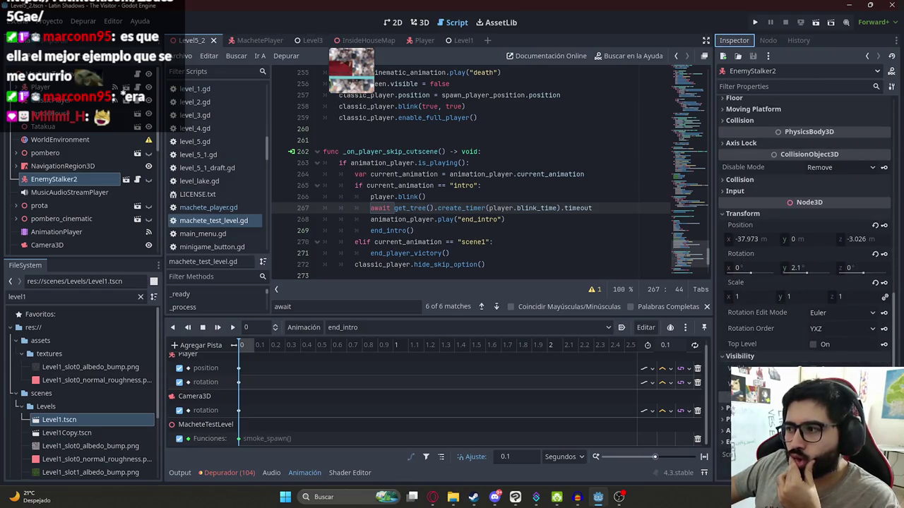
{"action": "left_click", "coordinate": [884, 368]}
{"action": "left_click", "coordinate": [416, 283]}
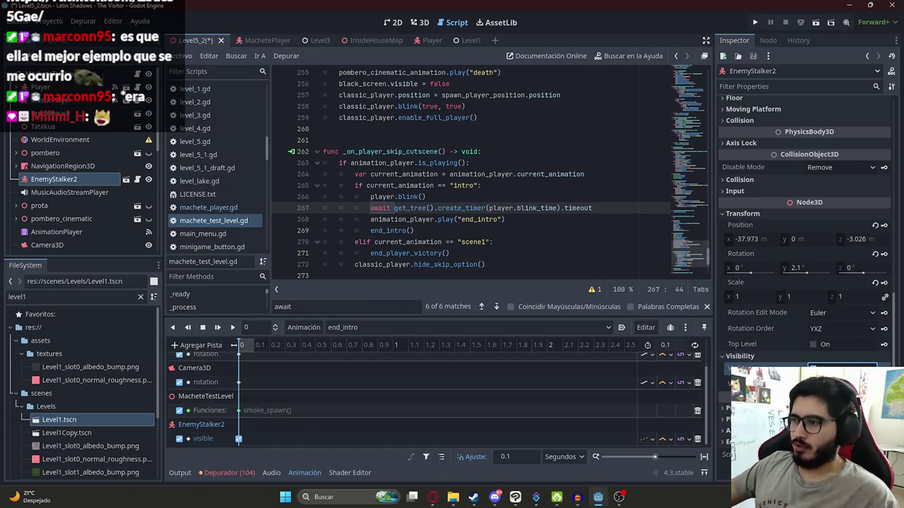
Save the Level5_2 scene and play it again to test
{"action": "left_click", "coordinate": [148, 185]}
{"action": "key", "text": "ctrl+s"}
{"action": "scroll", "coordinate": [255, 419], "scroll_direction": "down", "scroll_amount": 1}
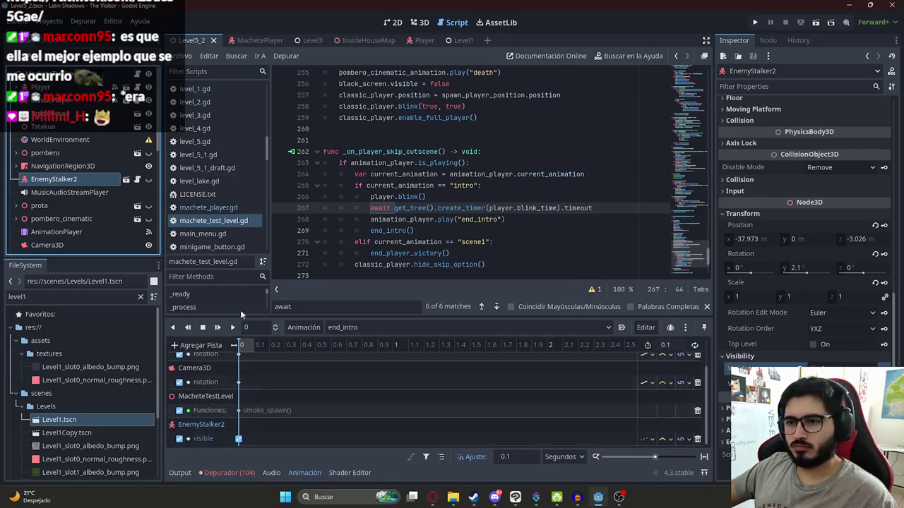
{"action": "right_click", "coordinate": [200, 36]}
{"action": "left_click", "coordinate": [223, 113]}
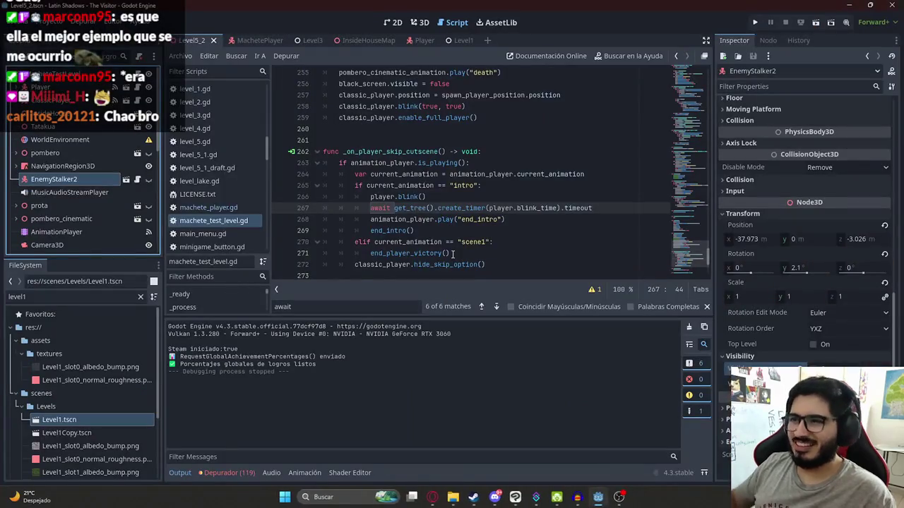
{"action": "left_click", "coordinate": [473, 193]}
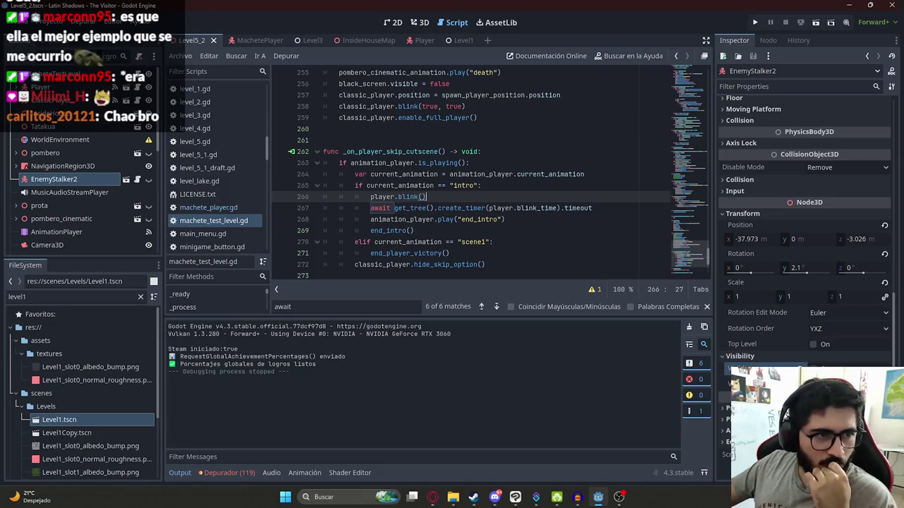
{"action": "key", "text": "alt+Tab"}
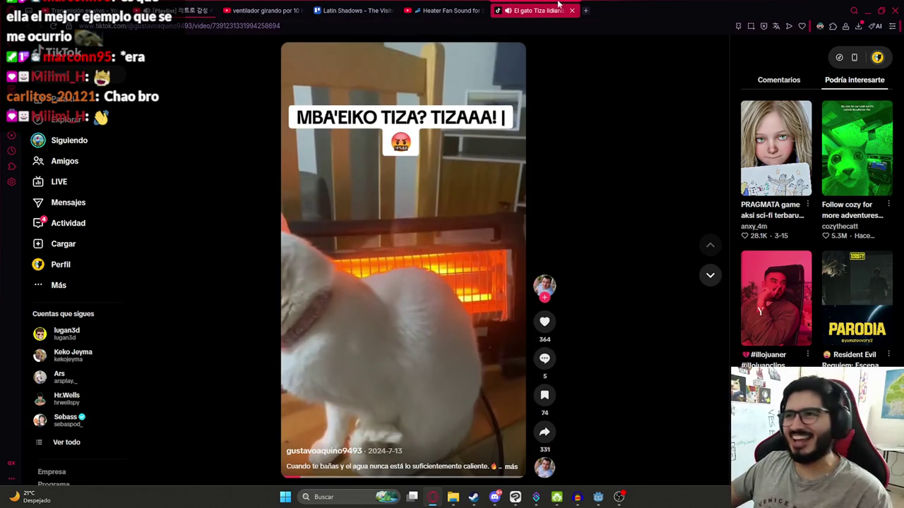
{"action": "left_click", "coordinate": [572, 11]}
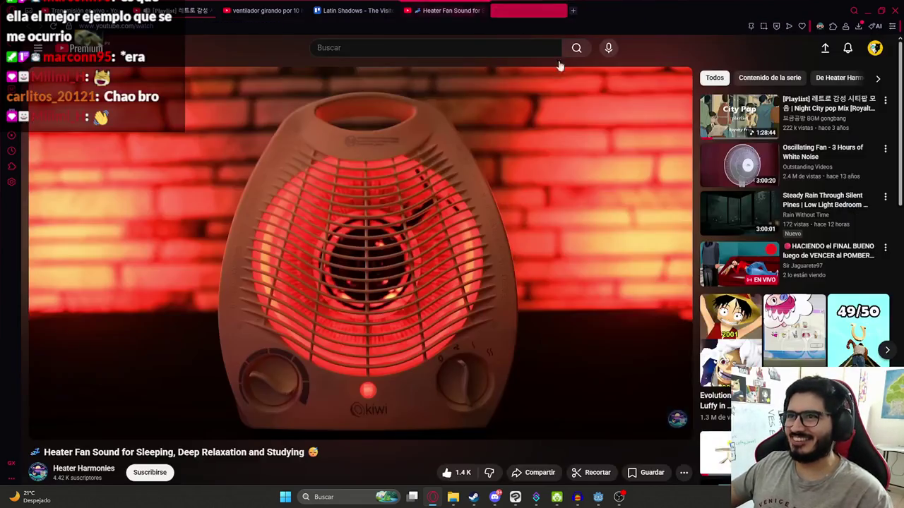
{"action": "key", "text": "ctrl+w"}
{"action": "left_click", "coordinate": [601, 498]}
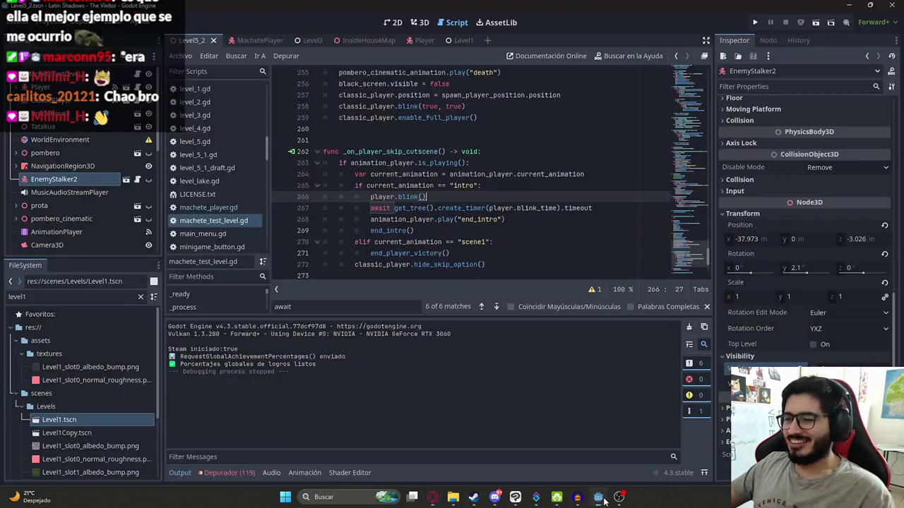
Replace the blink and await lines in the intro skip branch with a blink_player() call
{"action": "left_click", "coordinate": [423, 226]}
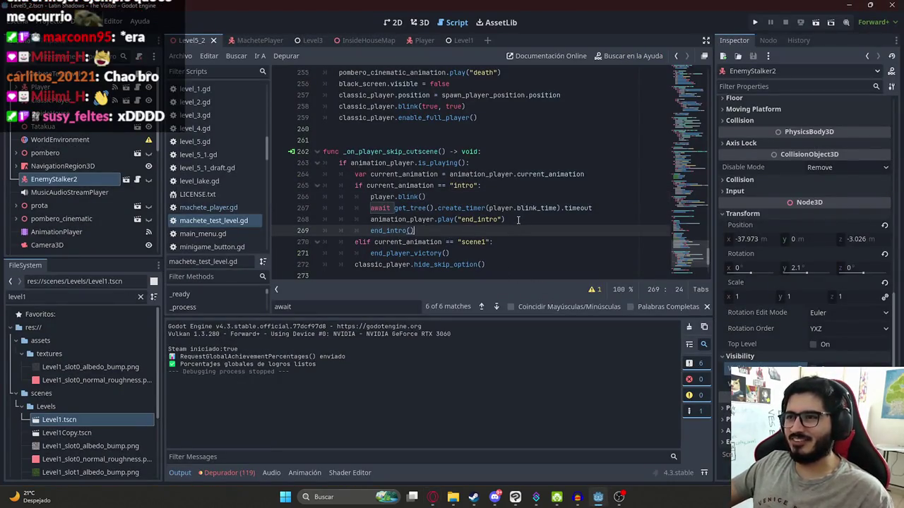
{"action": "left_click", "coordinate": [438, 220]}
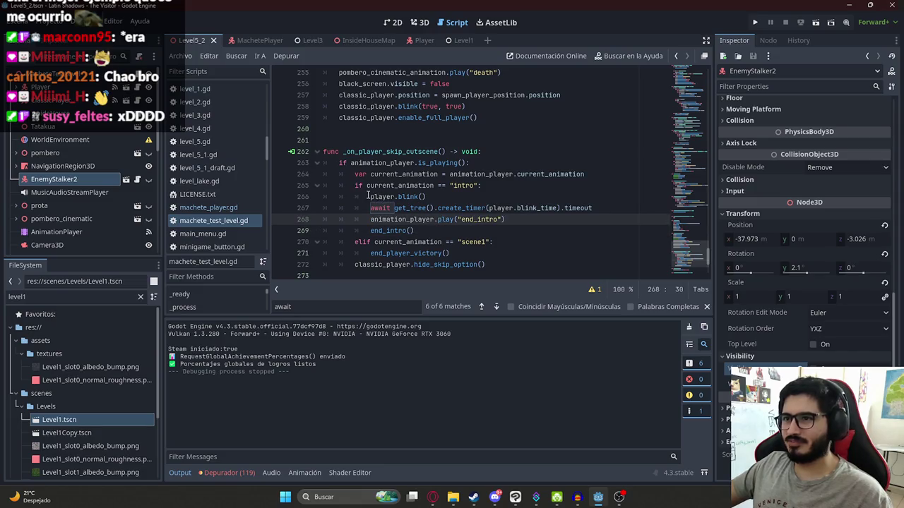
{"action": "left_click_drag", "start_coordinate": [369, 197], "coordinate": [619, 207]}
{"action": "key", "text": "BackSpace"}
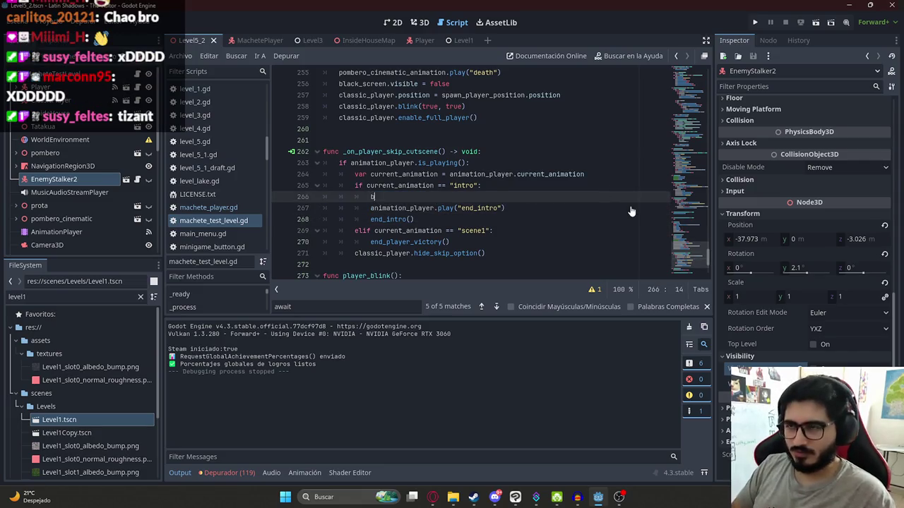
{"action": "type", "text": "link_player("}
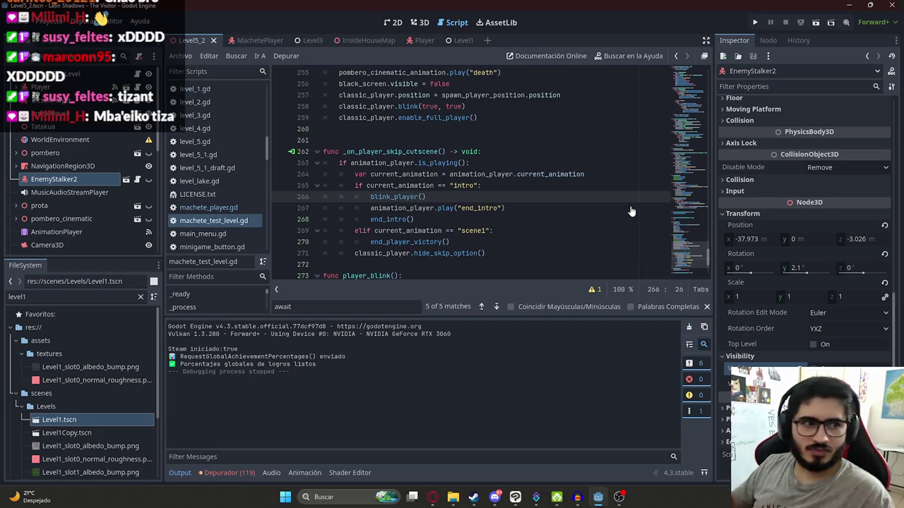
{"action": "type", "text": "()"}
Add func blink_player(): at the script end containing player.blink() and the blink-timer await
{"action": "scroll", "coordinate": [632, 212], "scroll_direction": "down", "scroll_amount": 4}
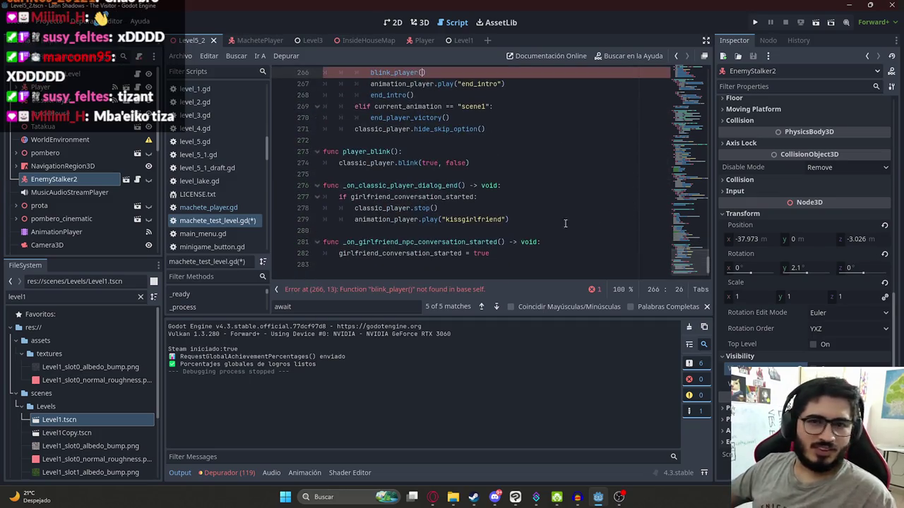
{"action": "left_click", "coordinate": [399, 272]}
{"action": "key", "text": "Return"}
{"action": "type", "text": "func blink_player"}
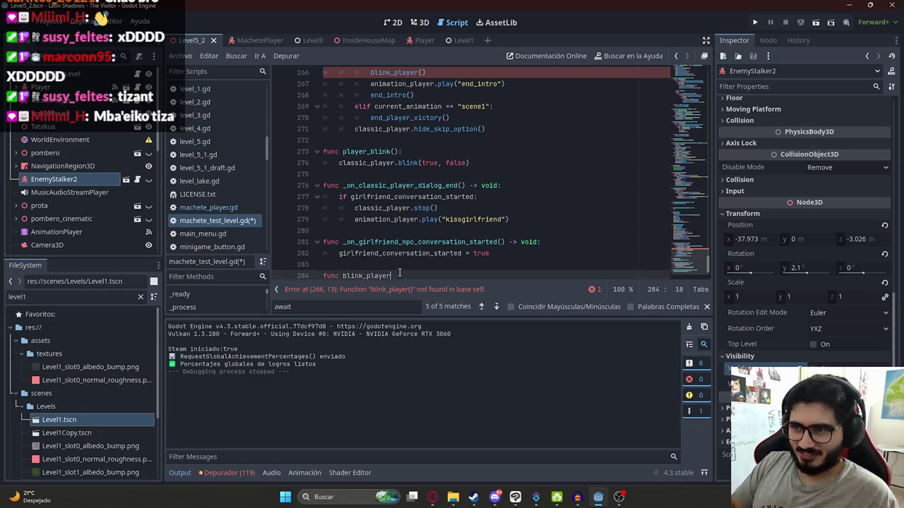
{"action": "type", "text": ":"}
{"action": "key", "text": "Return"}
{"action": "type", "text": "player.blink()"}
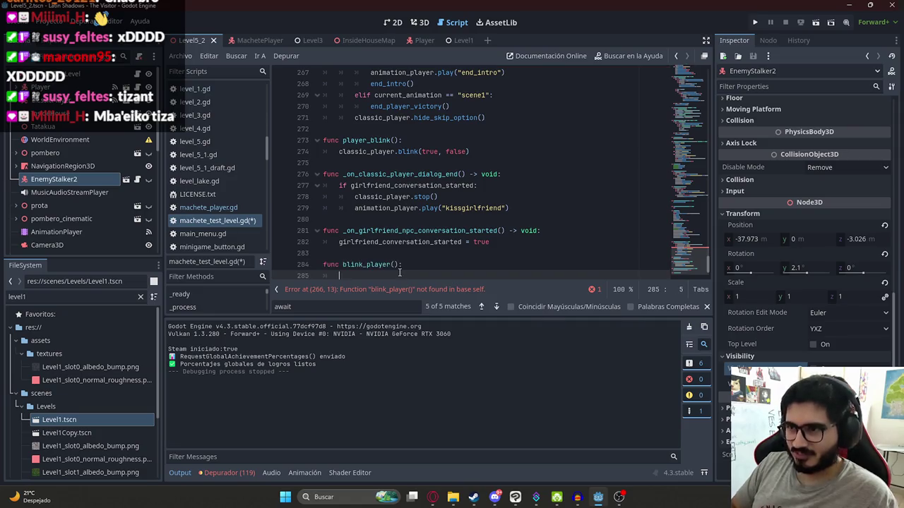
{"action": "key", "text": "Return"}
{"action": "type", "text": "await get_tree().create_timer(player.blink_time).timeout"}
{"action": "key", "text": "shift+Tab"}
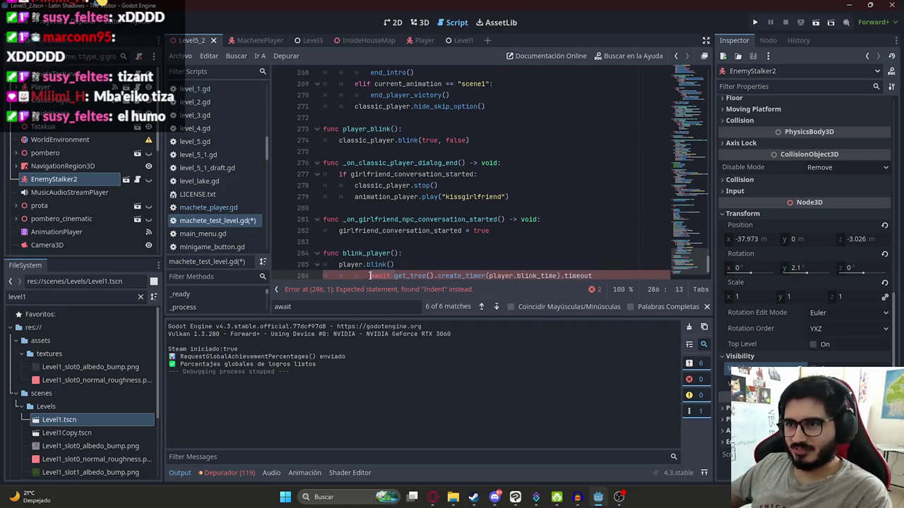
Search the script for blink_player and jump to its first match
{"action": "left_click", "coordinate": [371, 252]}
{"action": "double_click", "coordinate": [370, 253]}
{"action": "key", "text": "ctrl+f"}
{"action": "key", "text": "Return"}
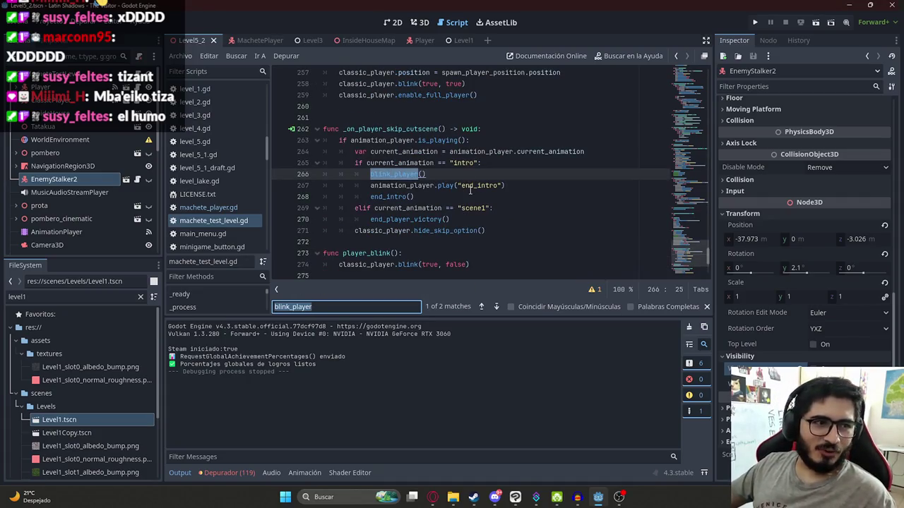
Review the blink_player call and end_intro lines in the intro skip branch
{"action": "left_click_drag", "start_coordinate": [426, 174], "coordinate": [368, 173]}
{"action": "left_click_drag", "start_coordinate": [506, 185], "coordinate": [380, 175]}
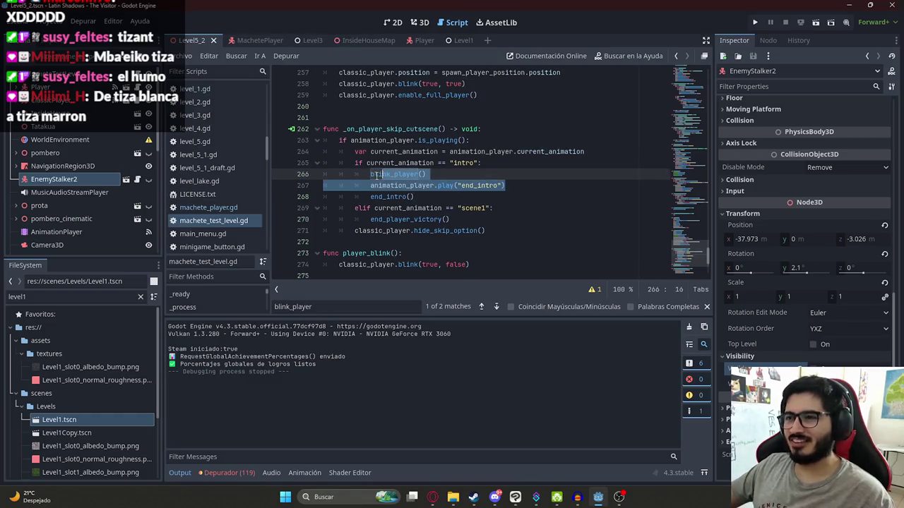
{"action": "left_click", "coordinate": [478, 185]}
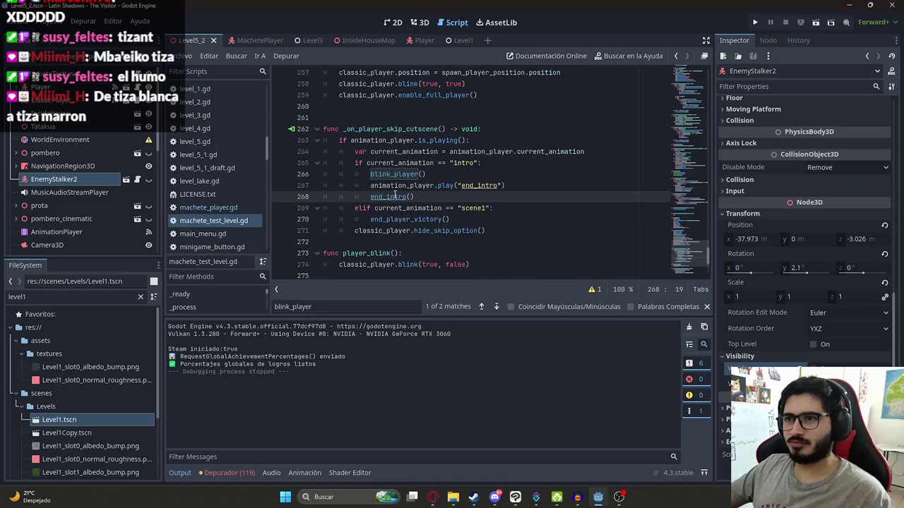
{"action": "left_click", "coordinate": [398, 164]}
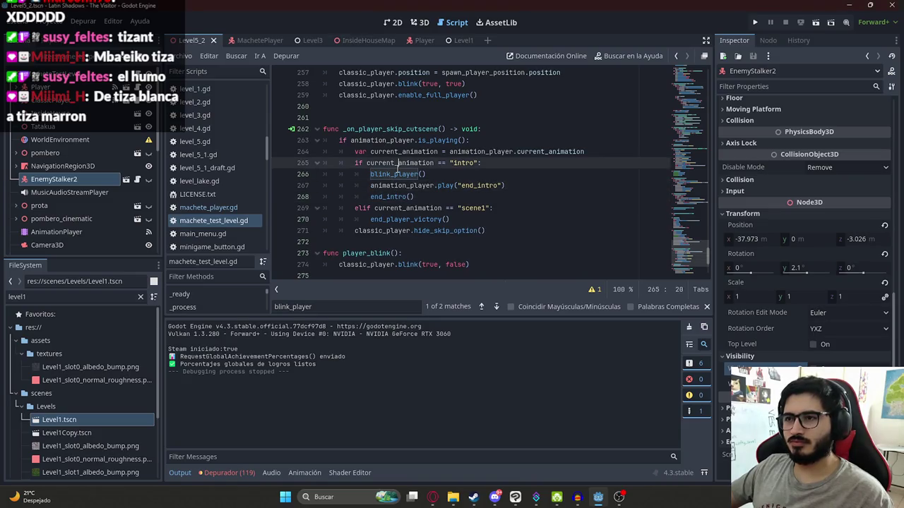
{"action": "left_click", "coordinate": [404, 174]}
{"action": "left_click", "coordinate": [418, 201]}
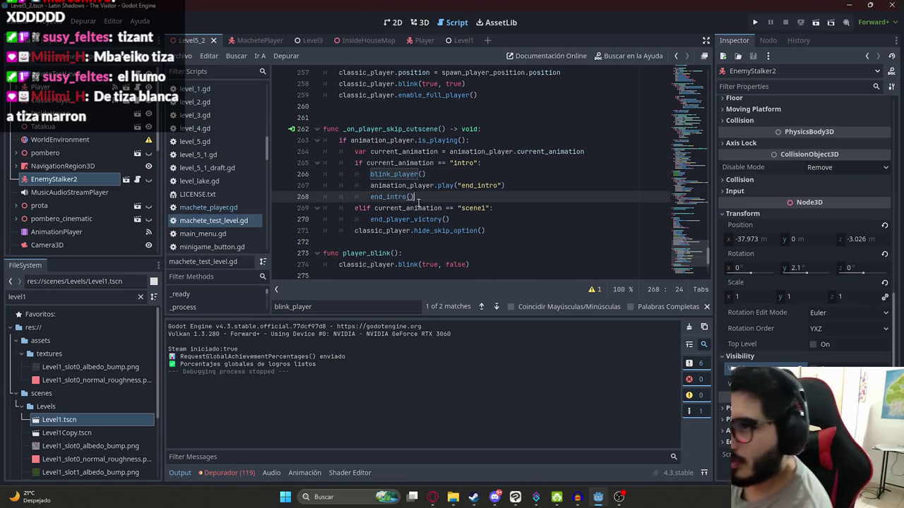
Rename classic_player to player on line 271, keeping line 274 unchanged
{"action": "double_click", "coordinate": [380, 231]}
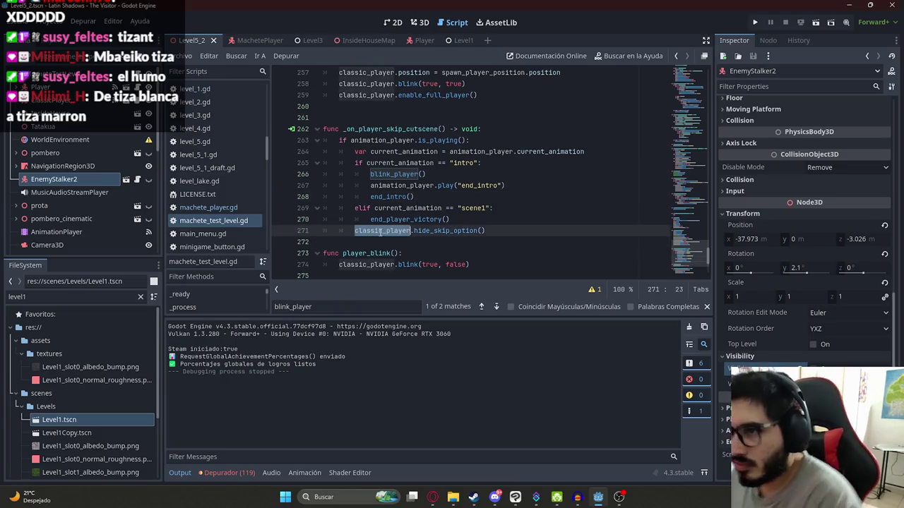
{"action": "type", "text": "player"}
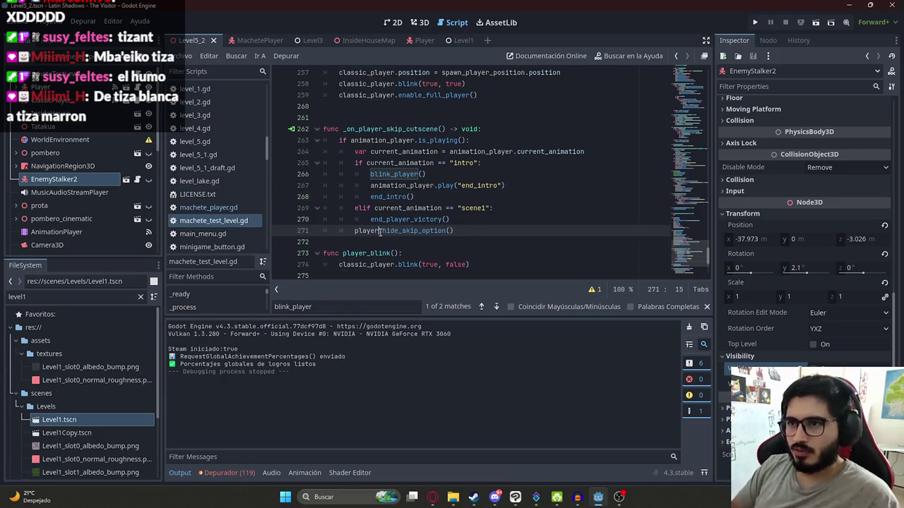
{"action": "key", "text": "Escape"}
{"action": "double_click", "coordinate": [363, 265]}
{"action": "type", "text": "player"}
{"action": "key", "text": "Escape"}
{"action": "scroll", "coordinate": [429, 215], "scroll_direction": "down", "scroll_amount": 2}
{"action": "key", "text": "ctrl+z"}
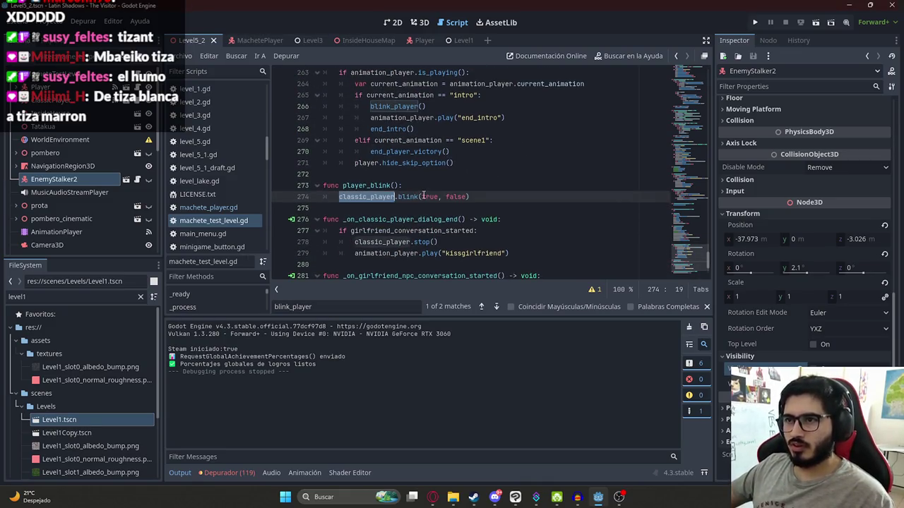
{"action": "scroll", "coordinate": [422, 235], "scroll_direction": "down", "scroll_amount": 2}
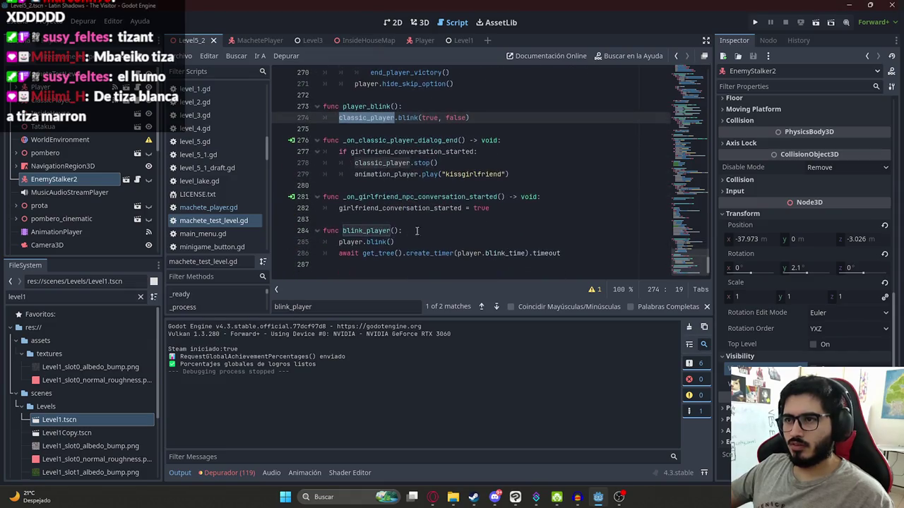
{"action": "scroll", "coordinate": [401, 141], "scroll_direction": "up", "scroll_amount": 5}
Outdent the player.hide_skip_option line 271 one level and save the script
{"action": "left_click", "coordinate": [399, 188]}
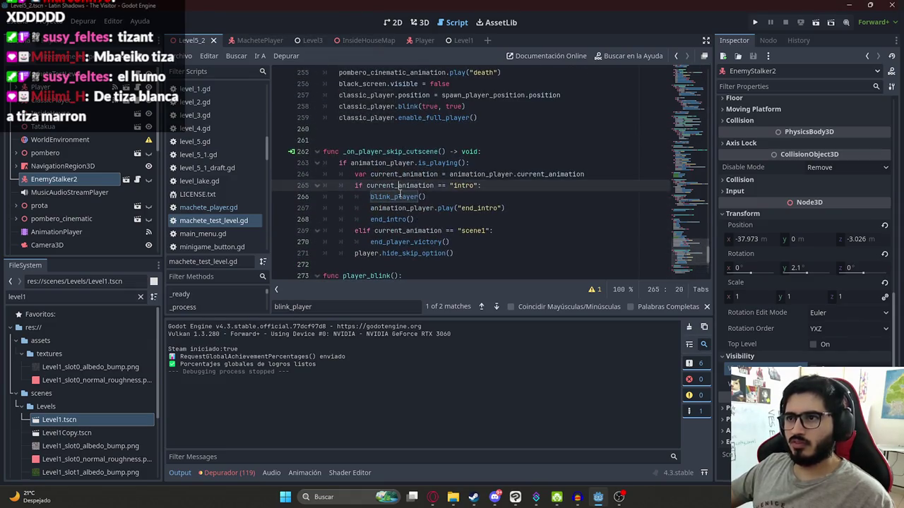
{"action": "scroll", "coordinate": [398, 196], "scroll_direction": "up", "scroll_amount": 3}
{"action": "left_click", "coordinate": [400, 185]}
{"action": "scroll", "coordinate": [402, 185], "scroll_direction": "down", "scroll_amount": 2}
{"action": "scroll", "coordinate": [402, 185], "scroll_direction": "down", "scroll_amount": 2}
{"action": "left_click", "coordinate": [380, 218]}
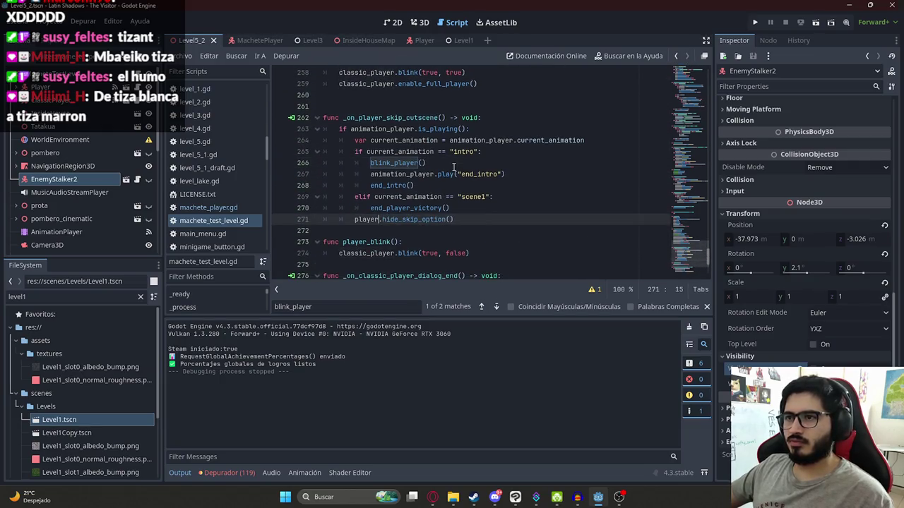
{"action": "double_click", "coordinate": [411, 219]}
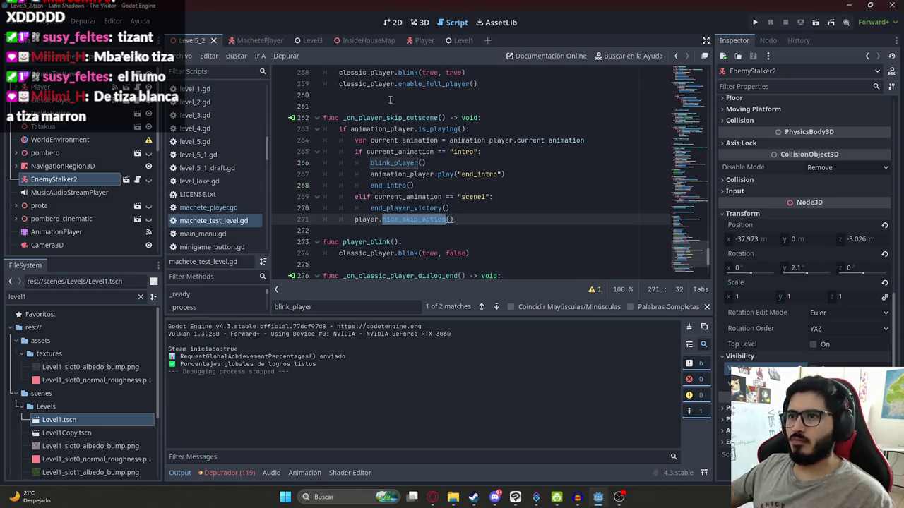
{"action": "double_click", "coordinate": [379, 129]}
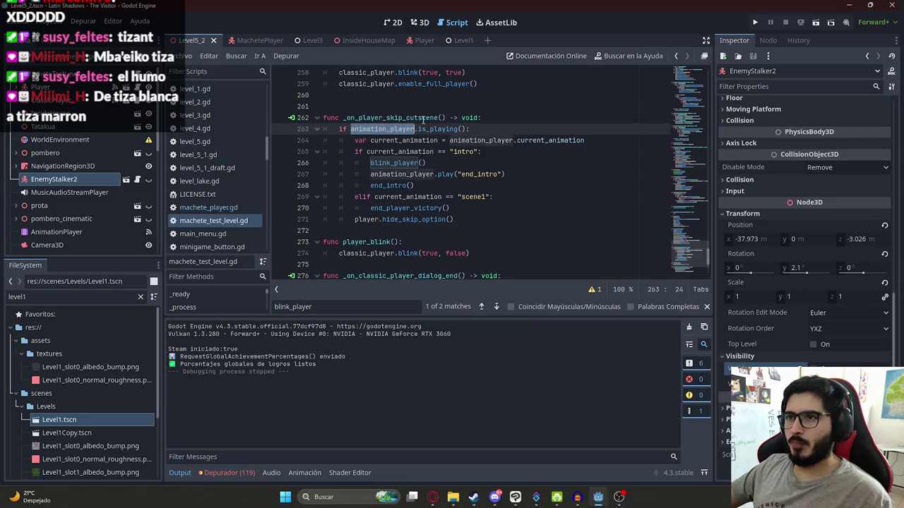
{"action": "left_click", "coordinate": [368, 219]}
{"action": "key", "text": "Home"}
{"action": "key", "text": "BackSpace"}
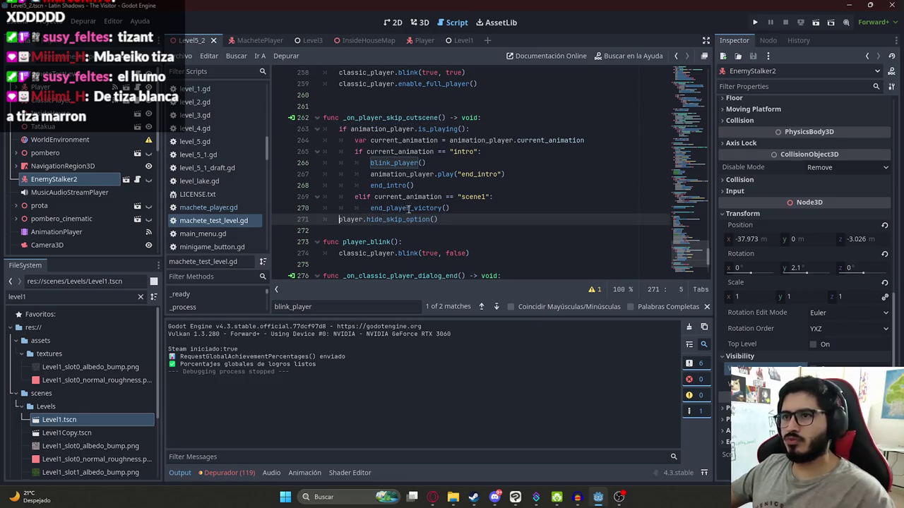
{"action": "key", "text": "ctrl+s"}
Paste the blink_player and end_intro play lines into the scene1 branch, removing the extra end_intro call
{"action": "left_click", "coordinate": [388, 208]}
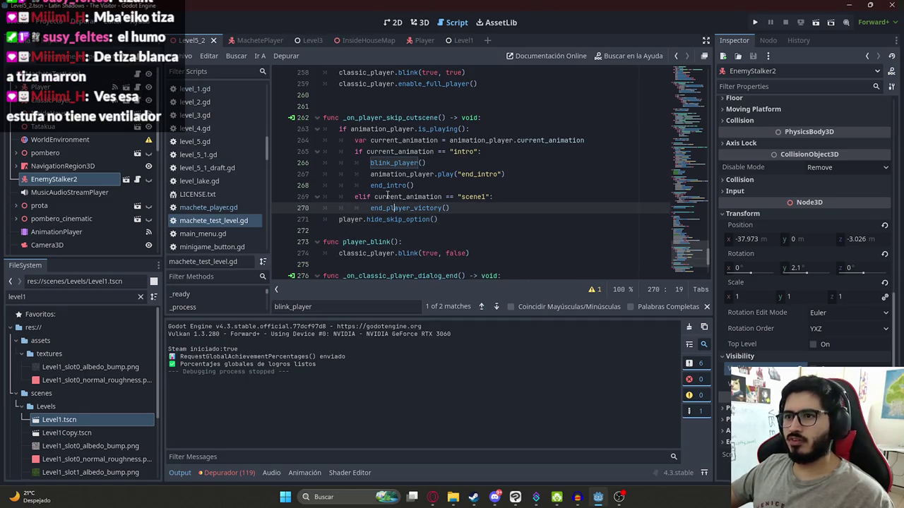
{"action": "left_click_drag", "start_coordinate": [415, 185], "coordinate": [372, 164]}
{"action": "key", "text": "ctrl+c"}
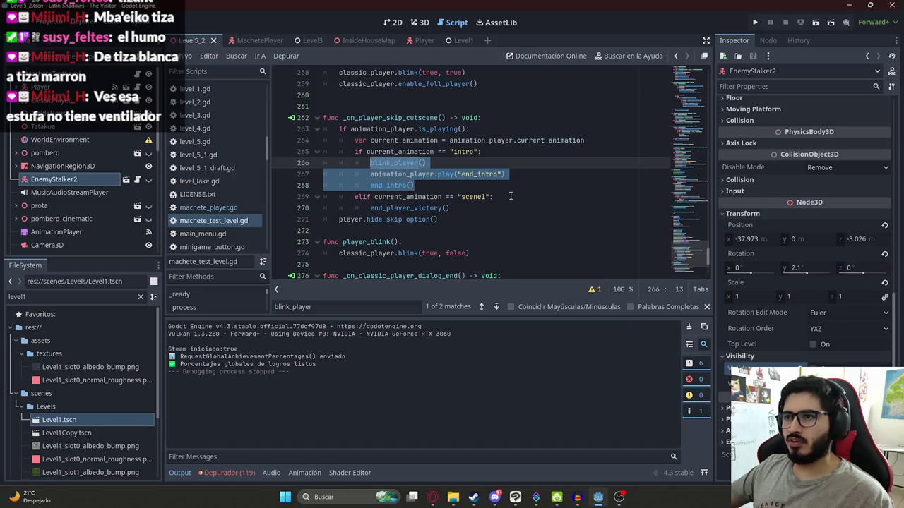
{"action": "left_click", "coordinate": [510, 196]}
{"action": "key", "text": "Return"}
{"action": "key", "text": "ctrl+v"}
{"action": "left_click_drag", "start_coordinate": [416, 230], "coordinate": [313, 232]}
{"action": "key", "text": "BackSpace"}
{"action": "key", "text": "BackSpace"}
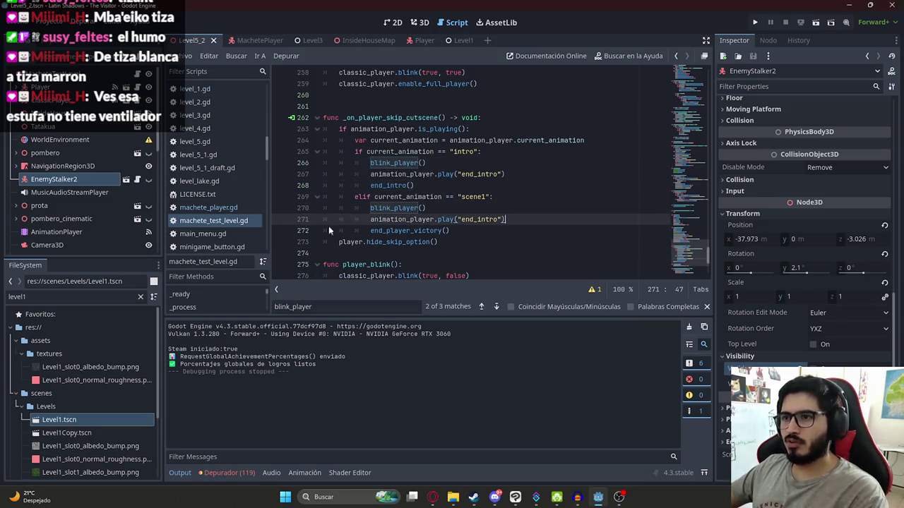
Change the pasted animation name to end_scene1 and save all
{"action": "double_click", "coordinate": [481, 219]}
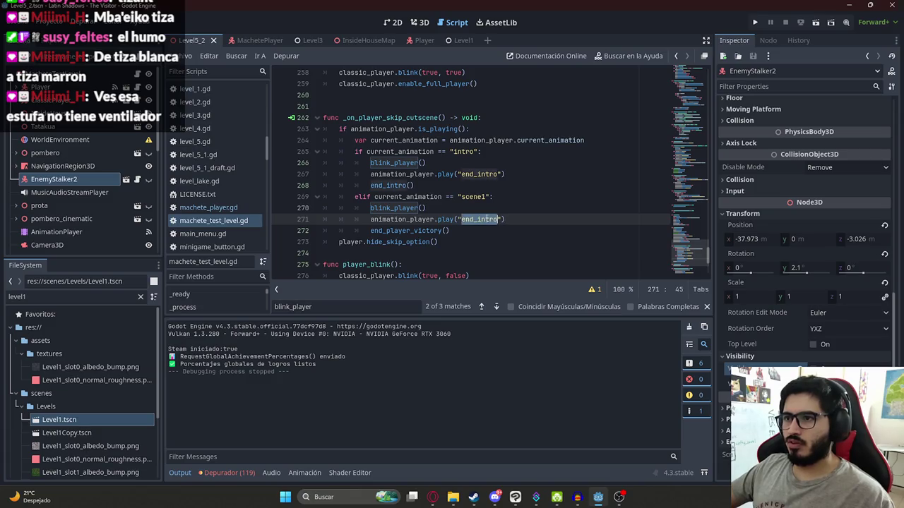
{"action": "type", "text": "ene"}
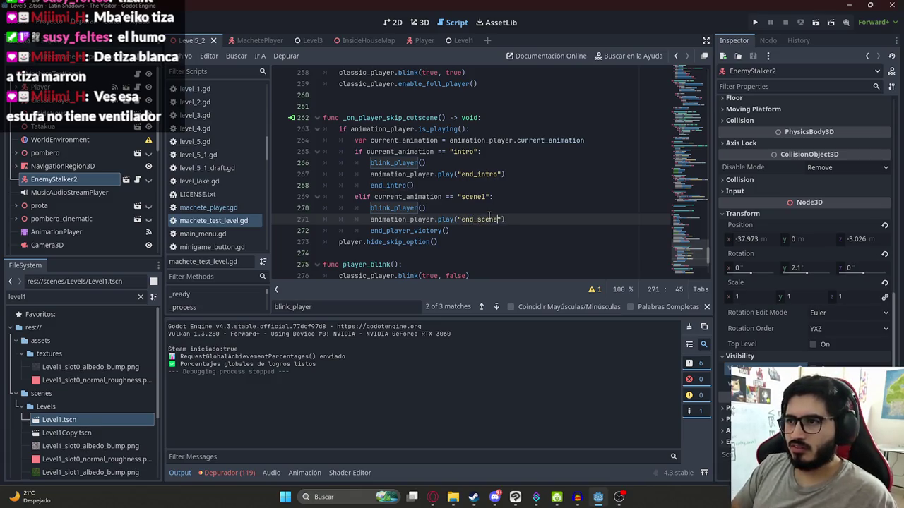
{"action": "type", "text": "1"}
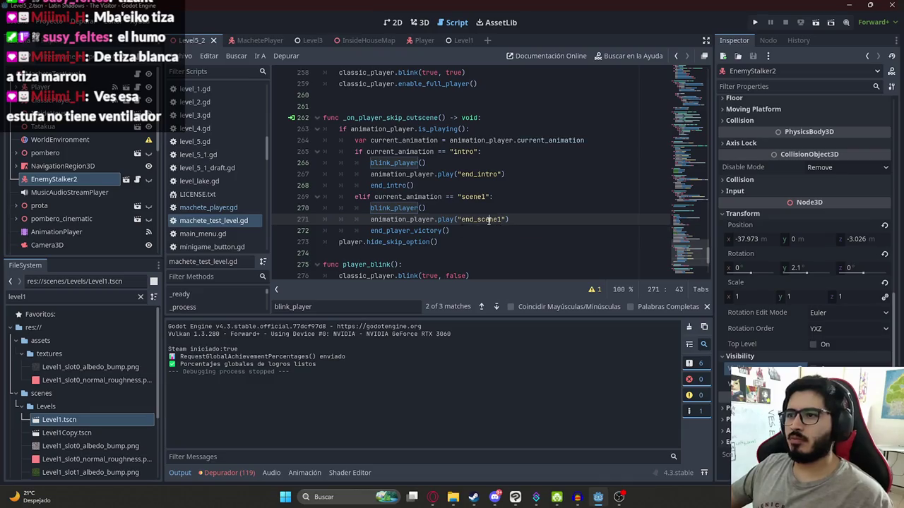
{"action": "double_click", "coordinate": [480, 219]}
{"action": "left_click", "coordinate": [186, 56]}
{"action": "left_click", "coordinate": [269, 119]}
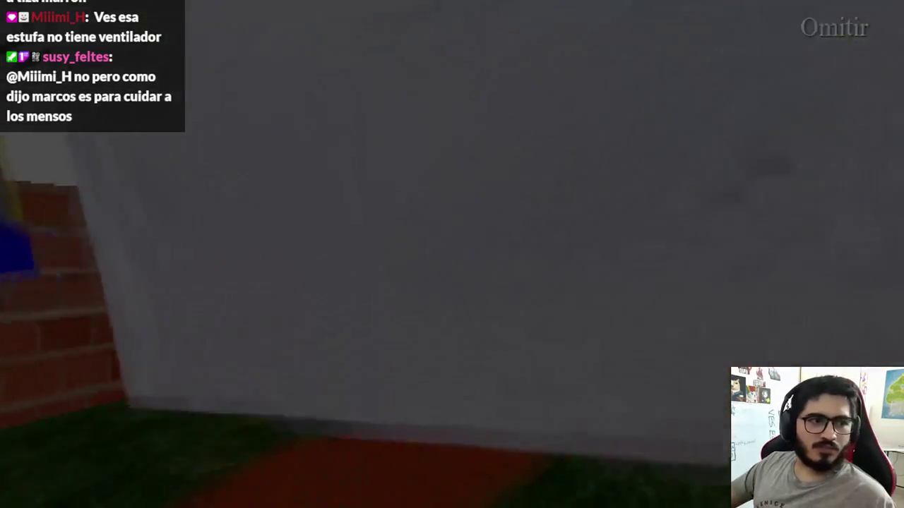
{"action": "key", "text": "space"}
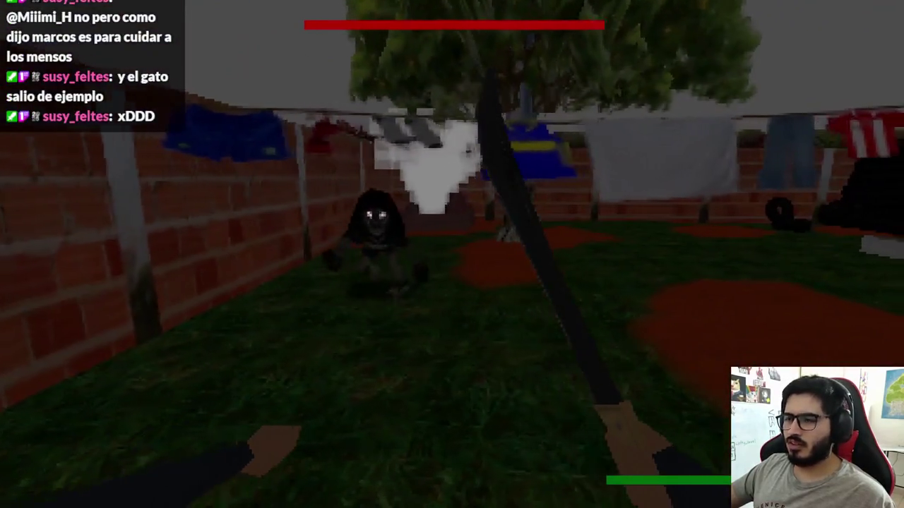
{"action": "mouse_move", "coordinate": [452, 254]}
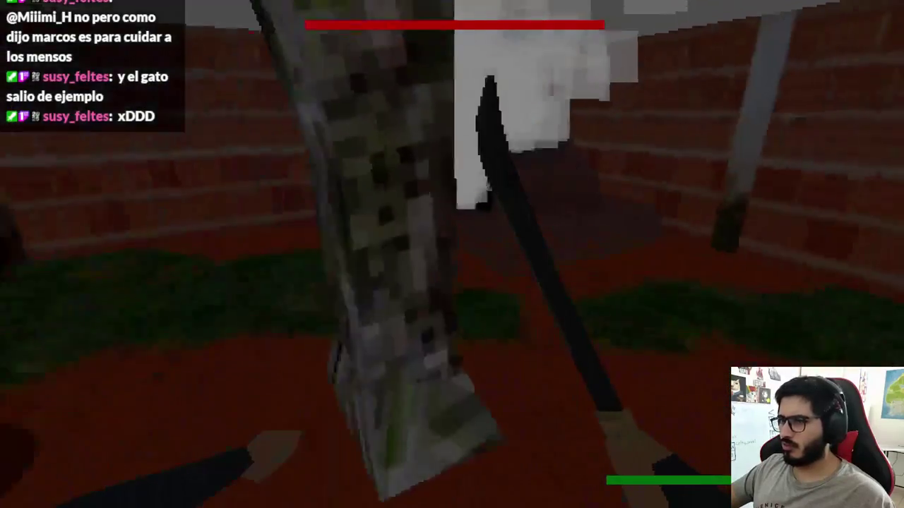
{"action": "key", "text": "F8"}
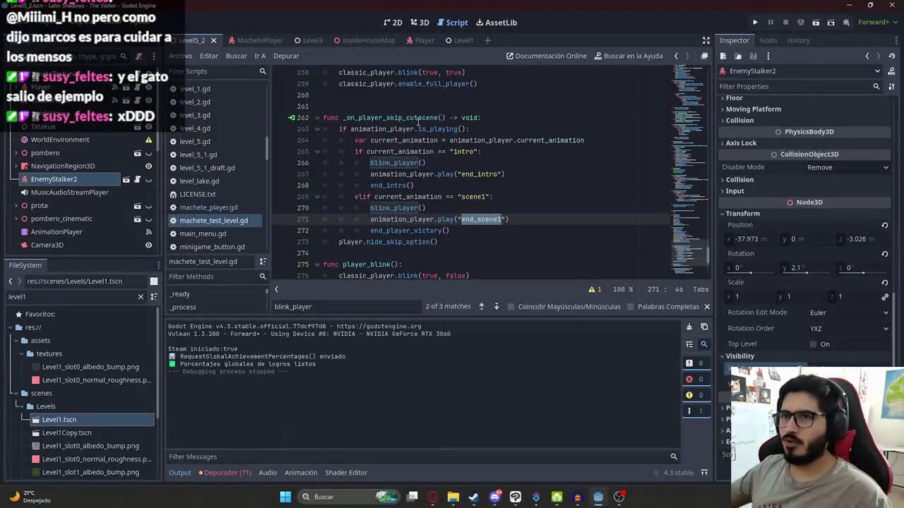
Load the intro animation on Level5_2's AnimationPlayer in 3D view and scrub through its tracks
{"action": "left_click", "coordinate": [421, 22]}
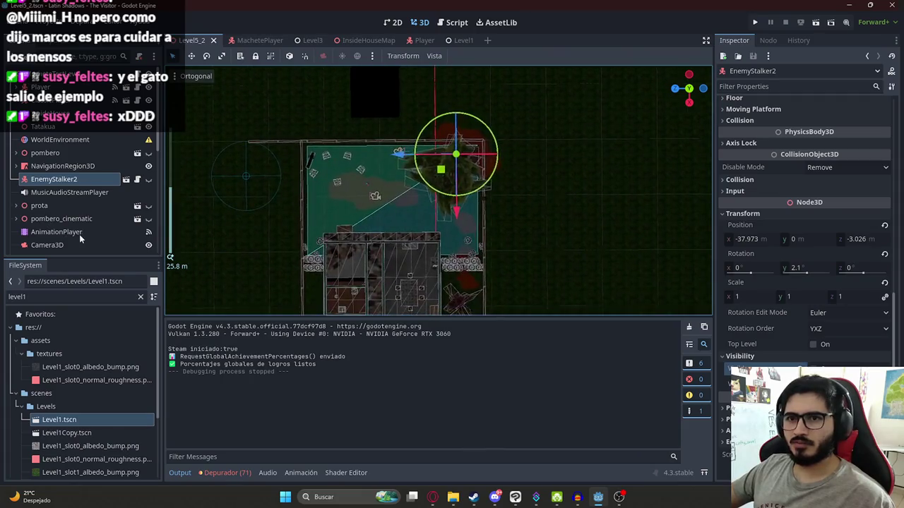
{"action": "left_click", "coordinate": [80, 235]}
{"action": "left_click", "coordinate": [367, 327]}
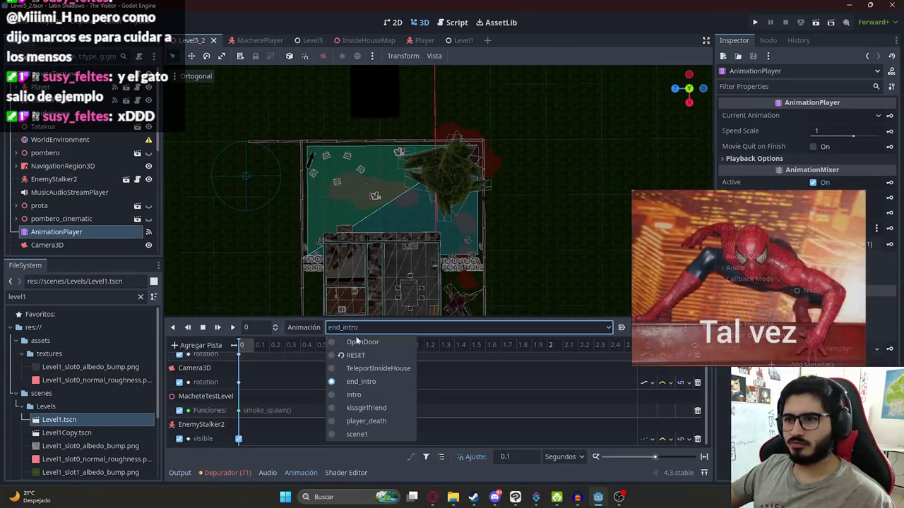
{"action": "left_click", "coordinate": [370, 396]}
{"action": "left_click_drag", "start_coordinate": [483, 355], "coordinate": [618, 356]}
{"action": "scroll", "coordinate": [327, 365], "scroll_direction": "down", "scroll_amount": 5}
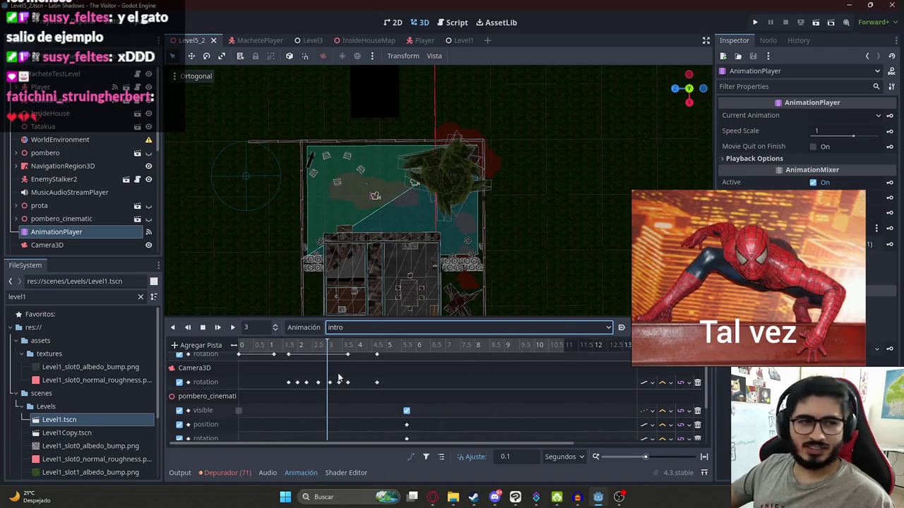
{"action": "scroll", "coordinate": [327, 365], "scroll_direction": "down", "scroll_amount": 3}
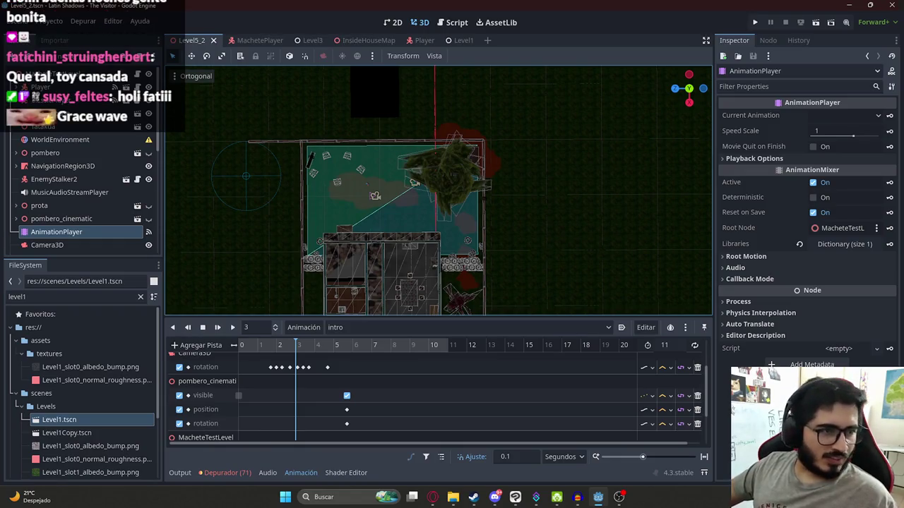
{"action": "mouse_move", "coordinate": [295, 346]}
{"action": "left_mouse_down"}
{"action": "mouse_move", "coordinate": [427, 346]}
{"action": "mouse_move", "coordinate": [282, 361]}
{"action": "mouse_move", "coordinate": [345, 331]}
{"action": "mouse_move", "coordinate": [497, 222]}
{"action": "left_mouse_up"}
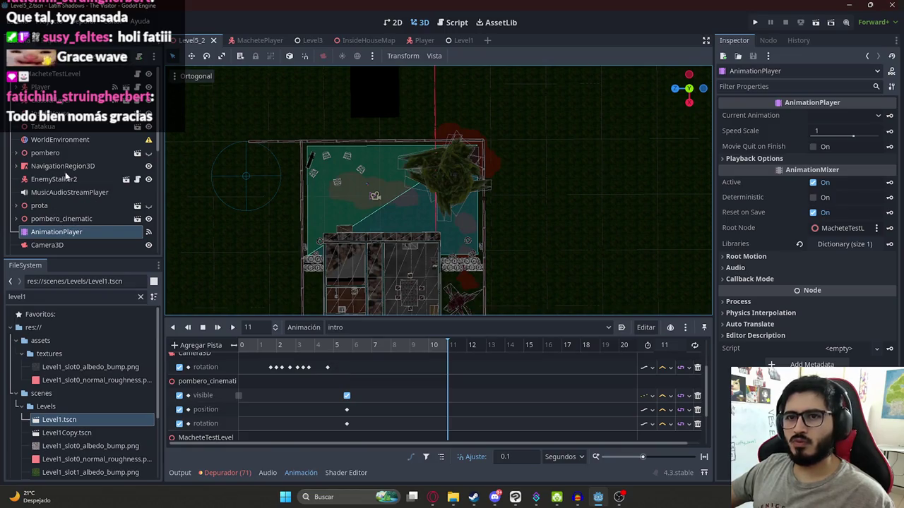
{"action": "left_click", "coordinate": [50, 87]}
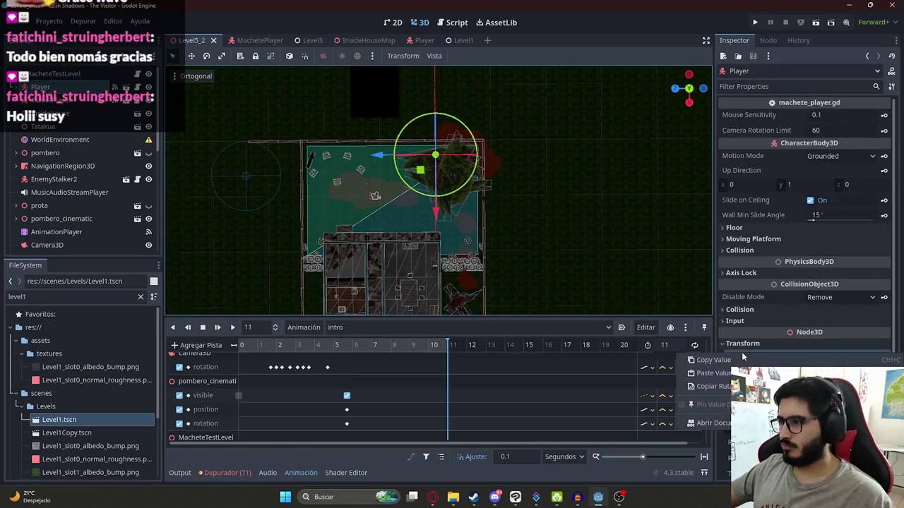
Return to Level5_2's 3D view and load end_intro on the AnimationPlayer
{"action": "left_click", "coordinate": [258, 41]}
{"action": "left_click", "coordinate": [454, 23]}
{"action": "left_click", "coordinate": [356, 40]}
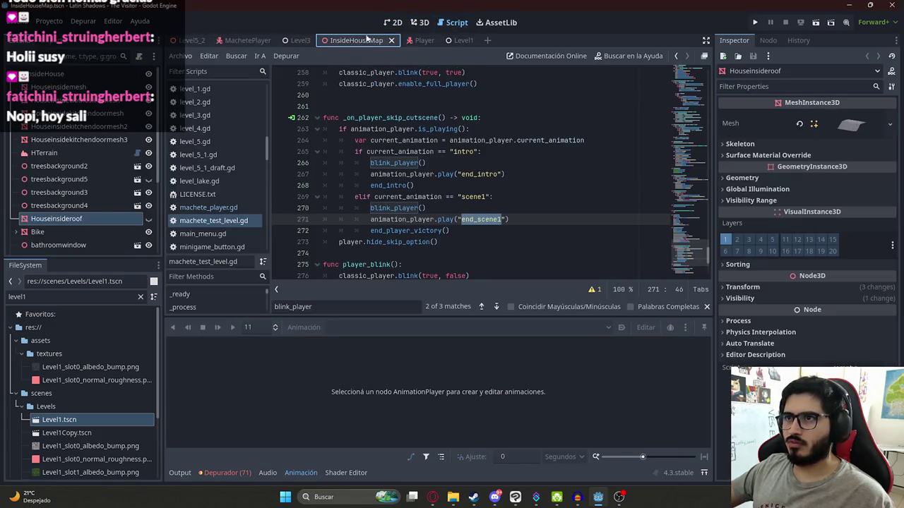
{"action": "left_click", "coordinate": [494, 234]}
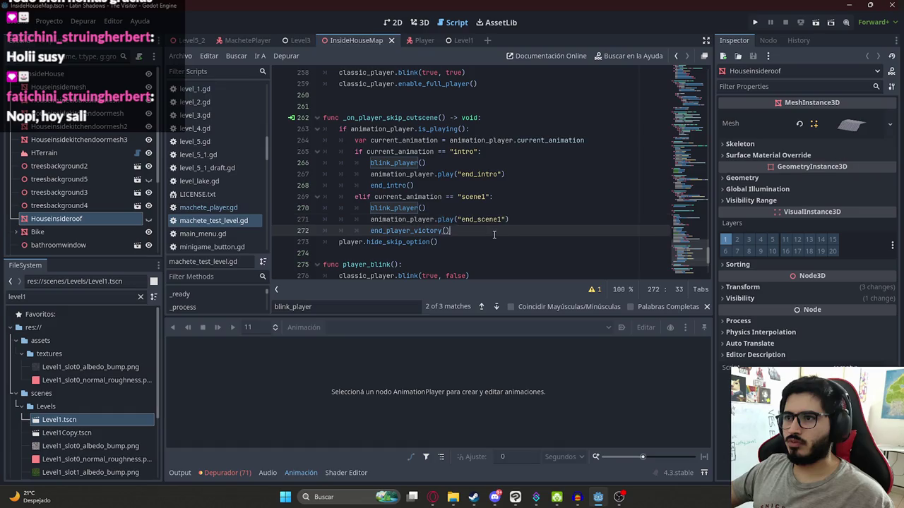
{"action": "left_click", "coordinate": [418, 22]}
{"action": "left_click", "coordinate": [188, 40]}
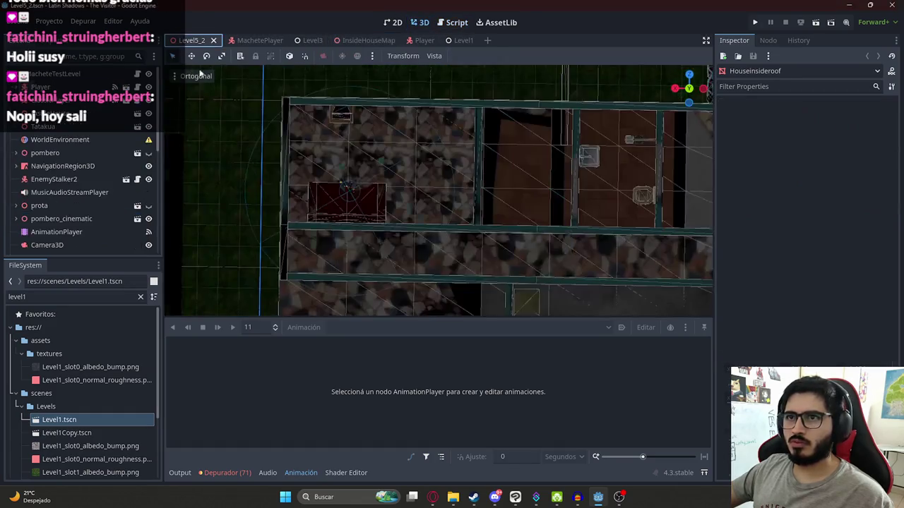
{"action": "left_click", "coordinate": [61, 232]}
{"action": "left_click", "coordinate": [345, 327]}
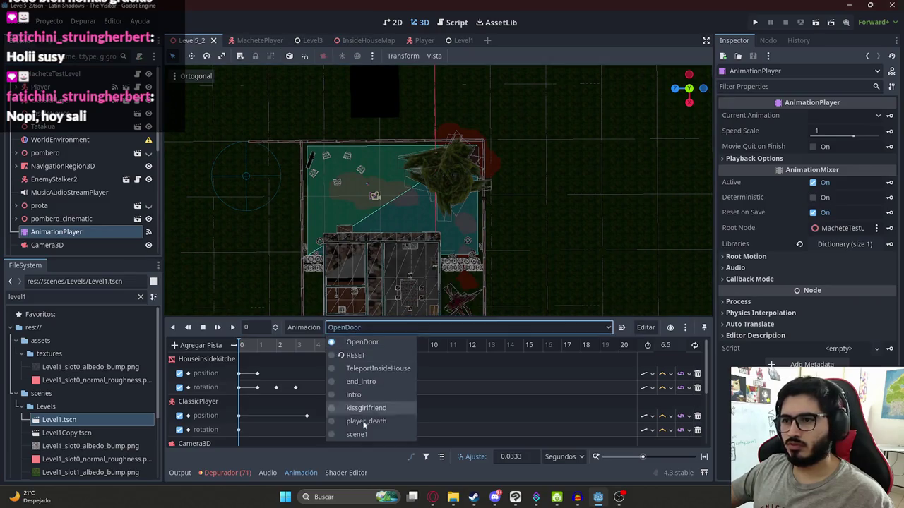
{"action": "left_click", "coordinate": [360, 382]}
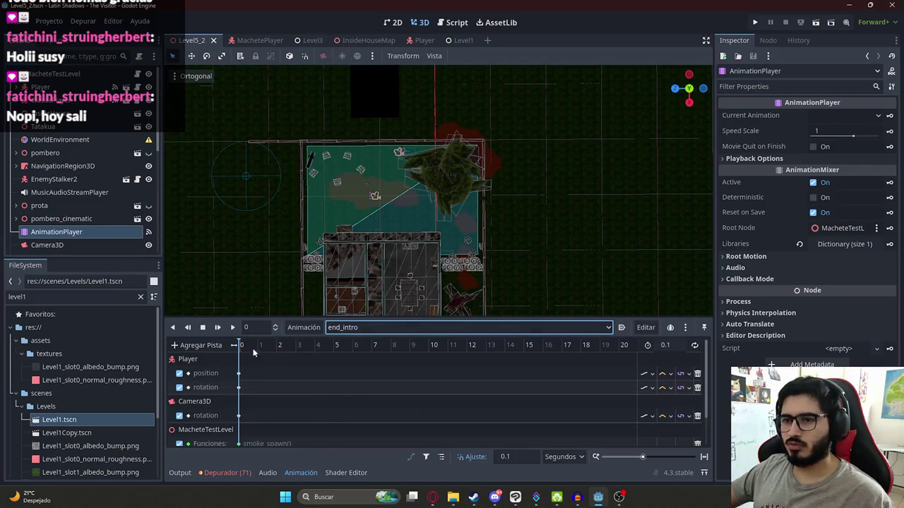
Paste the copied position into the Player's frame-0 position key and save Level5_2
{"action": "left_click", "coordinate": [238, 373]}
{"action": "right_click", "coordinate": [768, 127]}
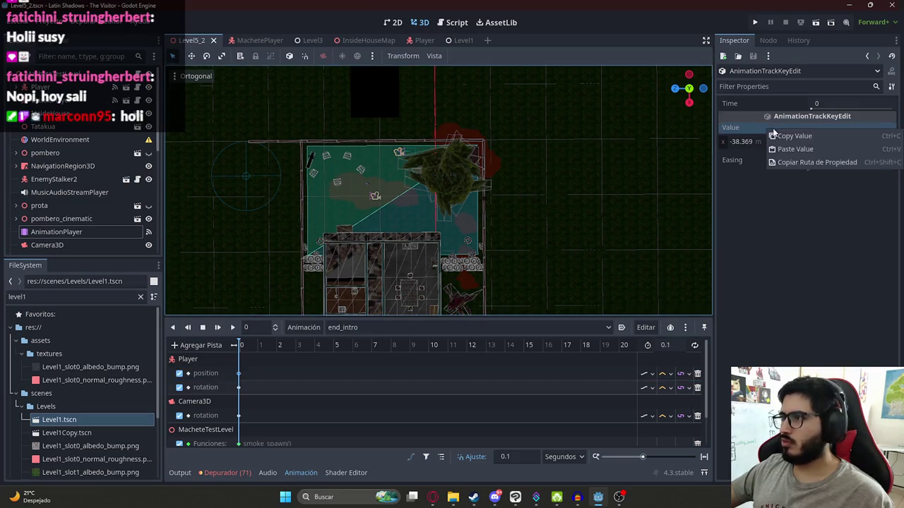
{"action": "left_click", "coordinate": [791, 150]}
{"action": "key", "text": "ctrl+s"}
{"action": "scroll", "coordinate": [374, 139], "scroll_direction": "up", "scroll_amount": 4}
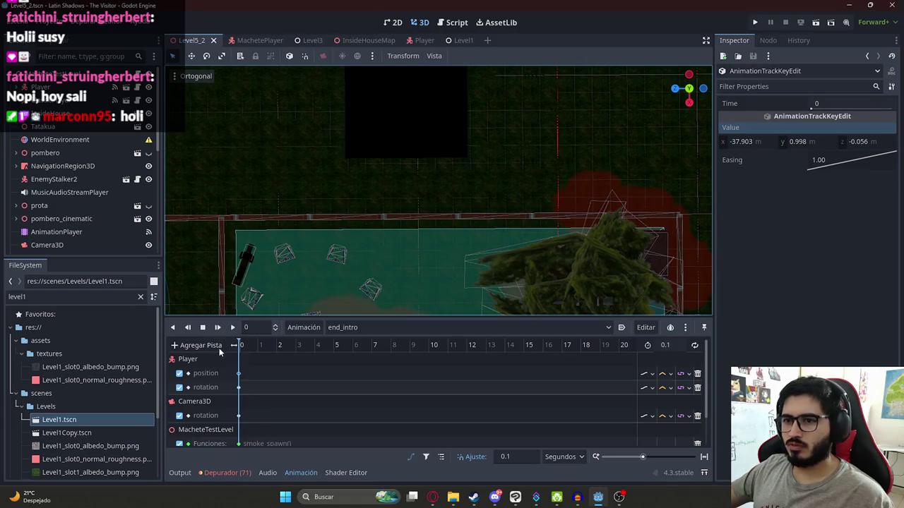
Run the Level5_2 scene to test, then stop it
{"action": "right_click", "coordinate": [192, 40]}
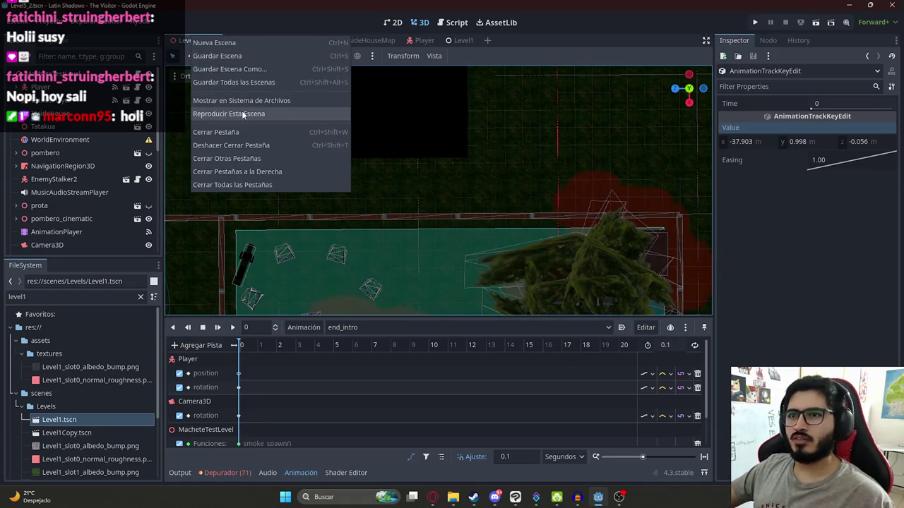
{"action": "left_click", "coordinate": [242, 113]}
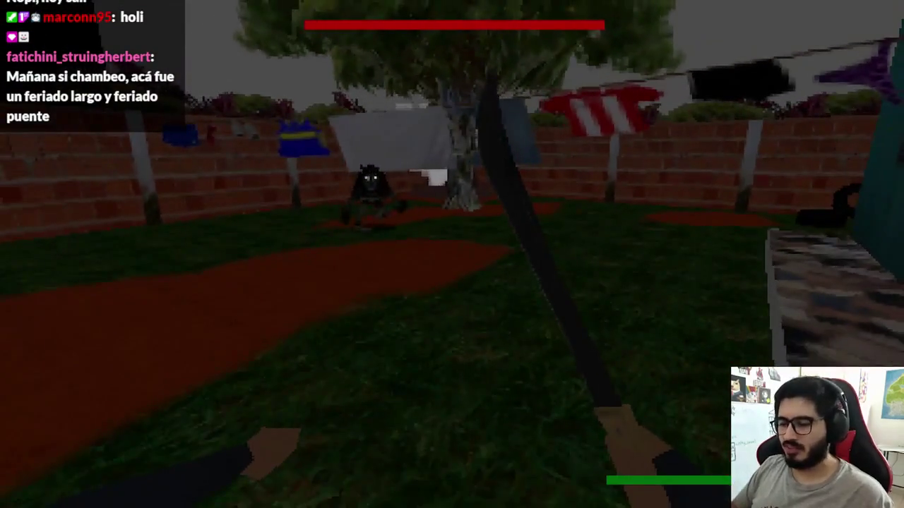
{"action": "key", "text": "F8"}
Prefix the blink_player() call on line 266 with await
{"action": "left_click", "coordinate": [456, 21]}
{"action": "left_click", "coordinate": [475, 207]}
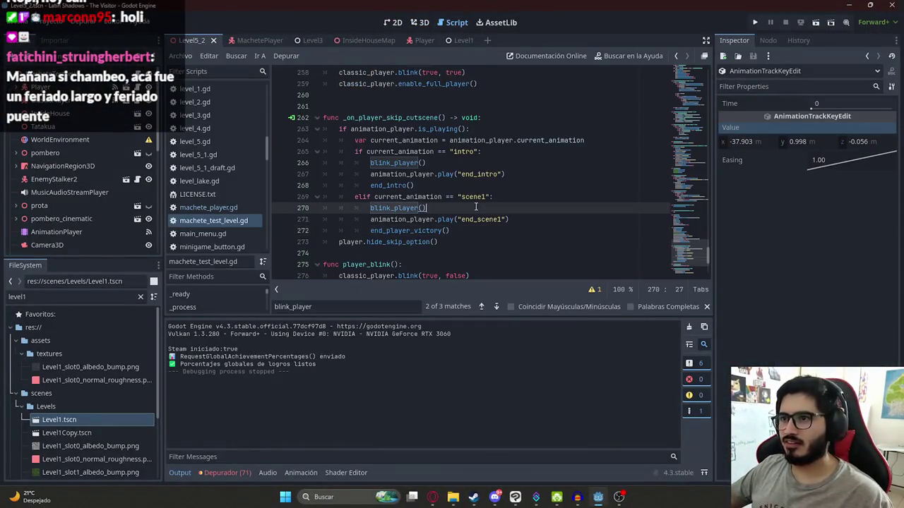
{"action": "left_click", "coordinate": [416, 163]}
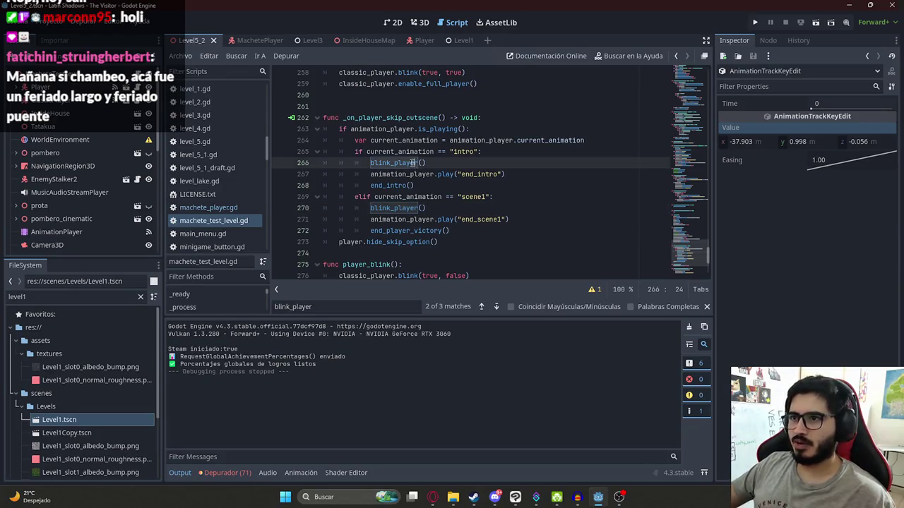
{"action": "left_click", "coordinate": [400, 163], "text": "ctrl"}
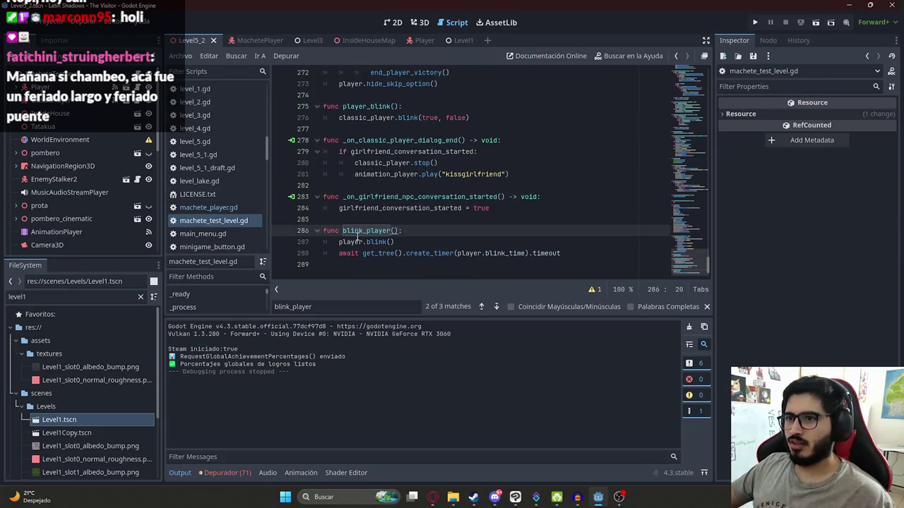
{"action": "key", "text": "ctrl+f"}
{"action": "key", "text": "Return"}
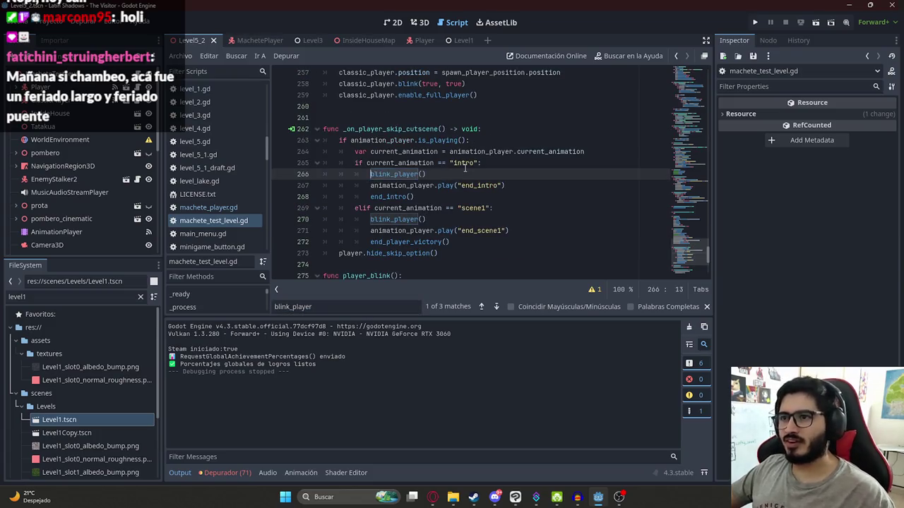
{"action": "type", "text": "await"}
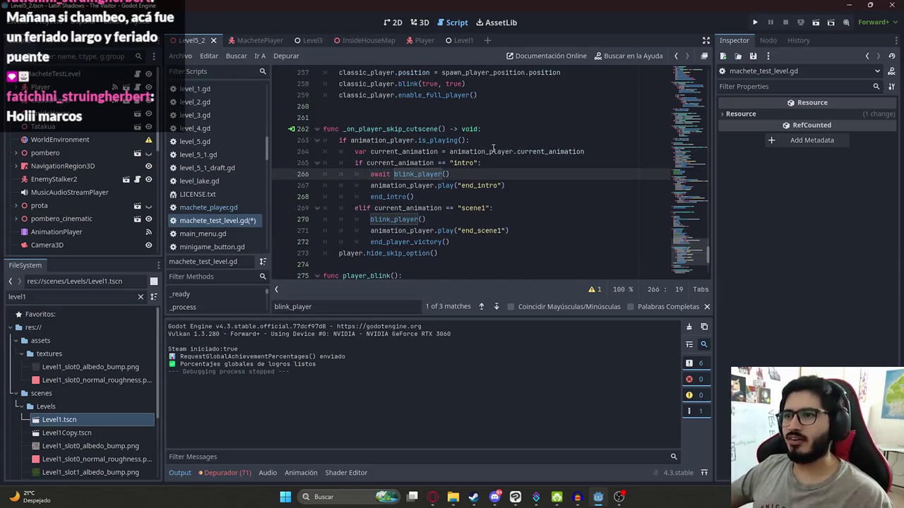
{"action": "left_click", "coordinate": [491, 151]}
Save the script, run the game, skip the intro with Space, then stop
{"action": "left_click", "coordinate": [224, 55]}
{"action": "left_click", "coordinate": [261, 118]}
{"action": "left_click", "coordinate": [356, 216]}
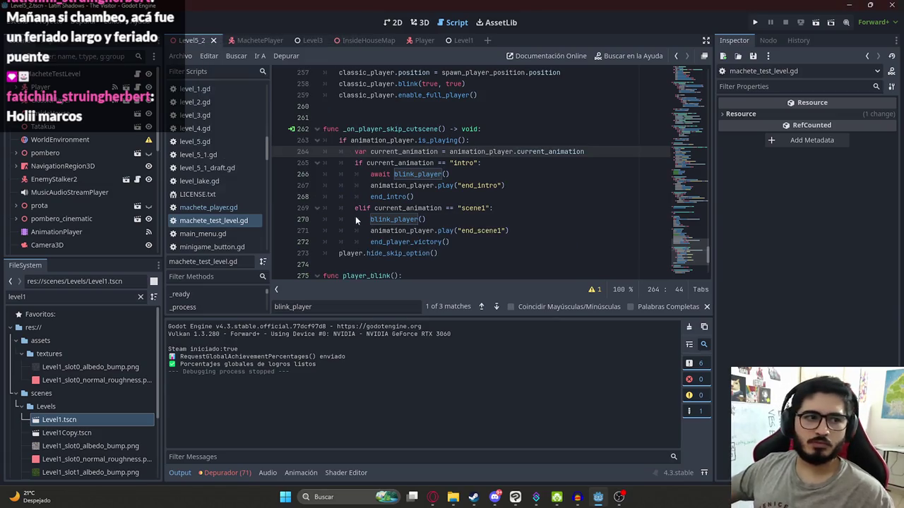
{"action": "key", "text": "F5"}
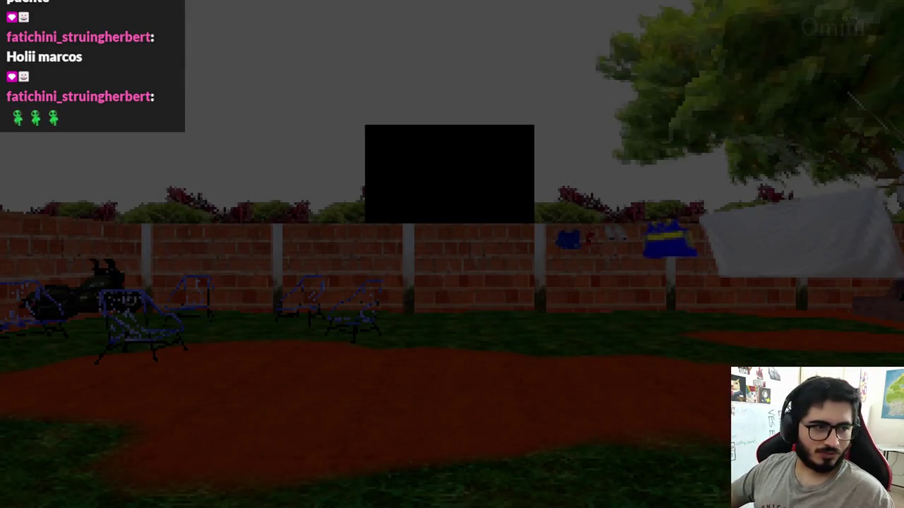
{"action": "key", "text": "space"}
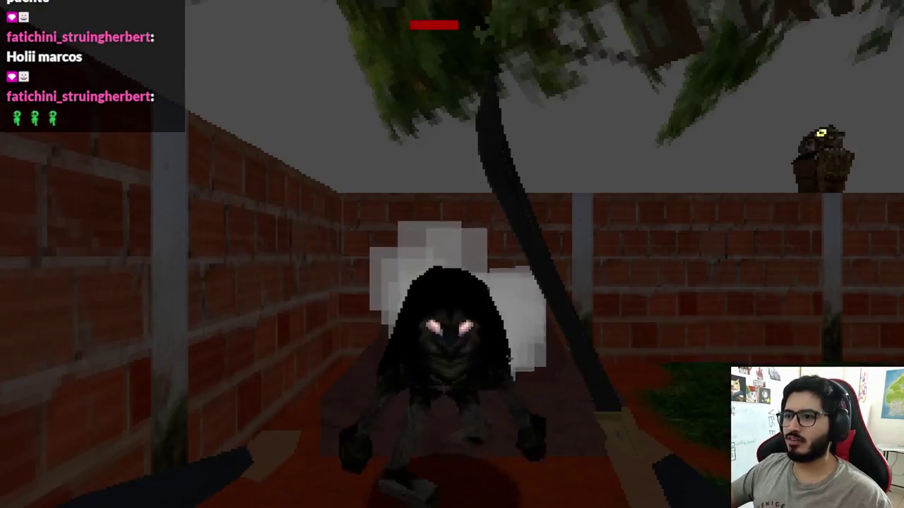
{"action": "key", "text": "F8"}
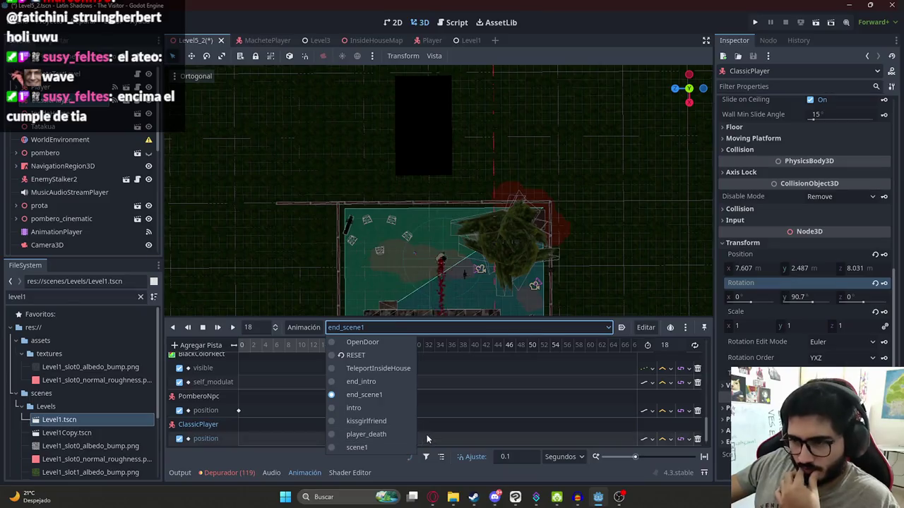
Key ClassicPlayer's rotation into end_scene1, then look at the RESET animation
{"action": "left_click", "coordinate": [472, 410]}
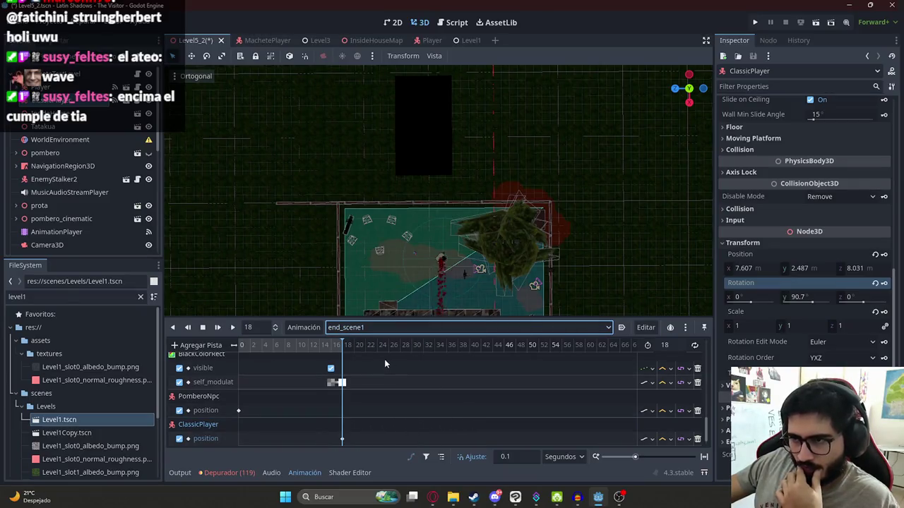
{"action": "key", "text": "k"}
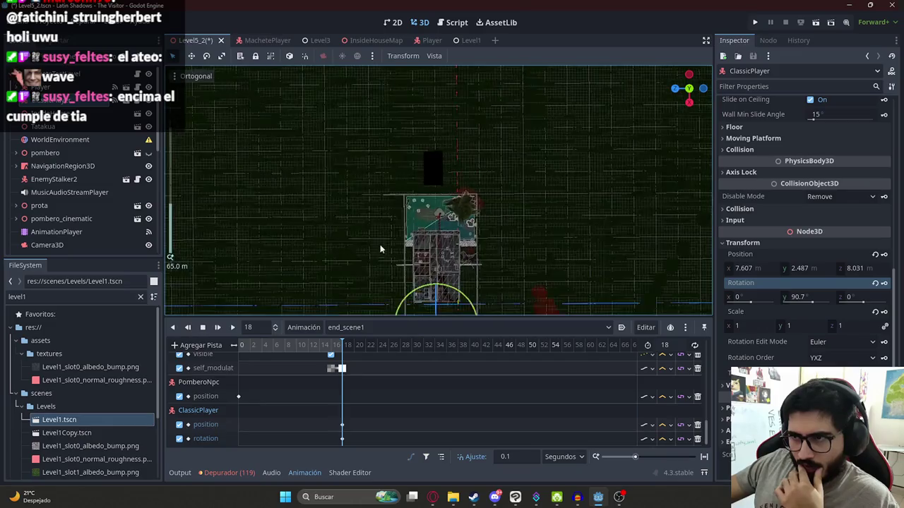
{"action": "left_click", "coordinate": [428, 327]}
{"action": "left_click", "coordinate": [355, 355]}
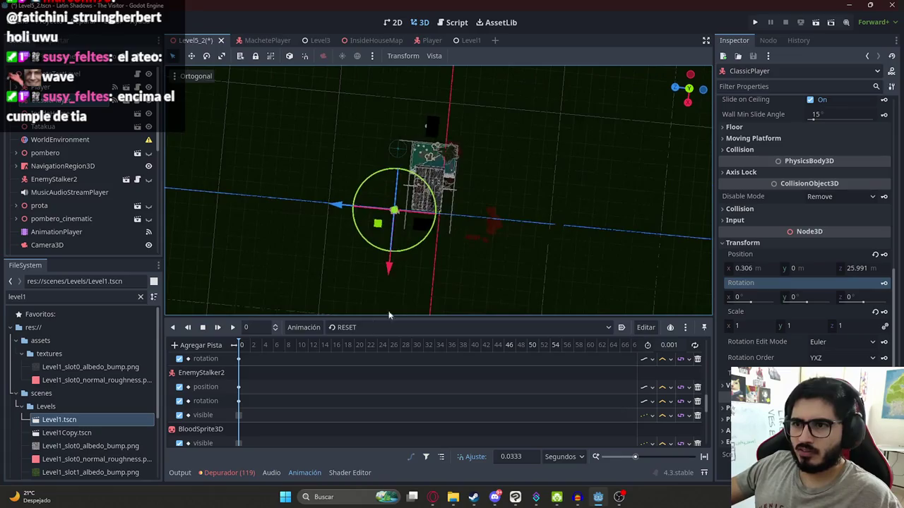
{"action": "left_click", "coordinate": [344, 328]}
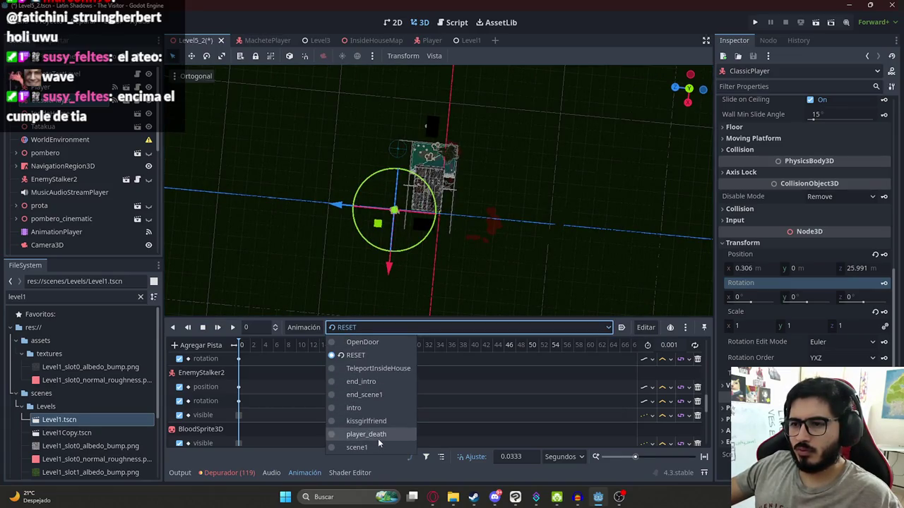
{"action": "key", "text": "Escape"}
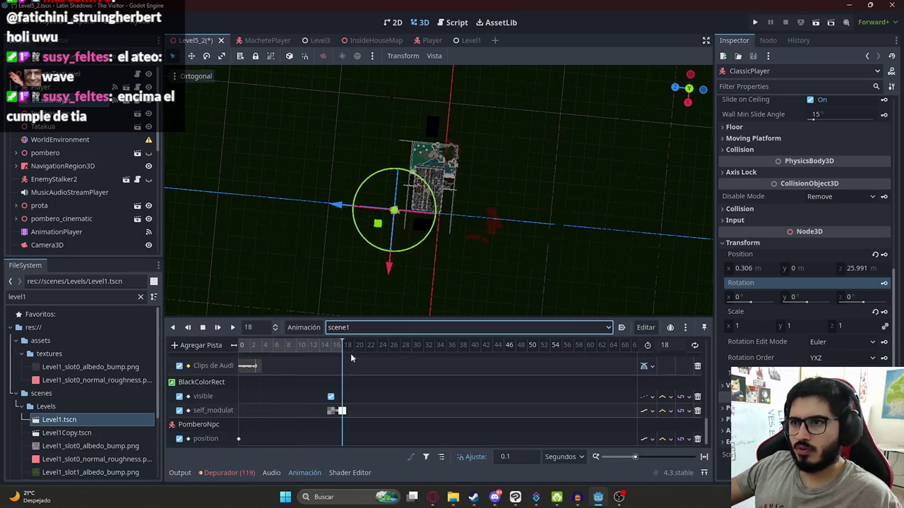
Compare against the scene1 animation's tracks
{"action": "left_click", "coordinate": [406, 328]}
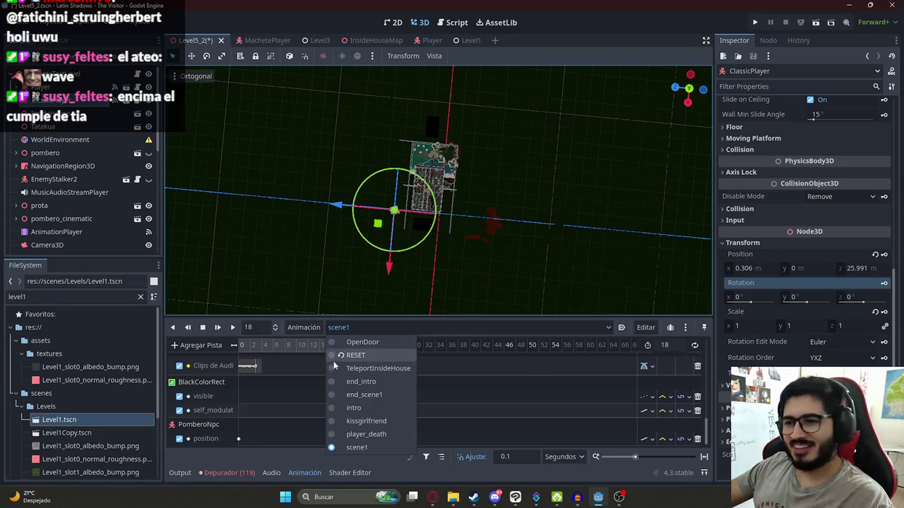
{"action": "left_click", "coordinate": [269, 345]}
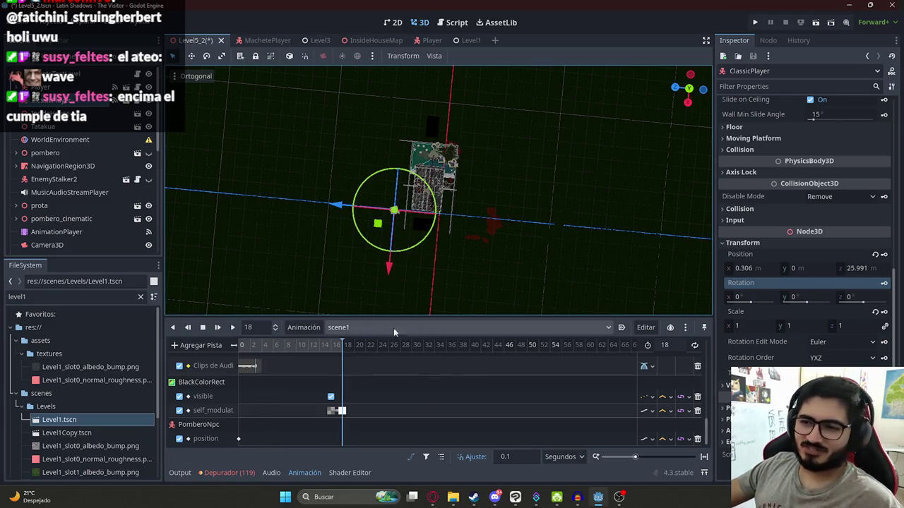
{"action": "left_click", "coordinate": [346, 327]}
{"action": "scroll", "coordinate": [378, 183], "scroll_direction": "up", "scroll_amount": 2}
{"action": "scroll", "coordinate": [378, 184], "scroll_direction": "up", "scroll_amount": 5}
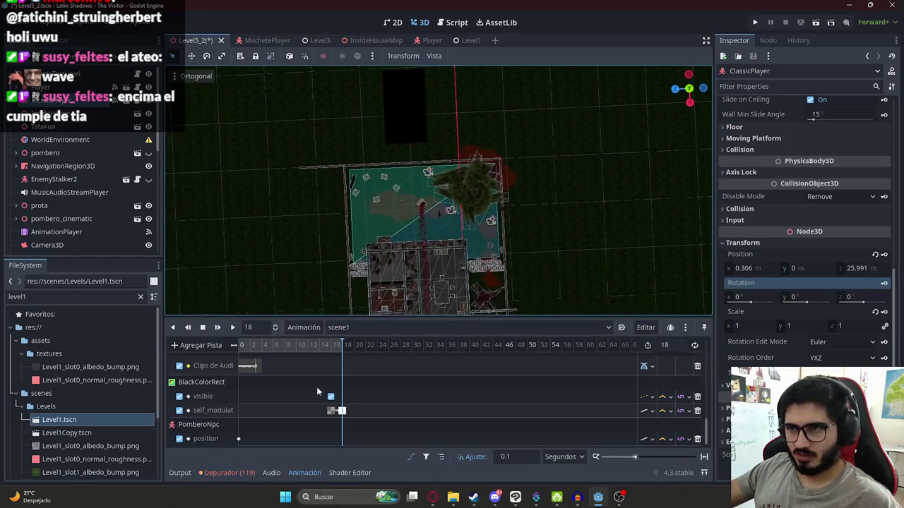
Play end_scene1 and inspect its play_pombero_death function key at 13.4 seconds
{"action": "left_click", "coordinate": [367, 327]}
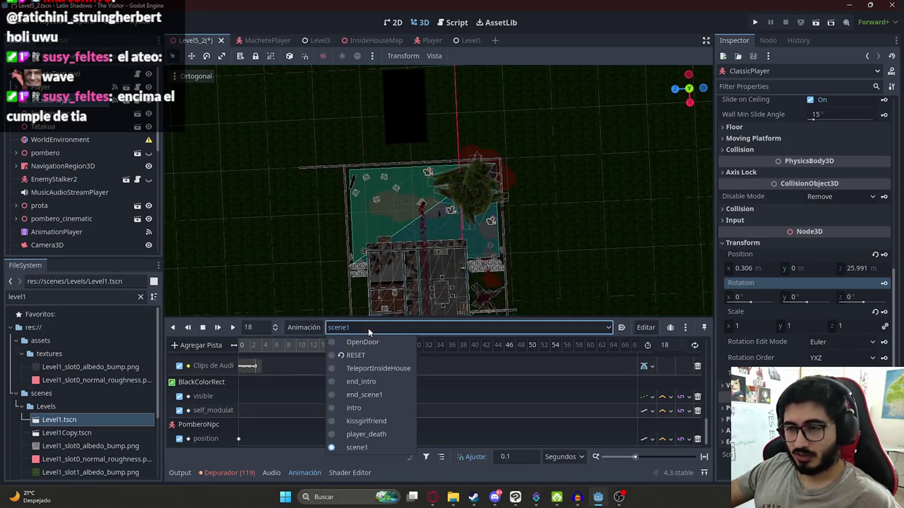
{"action": "left_click", "coordinate": [362, 396]}
{"action": "scroll", "coordinate": [312, 397], "scroll_direction": "down", "scroll_amount": 2}
{"action": "left_click", "coordinate": [217, 327]}
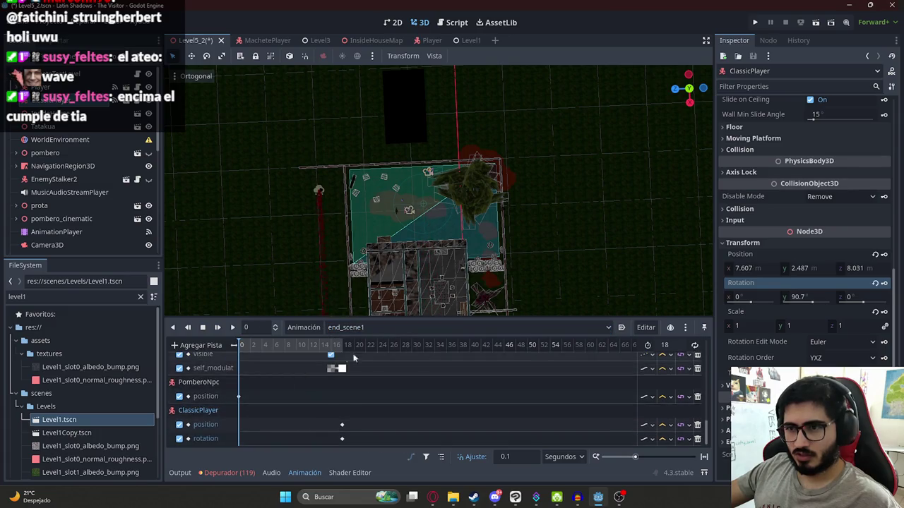
{"action": "scroll", "coordinate": [371, 399], "scroll_direction": "up", "scroll_amount": 5}
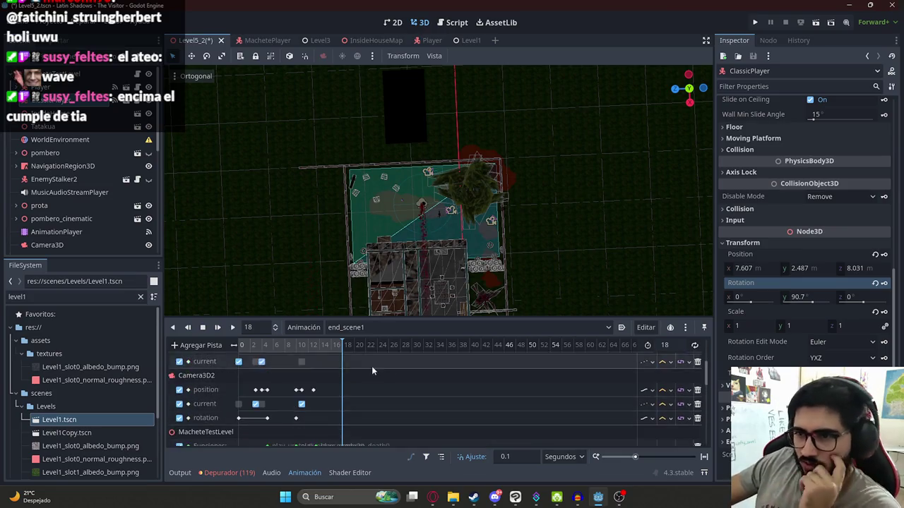
{"action": "scroll", "coordinate": [352, 372], "scroll_direction": "down", "scroll_amount": 1}
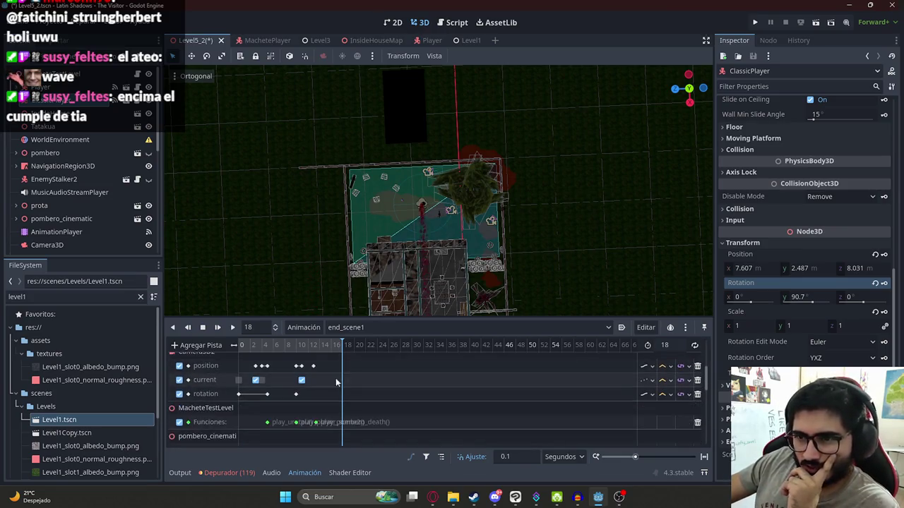
{"action": "left_click", "coordinate": [315, 423]}
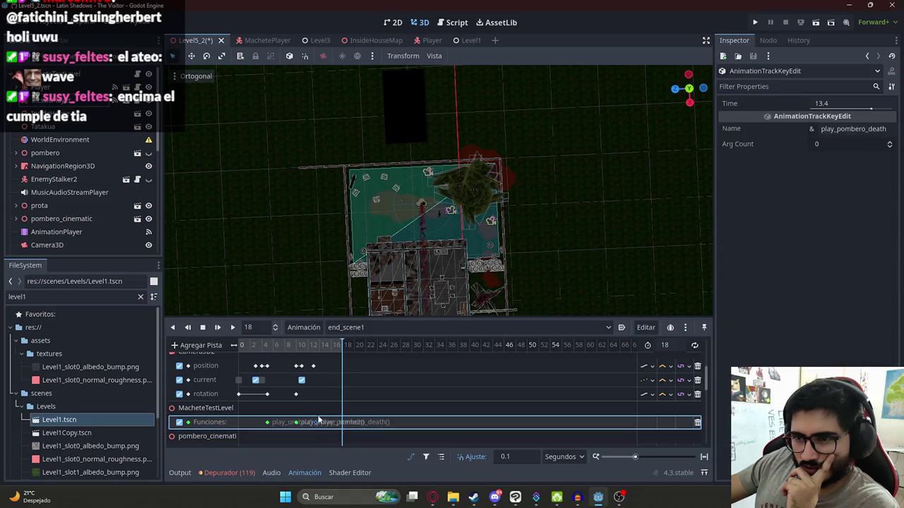
{"action": "scroll", "coordinate": [325, 409], "scroll_direction": "down", "scroll_amount": 2}
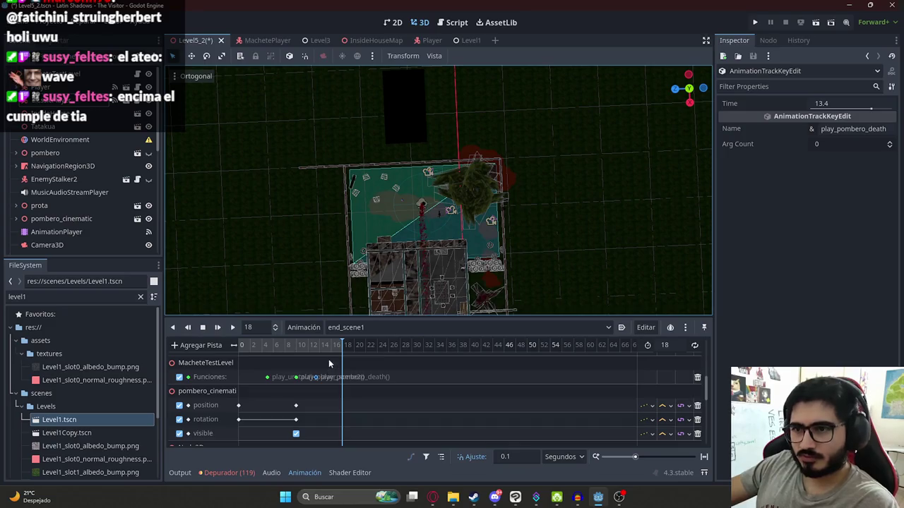
Search machete_test_level.gd for 'play_pom' to read the play_pombero_death function
{"action": "left_click", "coordinate": [138, 73]}
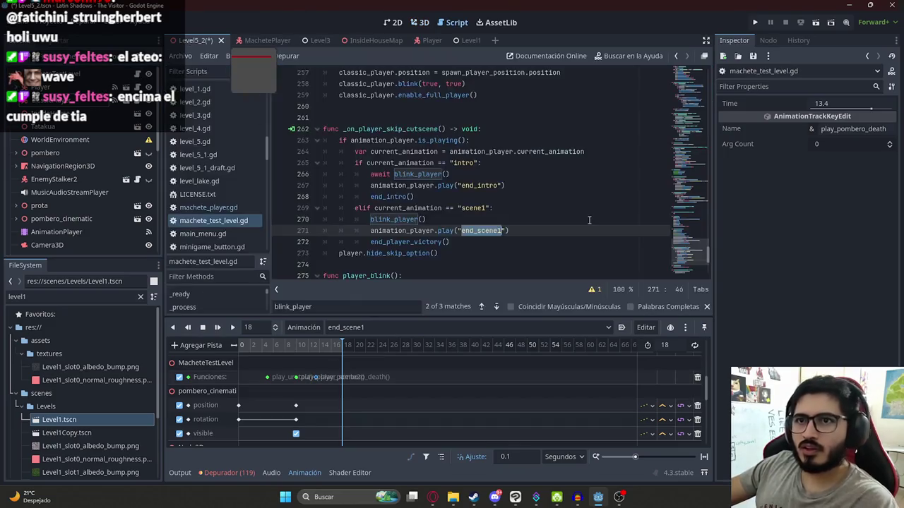
{"action": "key", "text": "ctrl+f"}
{"action": "type", "text": "play?"}
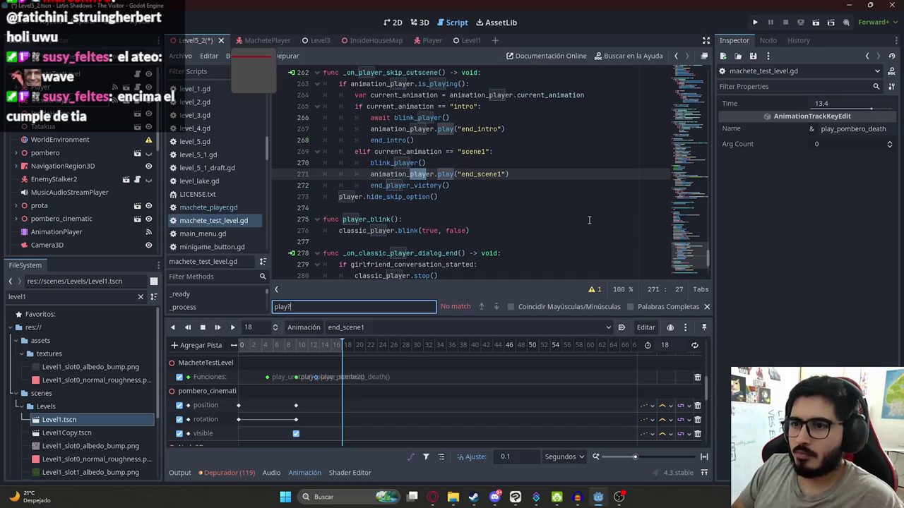
{"action": "key", "text": "BackSpace"}
{"action": "type", "text": "_pombero_"}
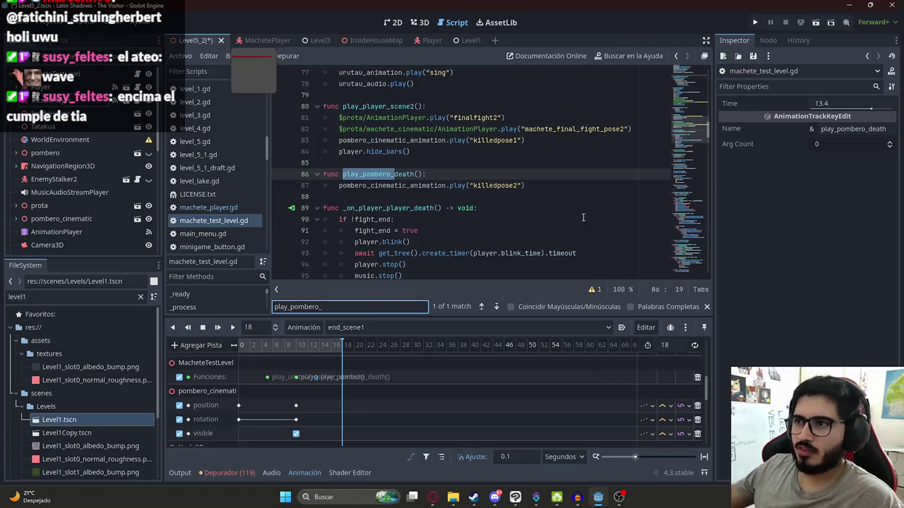
Read play_player_scene2's code, including its hide_bars call, and check the play_urutau key's function
{"action": "left_click", "coordinate": [419, 22]}
{"action": "left_click", "coordinate": [298, 378]}
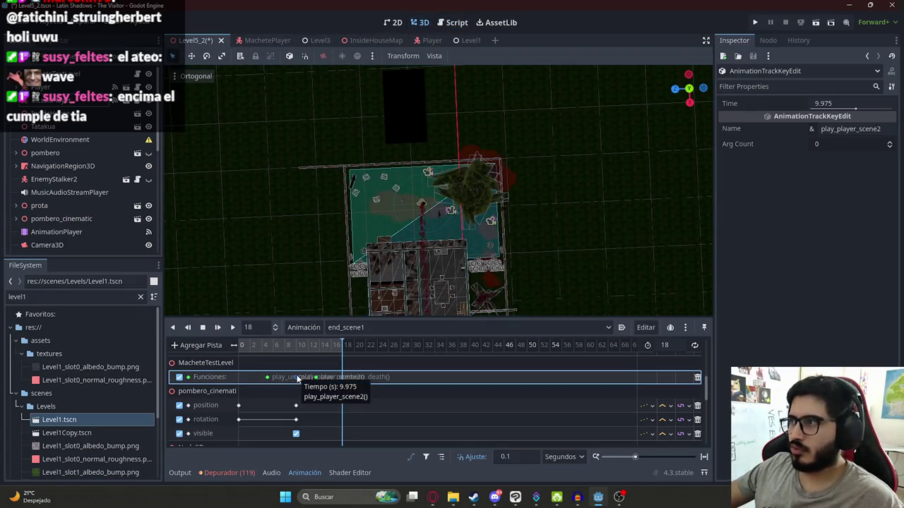
{"action": "left_click", "coordinate": [850, 128]}
{"action": "left_click", "coordinate": [149, 84]}
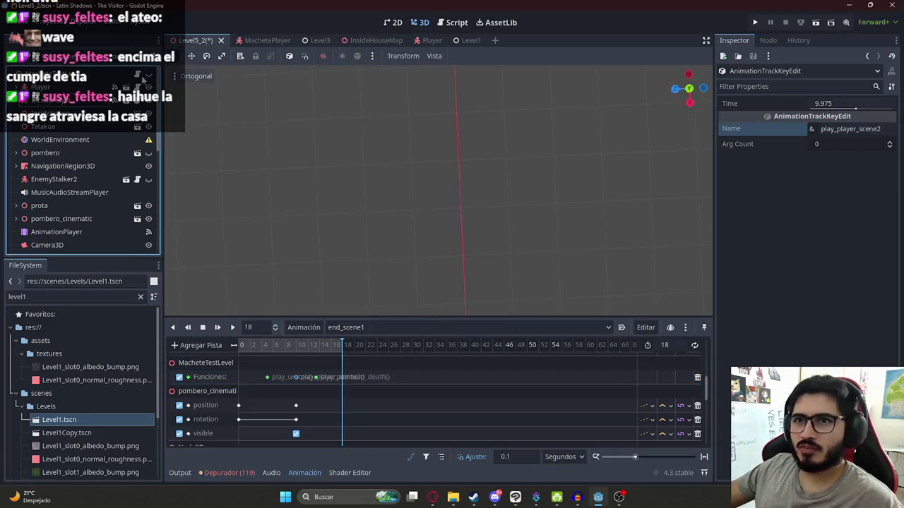
{"action": "left_click", "coordinate": [149, 77]}
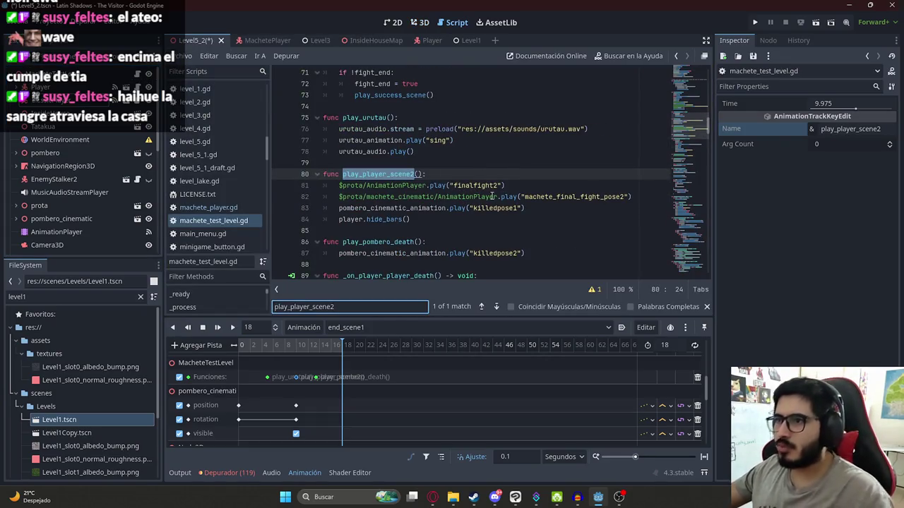
{"action": "left_click", "coordinate": [425, 205]}
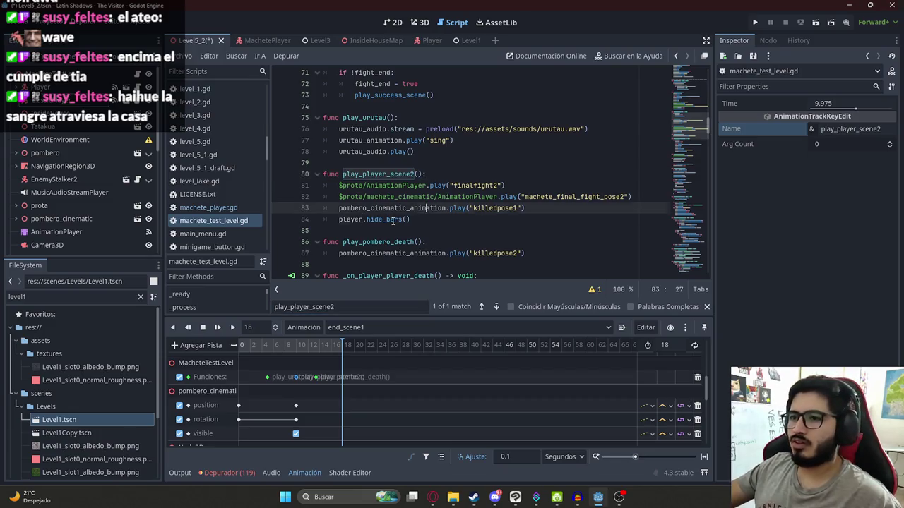
{"action": "double_click", "coordinate": [393, 220]}
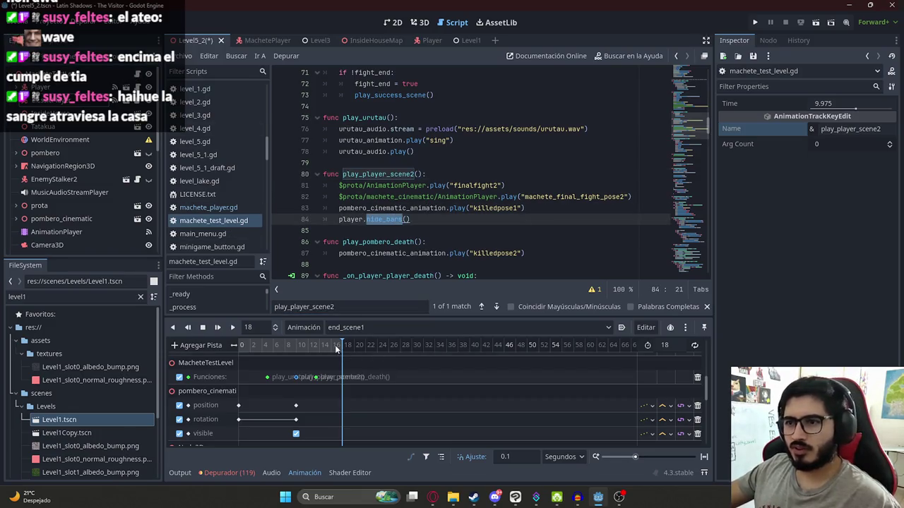
{"action": "left_click", "coordinate": [269, 377]}
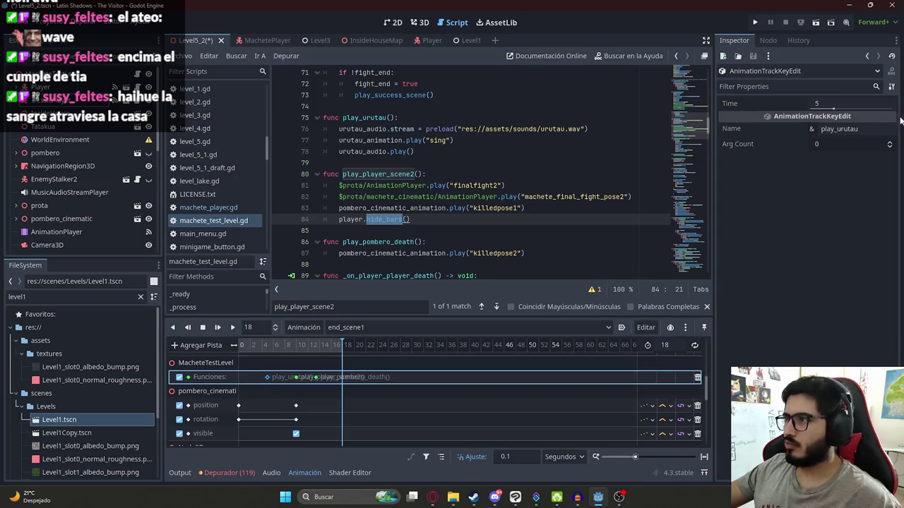
{"action": "left_click", "coordinate": [860, 129]}
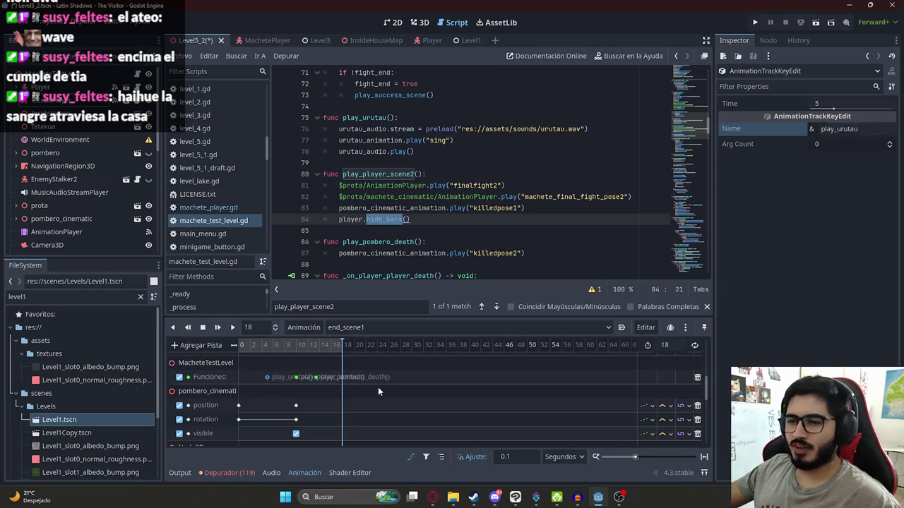
Scrub end_scene1 back to frame 0 and inspect PomberoNpc's position key there
{"action": "left_click", "coordinate": [382, 392]}
{"action": "scroll", "coordinate": [397, 413], "scroll_direction": "down", "scroll_amount": 3}
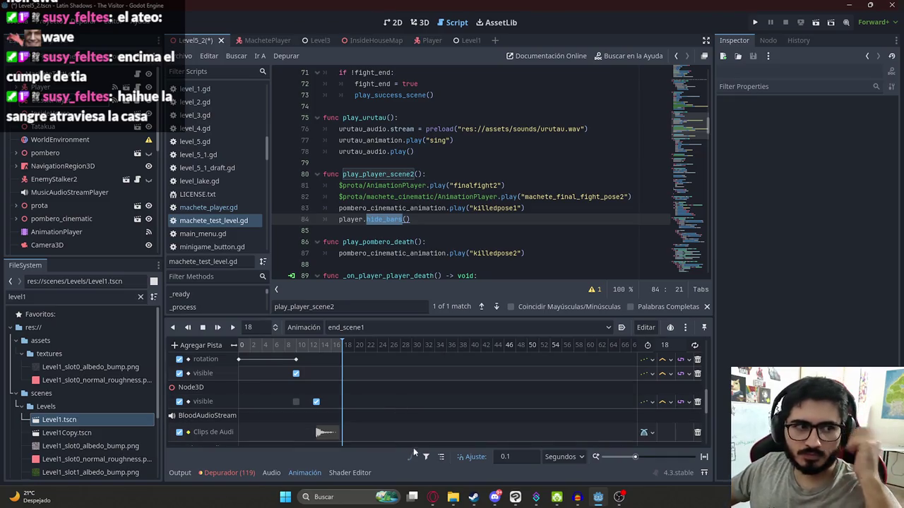
{"action": "scroll", "coordinate": [378, 406], "scroll_direction": "down", "scroll_amount": 3}
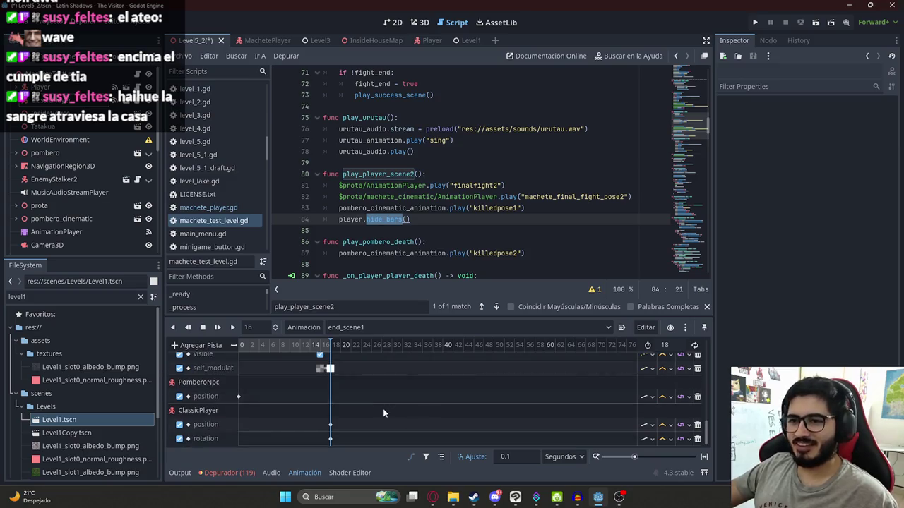
{"action": "scroll", "coordinate": [382, 408], "scroll_direction": "up", "scroll_amount": 2}
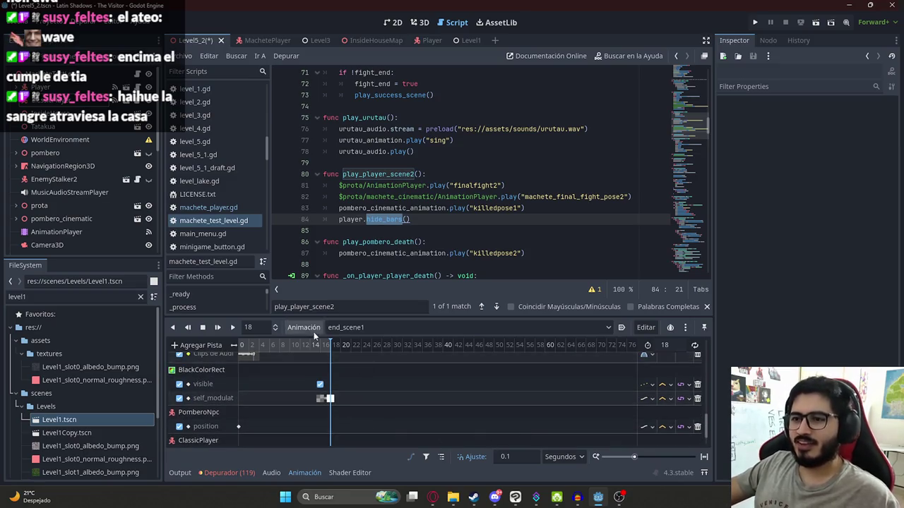
{"action": "left_click_drag", "start_coordinate": [298, 349], "coordinate": [330, 360]}
{"action": "scroll", "coordinate": [237, 398], "scroll_direction": "down", "scroll_amount": 1}
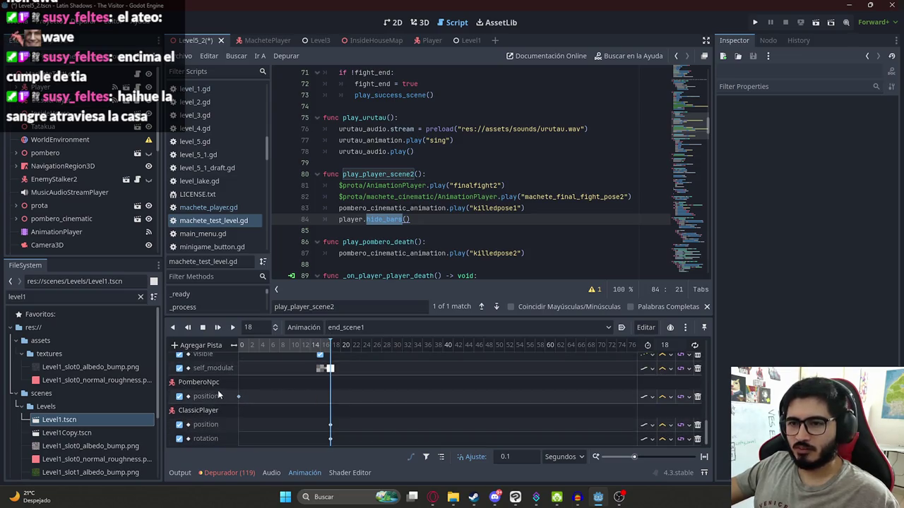
{"action": "left_click_drag", "start_coordinate": [329, 345], "coordinate": [215, 344]}
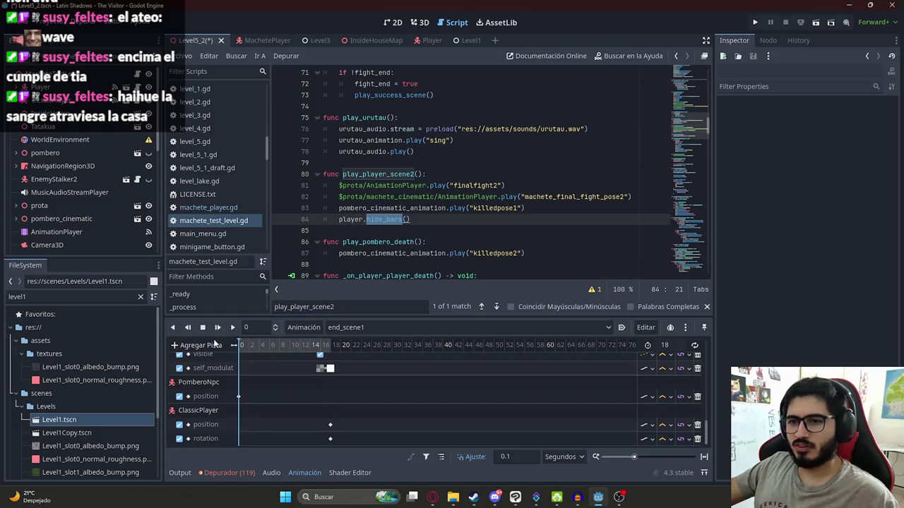
{"action": "left_click", "coordinate": [240, 345]}
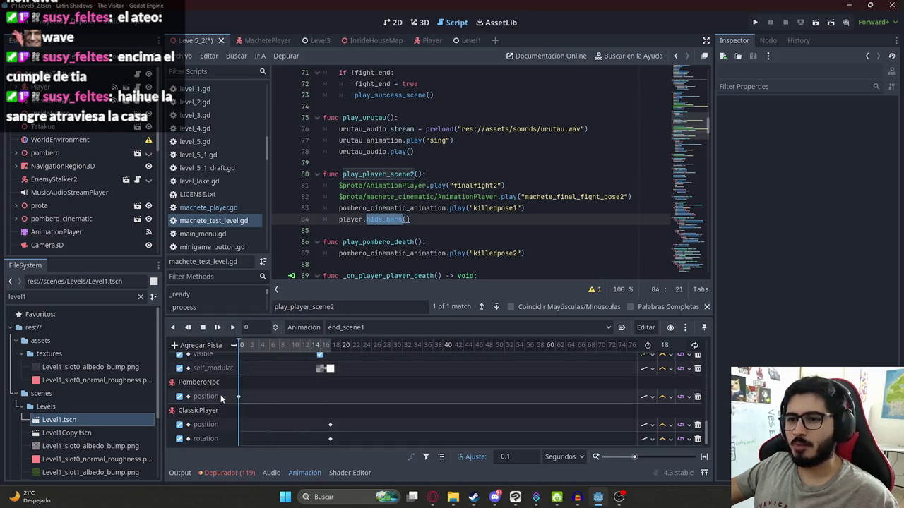
{"action": "left_click", "coordinate": [239, 398]}
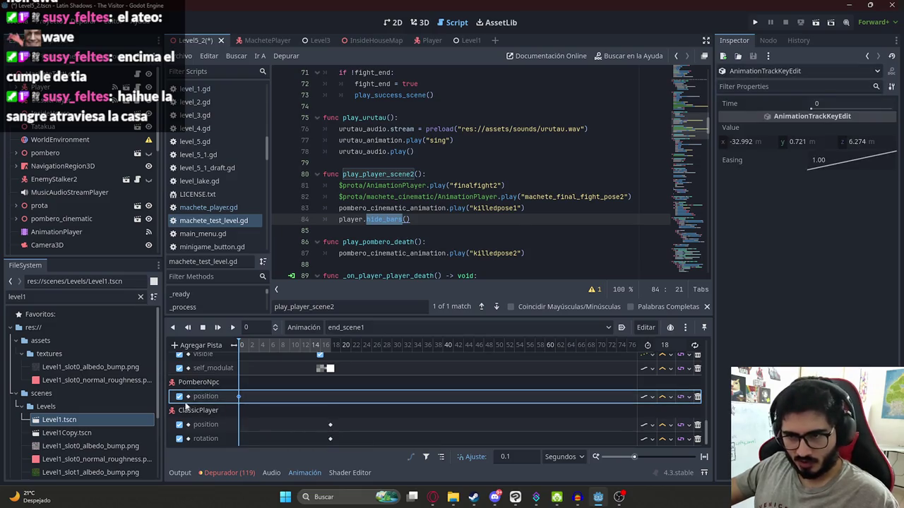
Delete the ClassicPlayer, BlackColorRect, BloodAudioStream and MacheteAudioStream tracks, keeping Node3D's visible track
{"action": "left_click", "coordinate": [697, 424]}
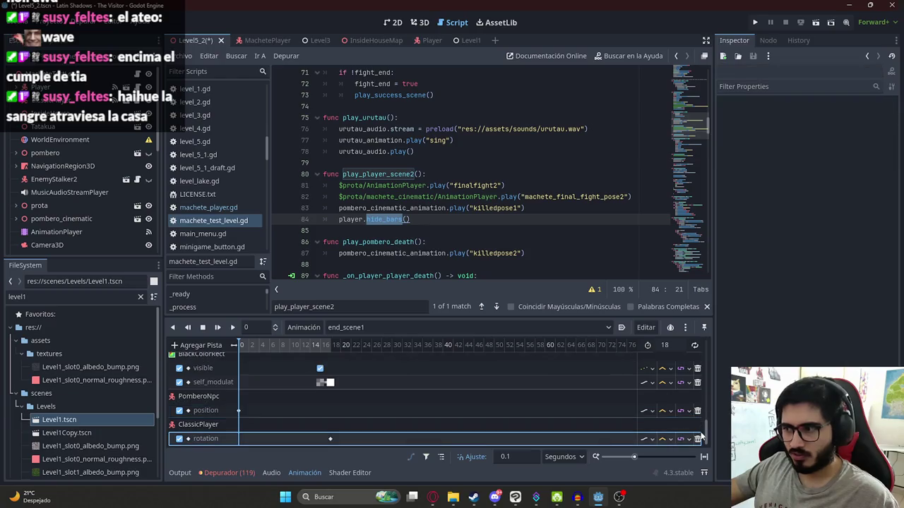
{"action": "left_click", "coordinate": [697, 439]}
{"action": "left_click", "coordinate": [697, 410]}
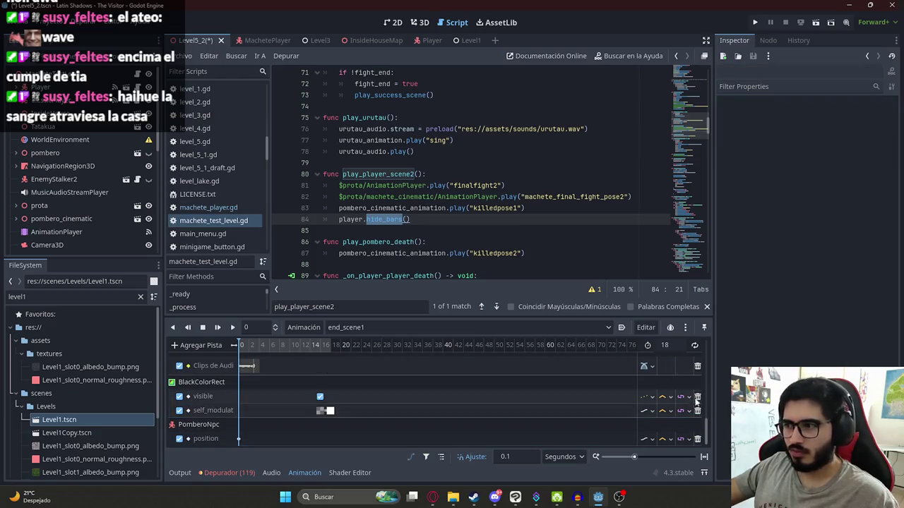
{"action": "left_click", "coordinate": [697, 410]}
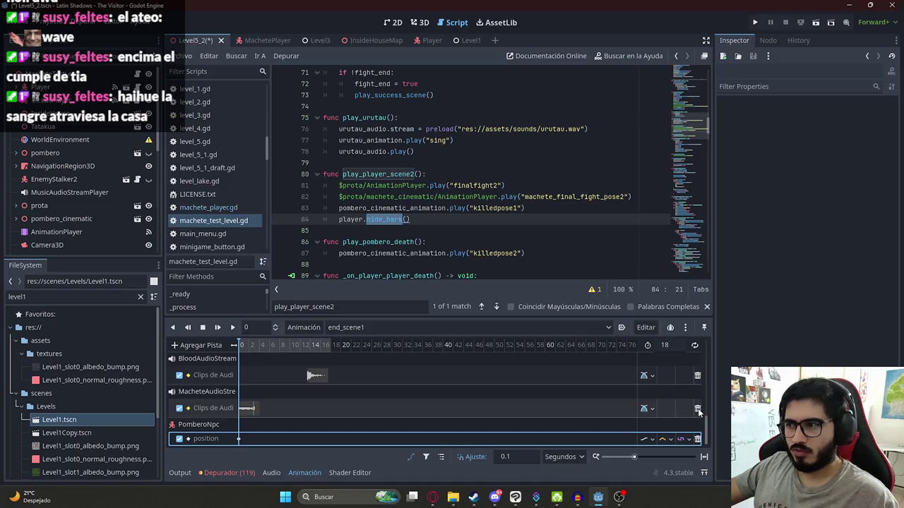
{"action": "left_click", "coordinate": [699, 408]}
{"action": "left_click", "coordinate": [699, 409]}
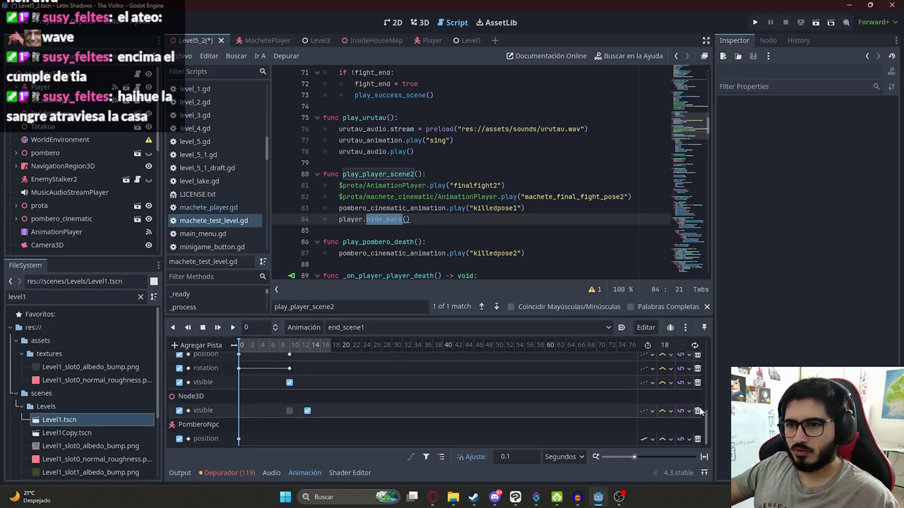
{"action": "left_click", "coordinate": [697, 411]}
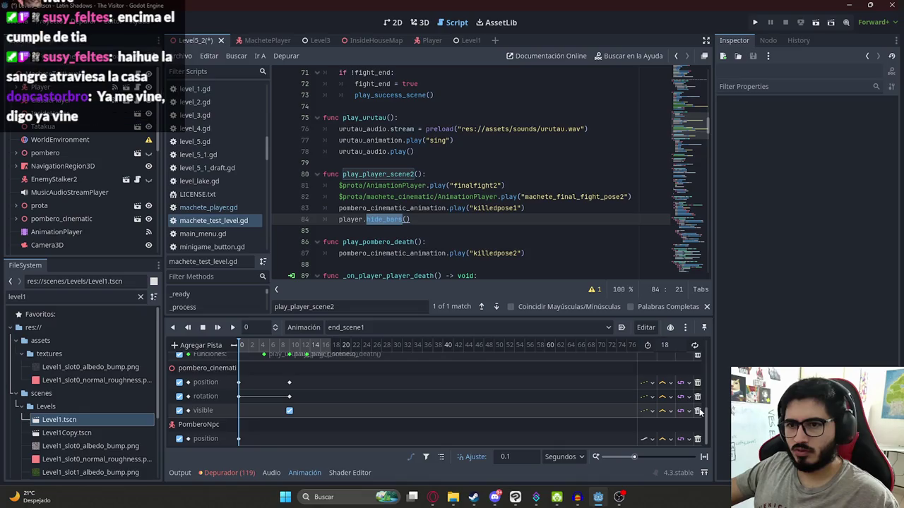
{"action": "key", "text": "ctrl+z"}
Move Node3D's hidden visibility key to frame 0 and remove its key at 13.5
{"action": "left_click", "coordinate": [298, 410]}
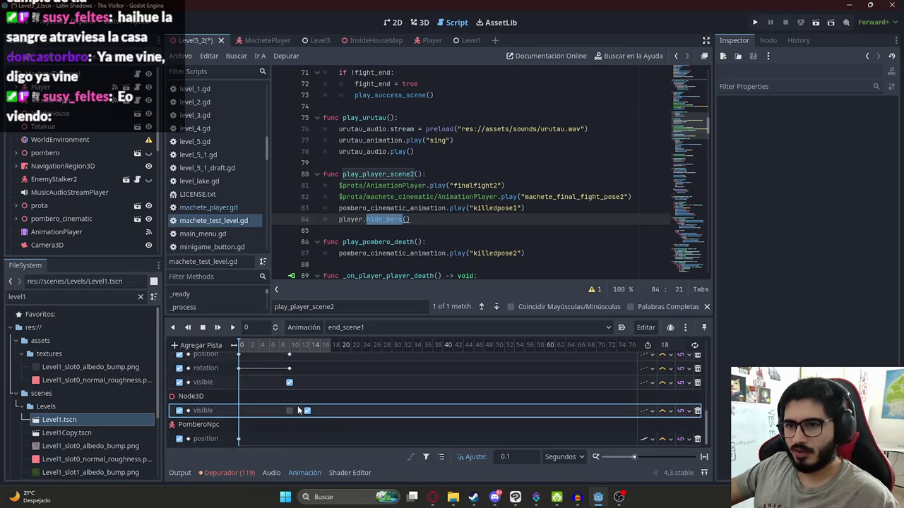
{"action": "left_click", "coordinate": [306, 410]}
{"action": "left_click", "coordinate": [330, 346]}
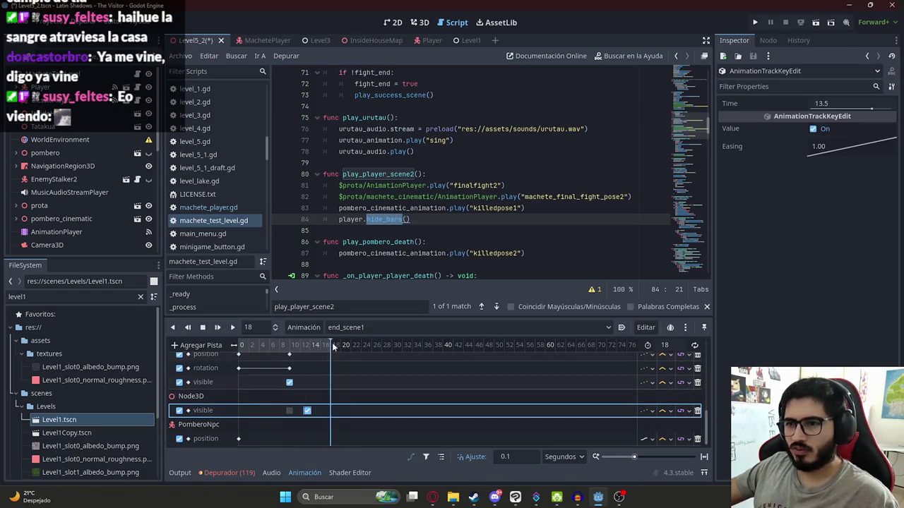
{"action": "left_click", "coordinate": [424, 25]}
{"action": "scroll", "coordinate": [406, 221], "scroll_direction": "up", "scroll_amount": 5}
{"action": "left_click", "coordinate": [303, 346]}
{"action": "mouse_move", "coordinate": [302, 348]}
{"action": "left_mouse_down"}
{"action": "mouse_move", "coordinate": [324, 347]}
{"action": "mouse_move", "coordinate": [240, 347]}
{"action": "left_mouse_up"}
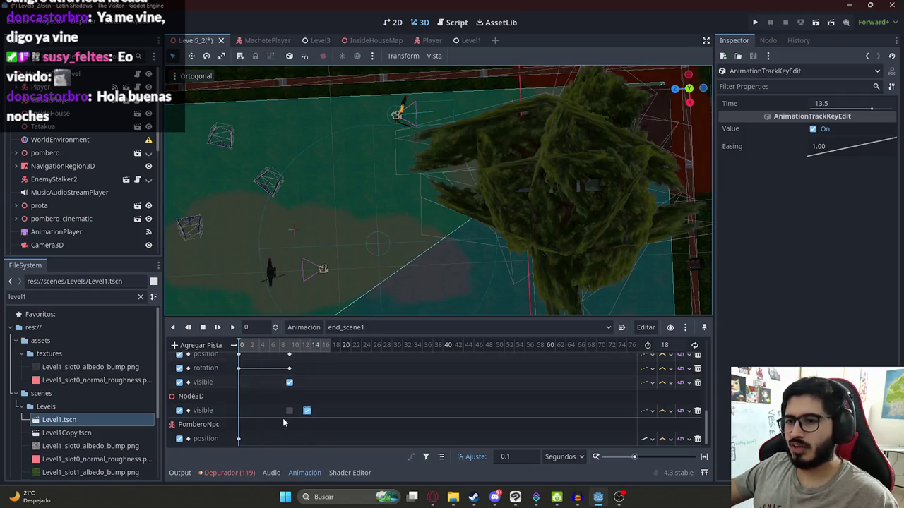
{"action": "left_click_drag", "start_coordinate": [290, 410], "coordinate": [240, 412]}
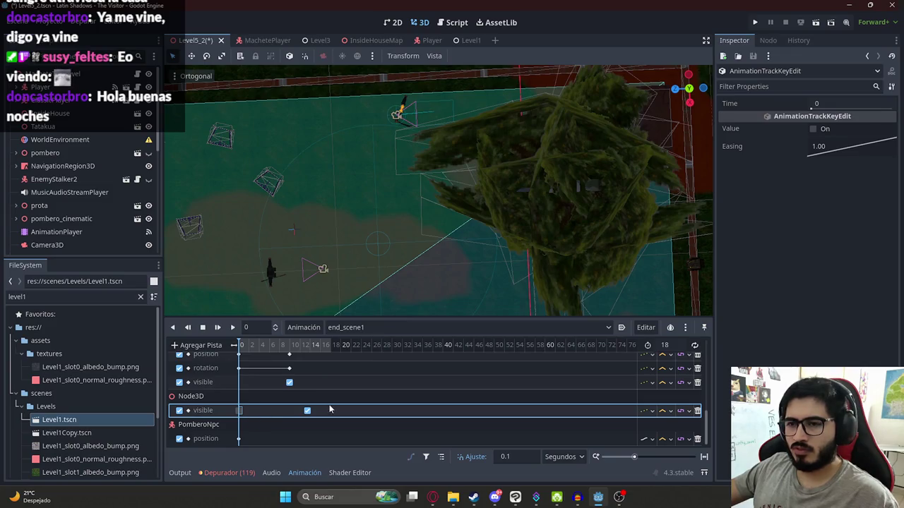
{"action": "key", "text": "Delete"}
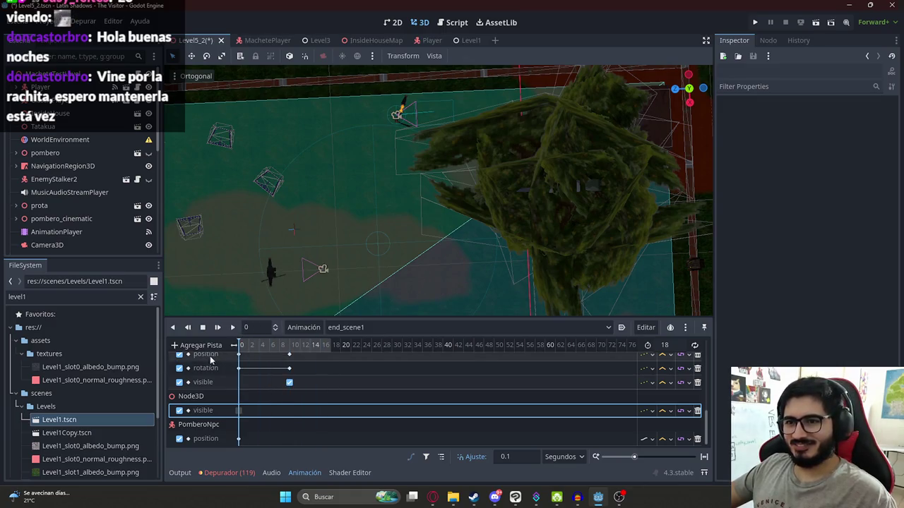
Select pombero_cinematic and scrub the timeline to preview its motion
{"action": "scroll", "coordinate": [279, 404], "scroll_direction": "up", "scroll_amount": 2}
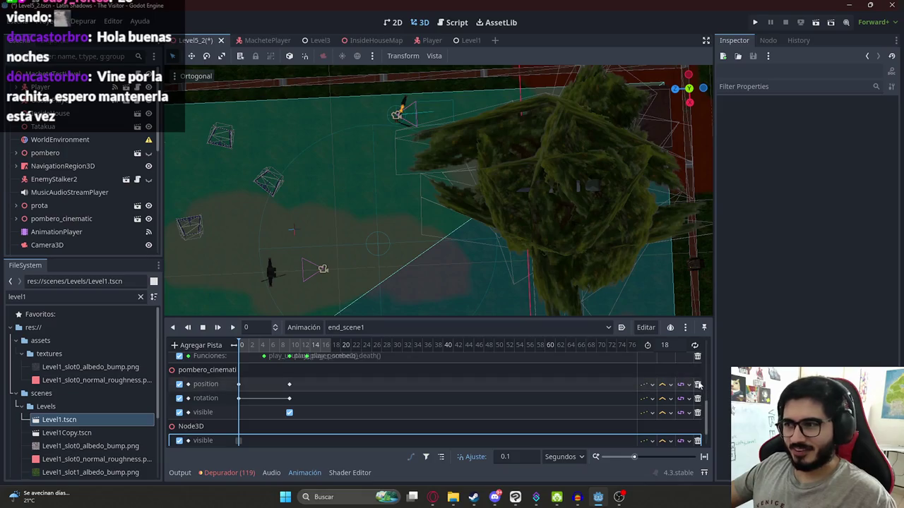
{"action": "mouse_move", "coordinate": [259, 346]}
{"action": "left_mouse_down"}
{"action": "mouse_move", "coordinate": [303, 346]}
{"action": "mouse_move", "coordinate": [240, 347]}
{"action": "left_mouse_up"}
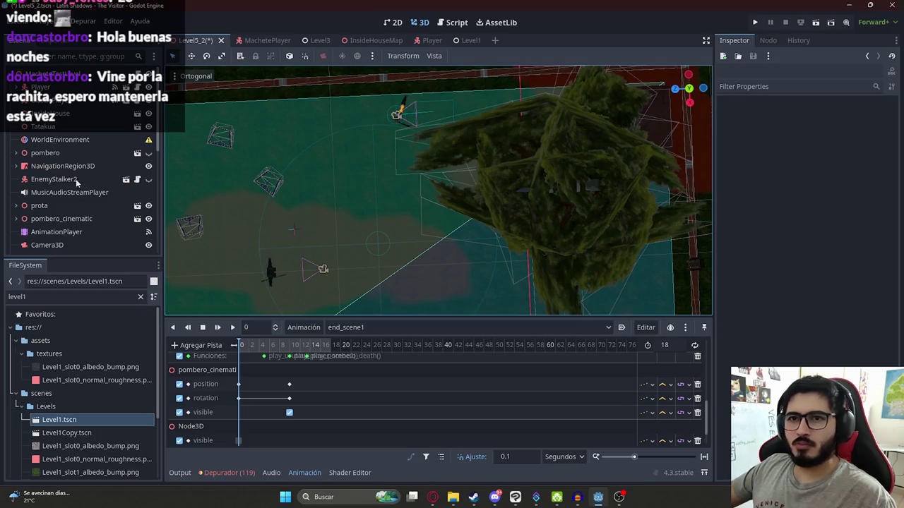
{"action": "scroll", "coordinate": [72, 152], "scroll_direction": "down", "scroll_amount": 6}
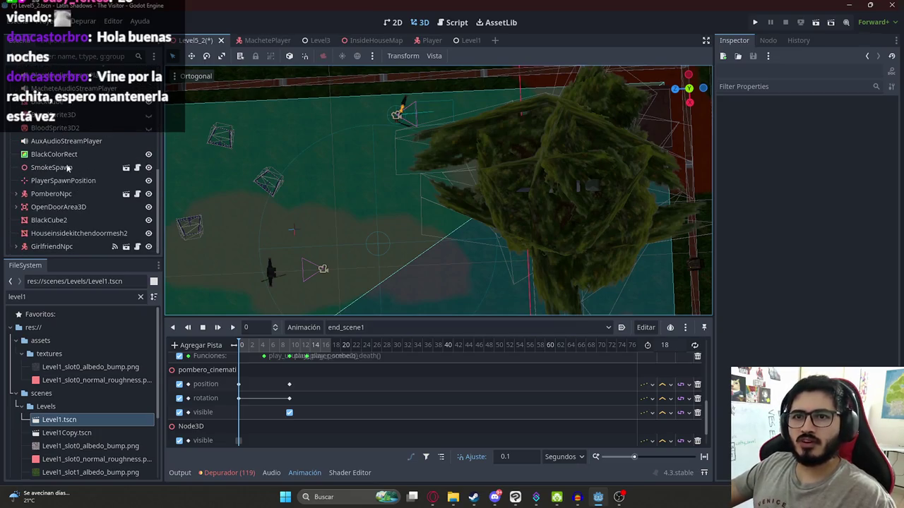
{"action": "scroll", "coordinate": [85, 212], "scroll_direction": "up", "scroll_amount": 5}
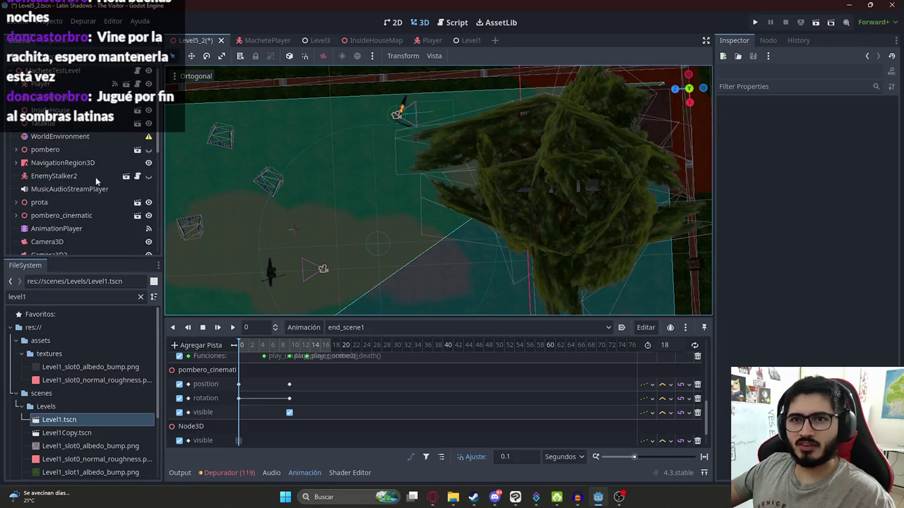
{"action": "scroll", "coordinate": [100, 168], "scroll_direction": "down", "scroll_amount": 2}
{"action": "double_click", "coordinate": [97, 173]}
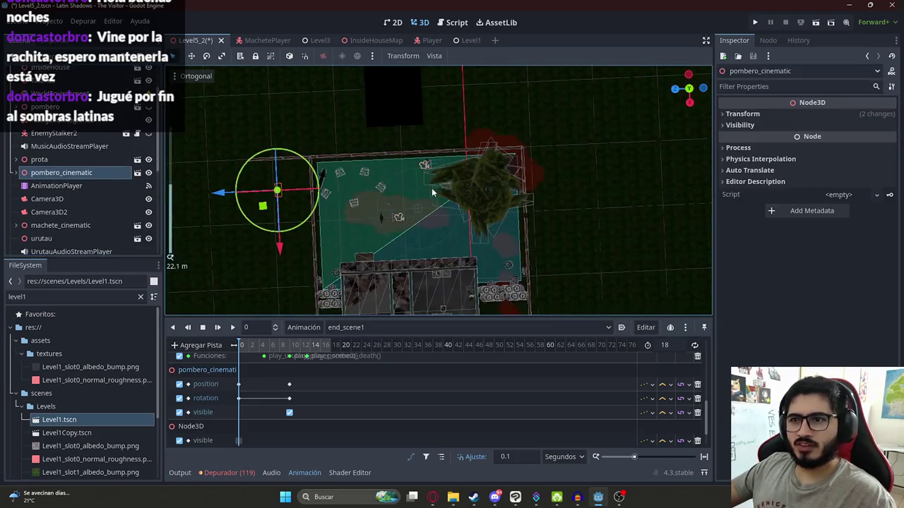
{"action": "mouse_move", "coordinate": [276, 346]}
{"action": "left_mouse_down"}
{"action": "mouse_move", "coordinate": [303, 345]}
{"action": "mouse_move", "coordinate": [199, 355]}
{"action": "left_mouse_up"}
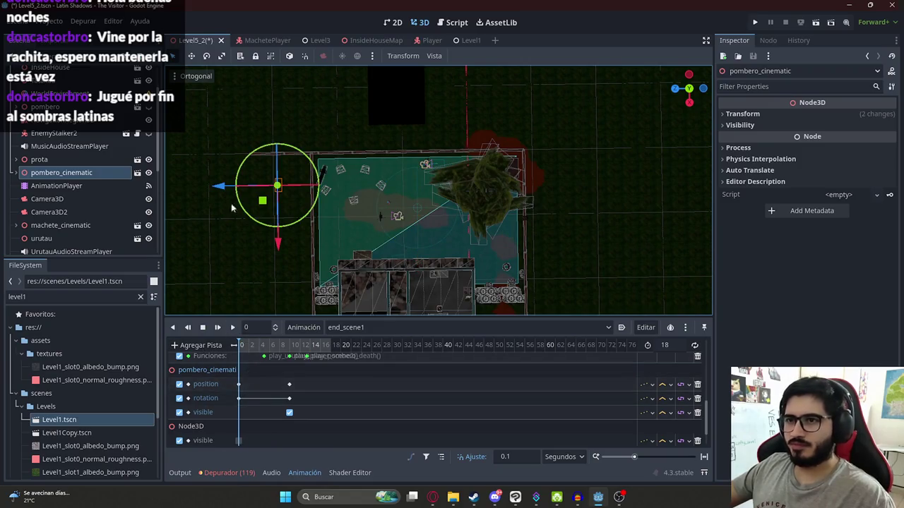
Delete pombero_cinematic's later keyframes, leaving only its frame-0 keys
{"action": "left_click_drag", "start_coordinate": [298, 418], "coordinate": [283, 372]}
{"action": "key", "text": "Delete"}
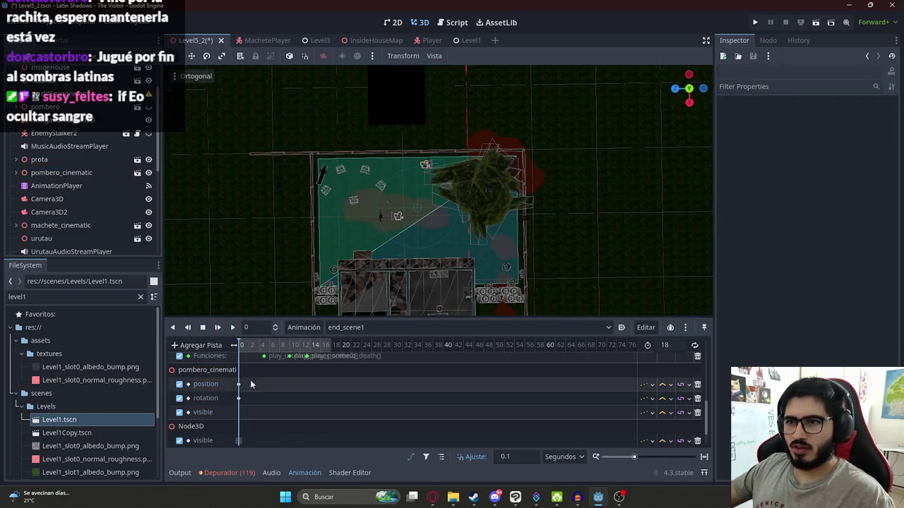
{"action": "key", "text": "ctrl+z"}
{"action": "left_click_drag", "start_coordinate": [252, 346], "coordinate": [240, 349]}
{"action": "left_click_drag", "start_coordinate": [314, 433], "coordinate": [283, 377]}
{"action": "key", "text": "Delete"}
{"action": "left_click", "coordinate": [70, 173]}
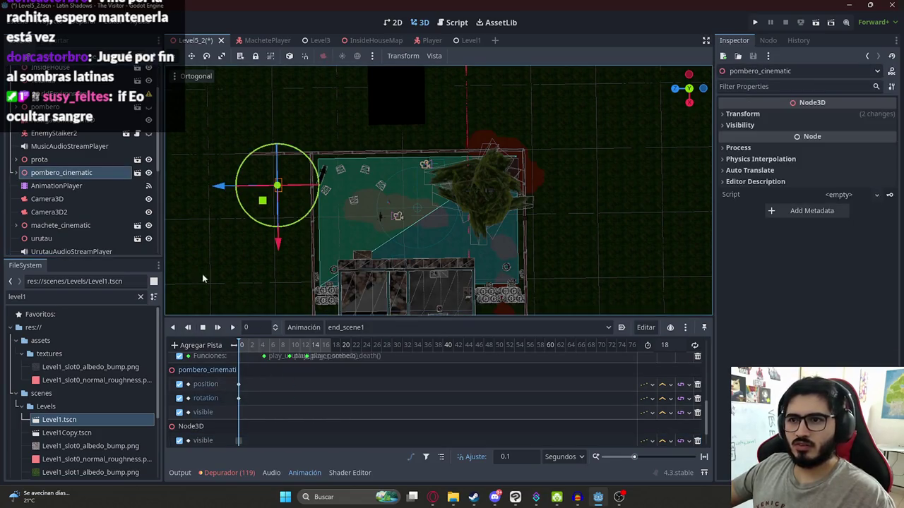
{"action": "scroll", "coordinate": [353, 396], "scroll_direction": "up", "scroll_amount": 2}
{"action": "left_click_drag", "start_coordinate": [350, 397], "coordinate": [271, 367]}
Remove the Funciones track and the Camera3D2 and Camera3D position, rotation and current tracks
{"action": "left_click", "coordinate": [698, 387]}
{"action": "scroll", "coordinate": [287, 398], "scroll_direction": "up", "scroll_amount": 2}
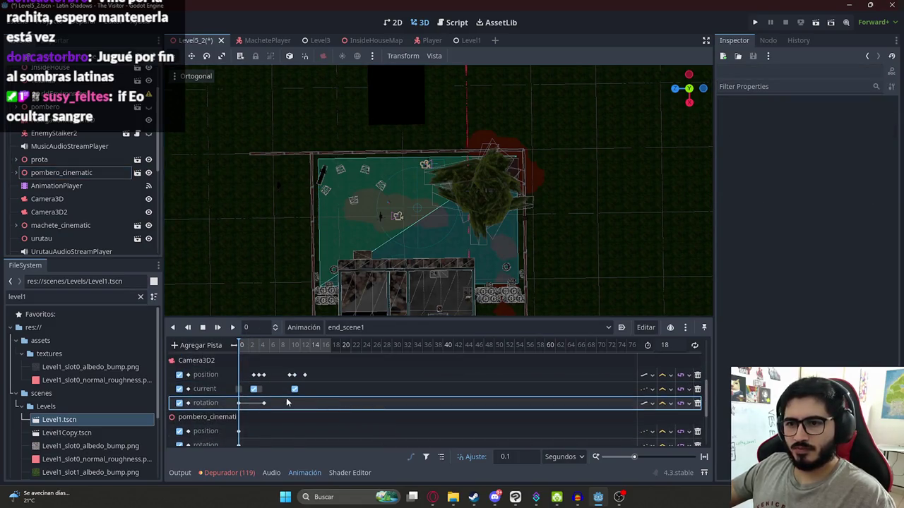
{"action": "left_click", "coordinate": [697, 403]}
{"action": "left_click", "coordinate": [697, 389]}
{"action": "left_click", "coordinate": [698, 375]}
{"action": "scroll", "coordinate": [532, 398], "scroll_direction": "down", "scroll_amount": 4}
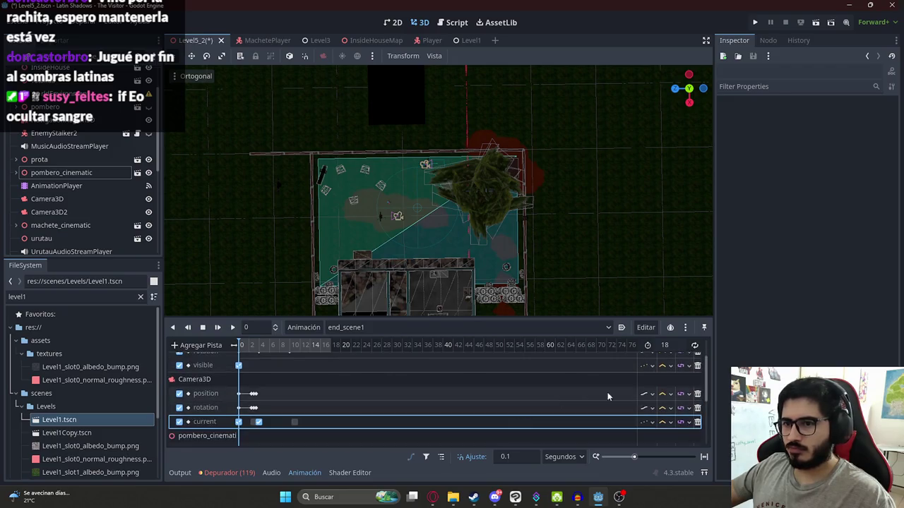
{"action": "left_click", "coordinate": [697, 395]}
{"action": "left_click", "coordinate": [697, 394]}
{"action": "left_click", "coordinate": [697, 395]}
{"action": "scroll", "coordinate": [684, 389], "scroll_direction": "up", "scroll_amount": 5}
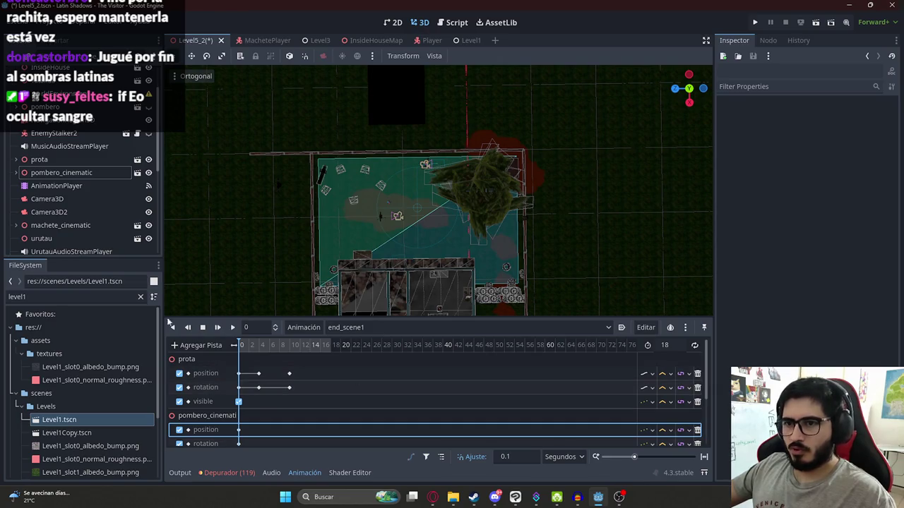
{"action": "left_click", "coordinate": [39, 158]}
Remove prota's position, rotation and visible tracks from end_scene1 and save the scene
{"action": "key", "text": "f"}
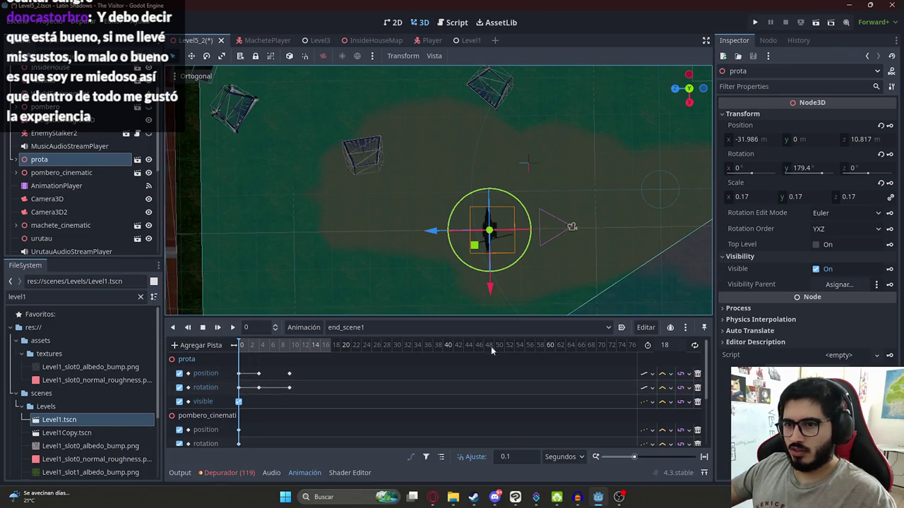
{"action": "left_click", "coordinate": [697, 374]}
{"action": "left_click", "coordinate": [698, 374]}
{"action": "left_click", "coordinate": [697, 373]}
{"action": "key", "text": "ctrl+z"}
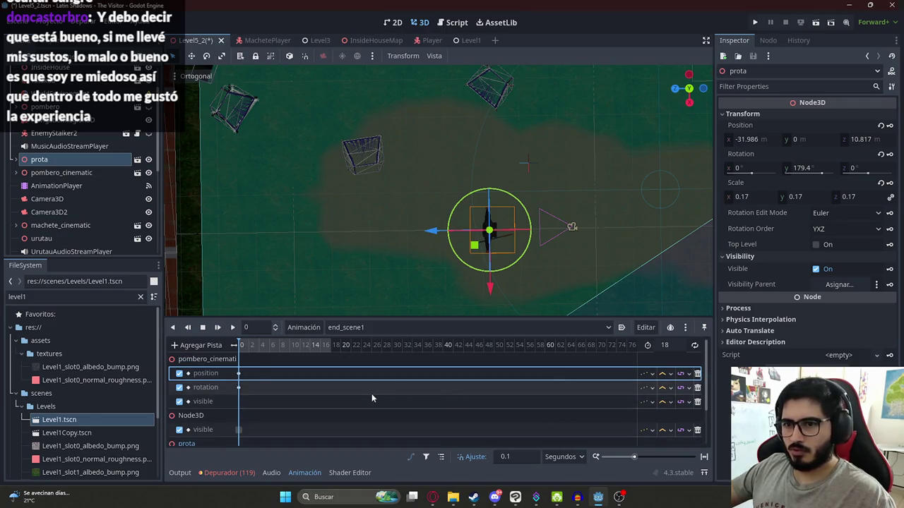
{"action": "key", "text": "ctrl+z"}
{"action": "scroll", "coordinate": [494, 388], "scroll_direction": "down", "scroll_amount": 5}
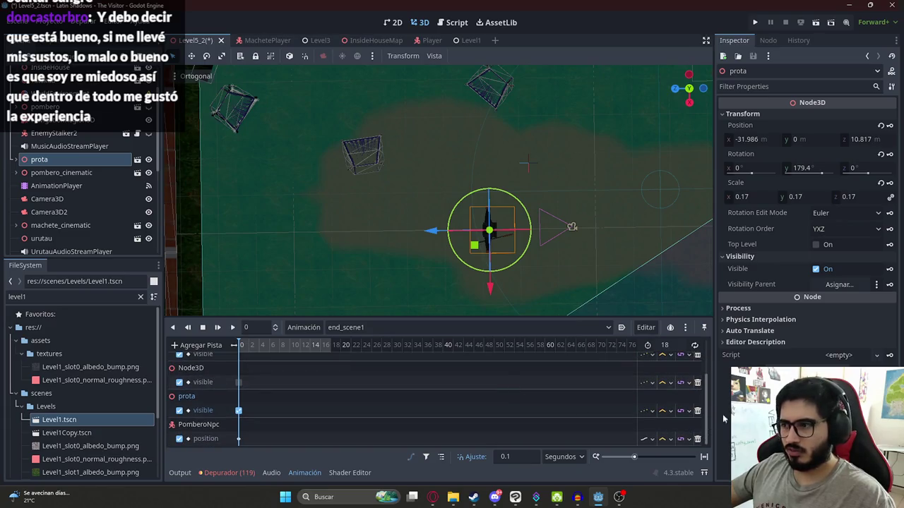
{"action": "left_click", "coordinate": [697, 410]}
{"action": "key", "text": "ctrl+s"}
Set end_scene1's length to 0.1 seconds and save
{"action": "scroll", "coordinate": [318, 391], "scroll_direction": "up", "scroll_amount": 1}
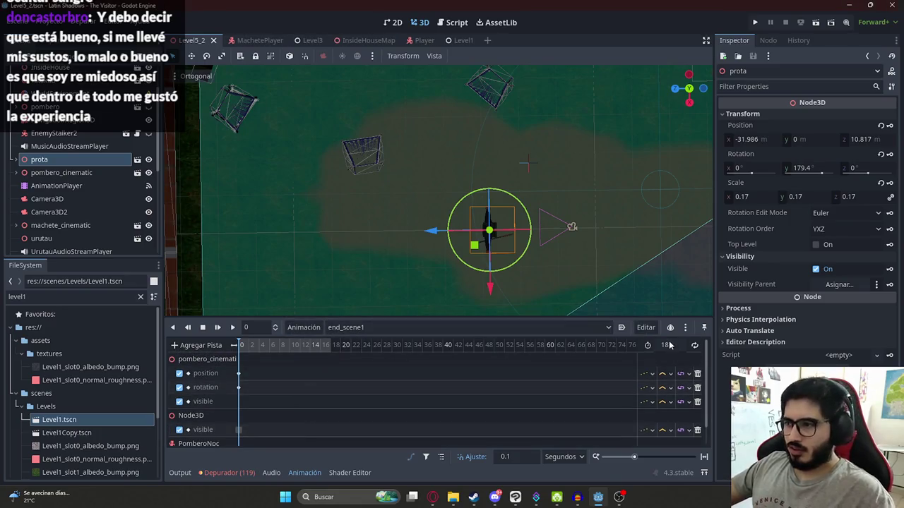
{"action": "type", "text": "0.1"}
{"action": "key", "text": "Return"}
{"action": "scroll", "coordinate": [393, 382], "scroll_direction": "down", "scroll_amount": 1}
{"action": "key", "text": "ctrl+s"}
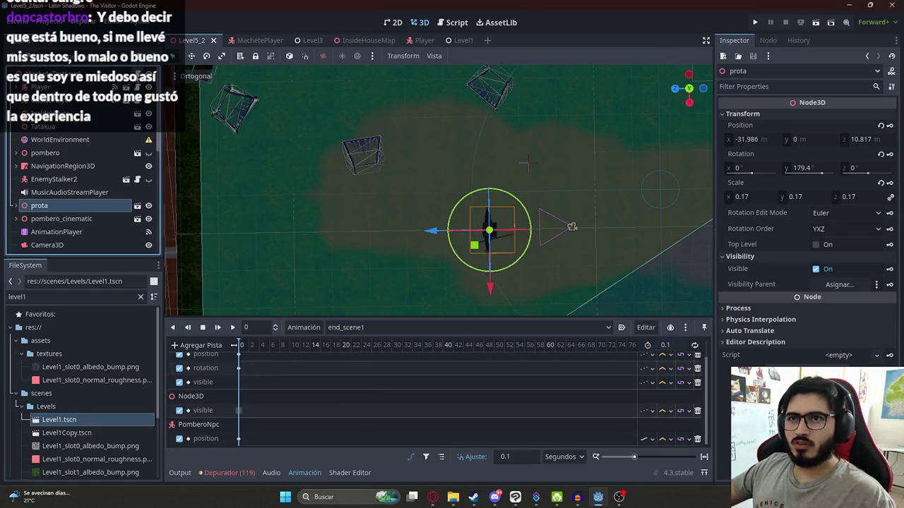
Search the level script for 'end_scene'
{"action": "left_click", "coordinate": [457, 22]}
{"action": "key", "text": "ctrl+f"}
{"action": "type", "text": "end"}
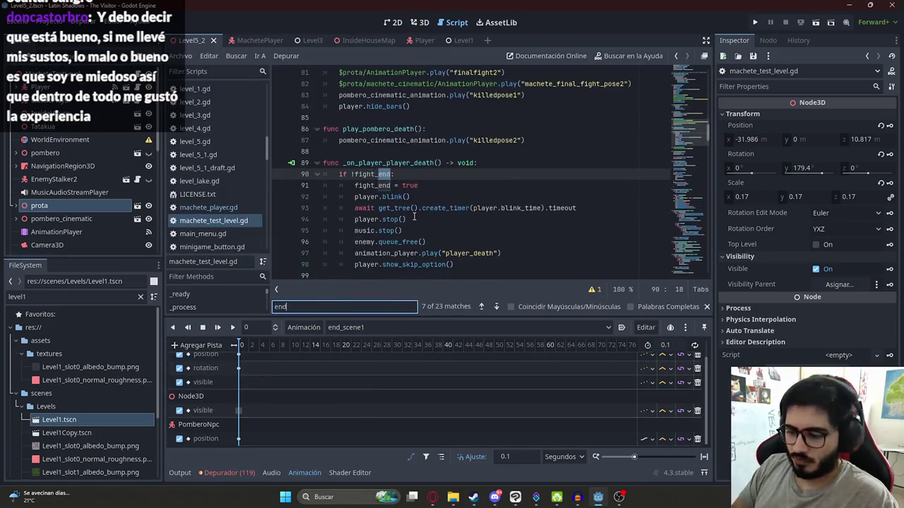
{"action": "type", "text": "_scene1"}
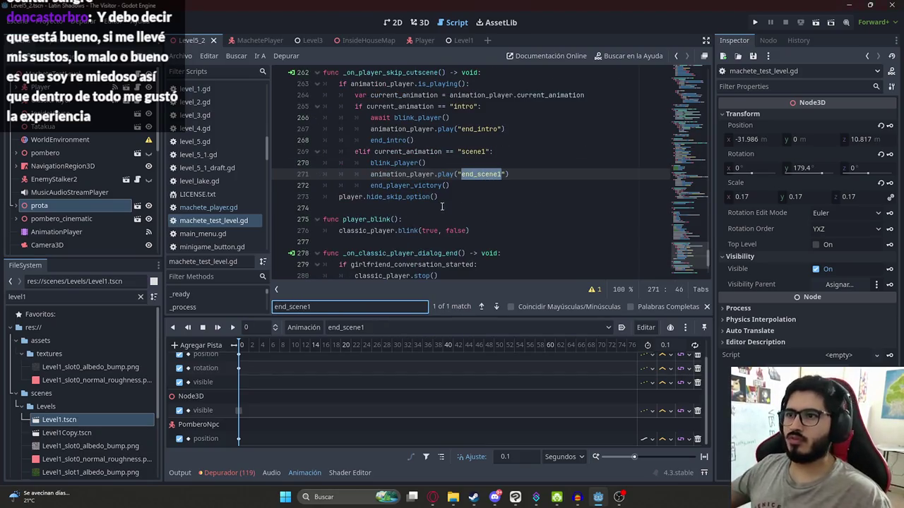
Select the end_player_victory call in the skip handler and save the script
{"action": "double_click", "coordinate": [422, 186]}
{"action": "left_click", "coordinate": [180, 55]}
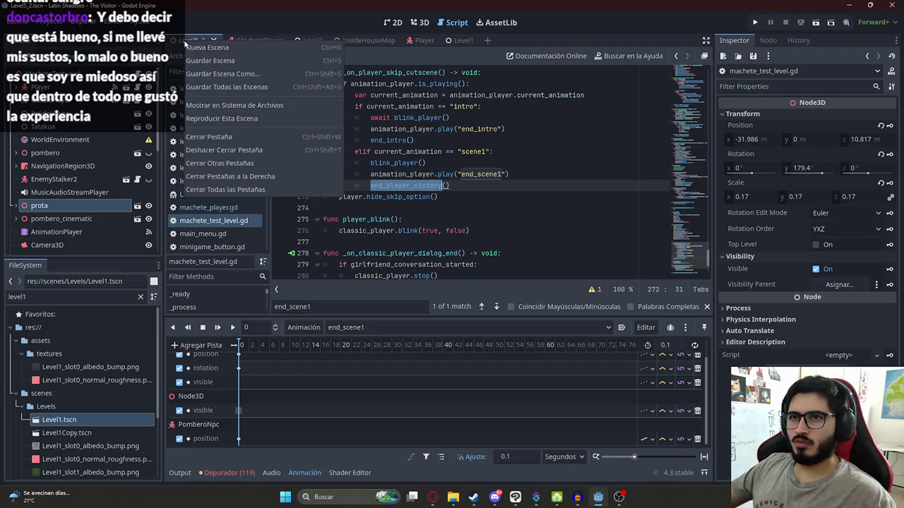
{"action": "left_click", "coordinate": [244, 116]}
Run the game, skip the scene1 cutscene into backyard gameplay, then stop the test
{"action": "key", "text": "F5"}
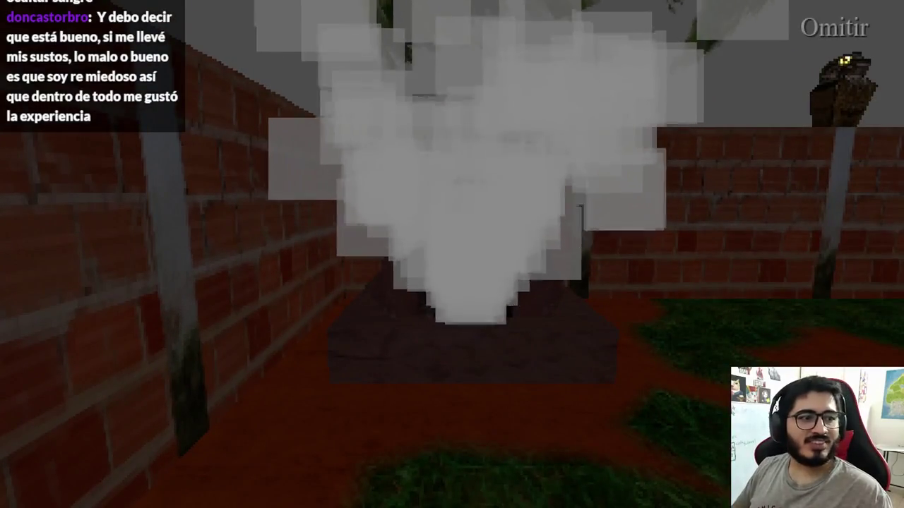
{"action": "key", "text": "space"}
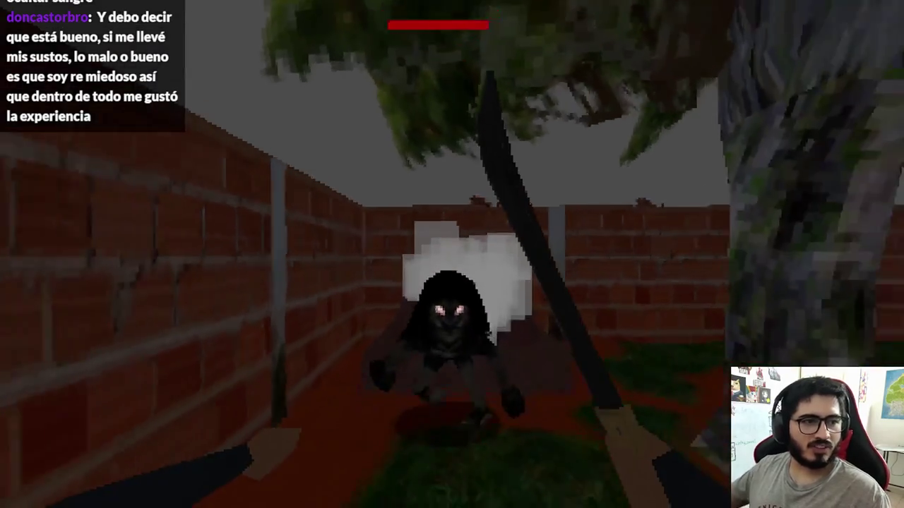
{"action": "key", "text": "w"}
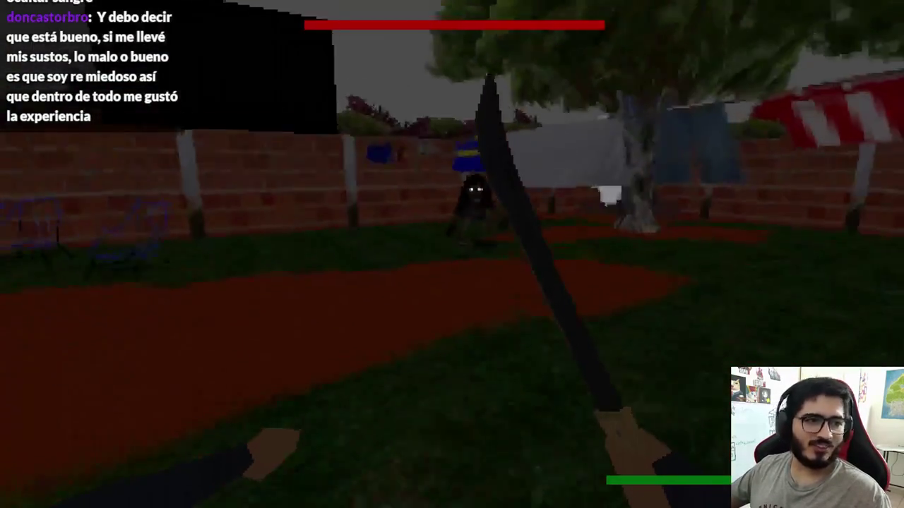
{"action": "key", "text": "w"}
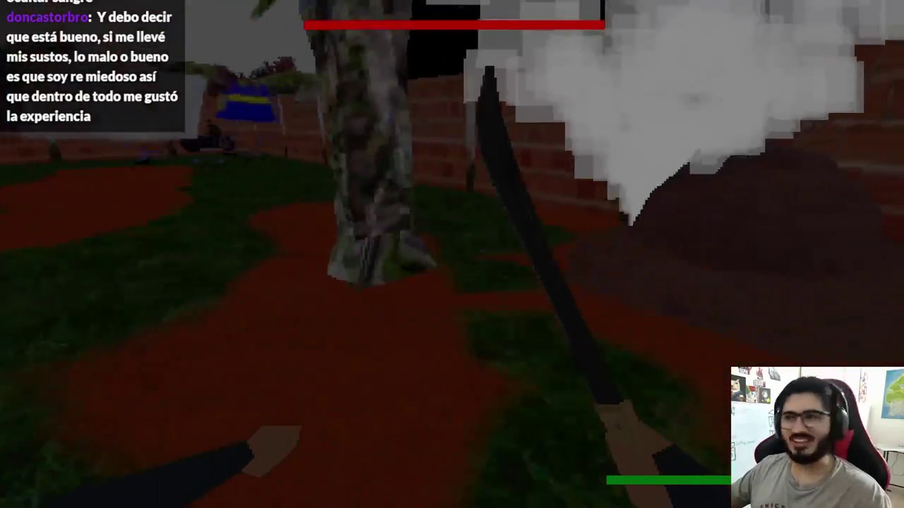
{"action": "key", "text": "w"}
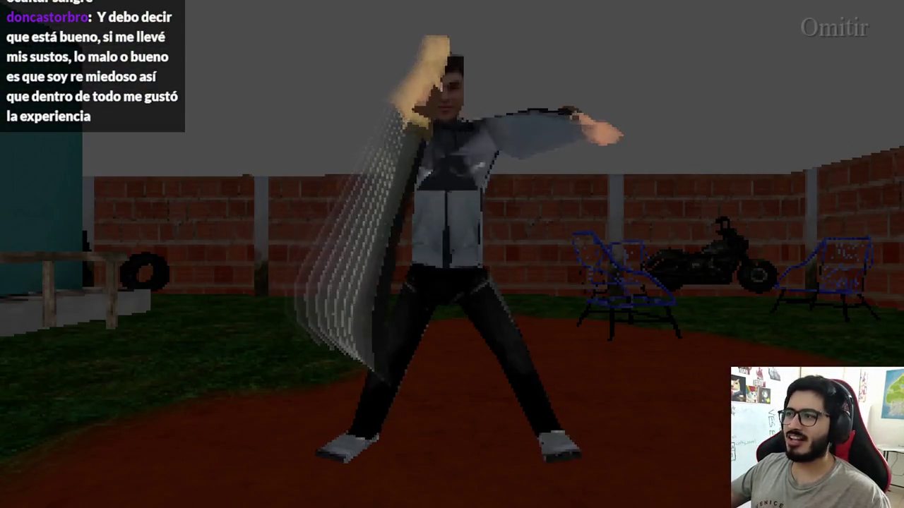
{"action": "key", "text": "space"}
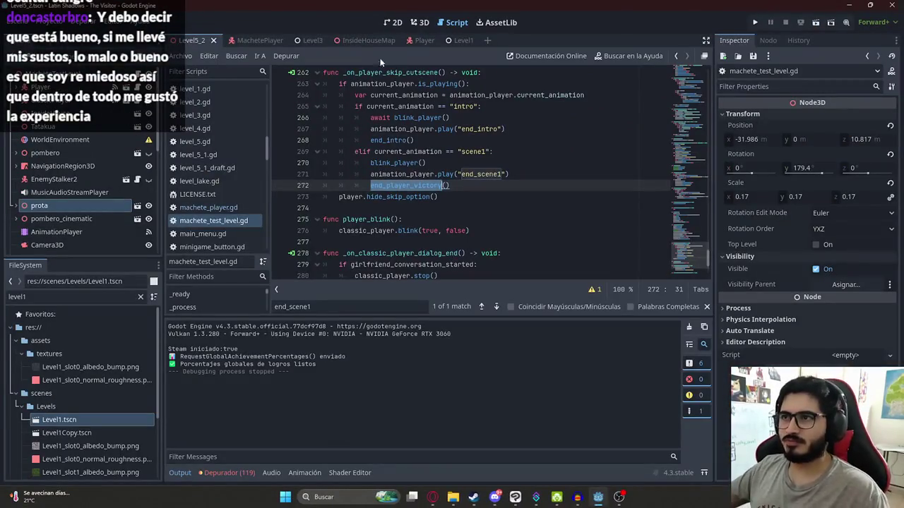
{"action": "left_click", "coordinate": [422, 22]}
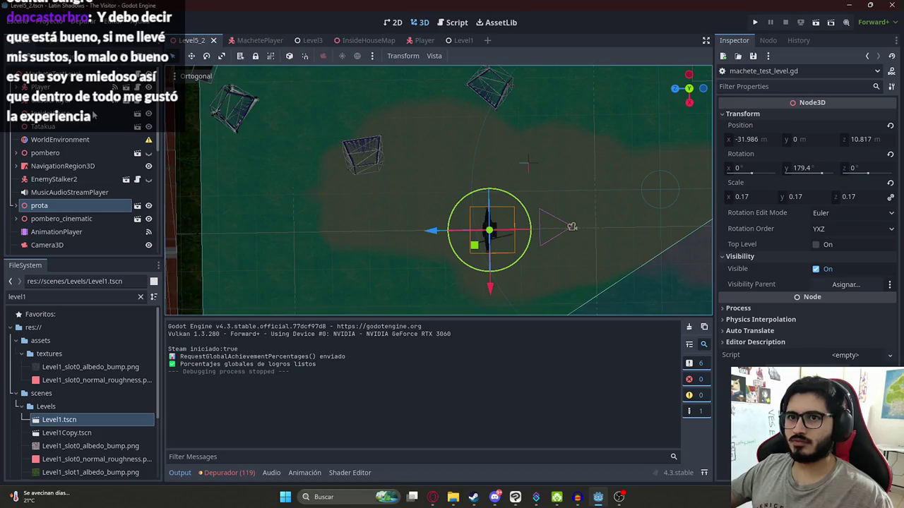
Load the end_scene1 animation and inspect machete_cinematic's transform in the level view
{"action": "left_click", "coordinate": [56, 233]}
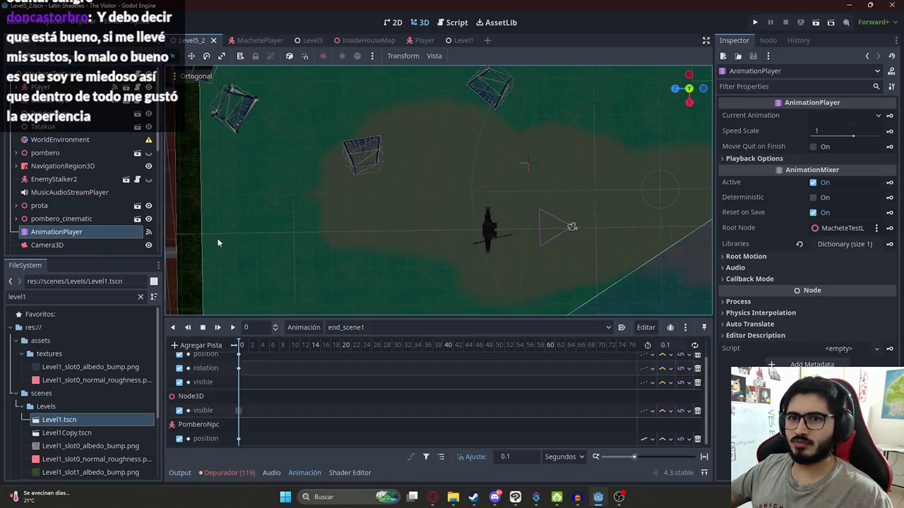
{"action": "left_click", "coordinate": [391, 327]}
{"action": "left_click", "coordinate": [365, 396]}
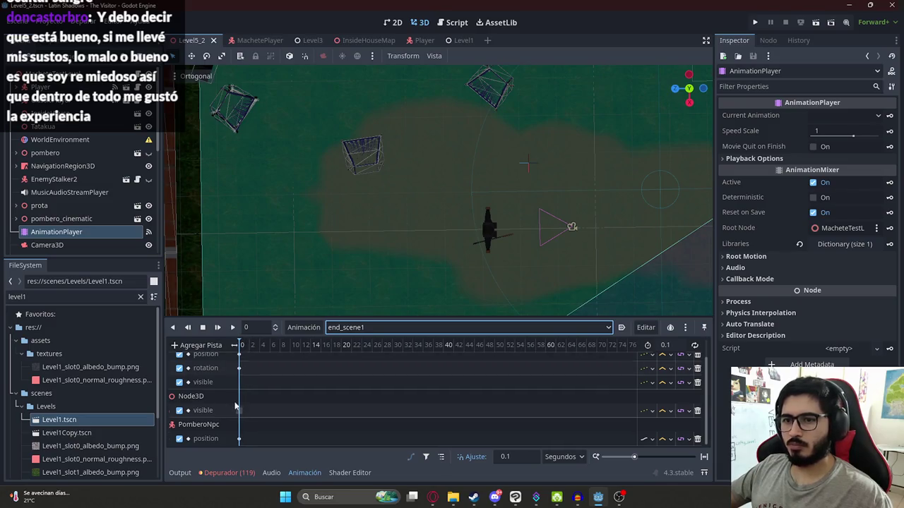
{"action": "scroll", "coordinate": [219, 350], "scroll_direction": "up", "scroll_amount": 1}
{"action": "left_click_drag", "start_coordinate": [587, 217], "coordinate": [302, 151]}
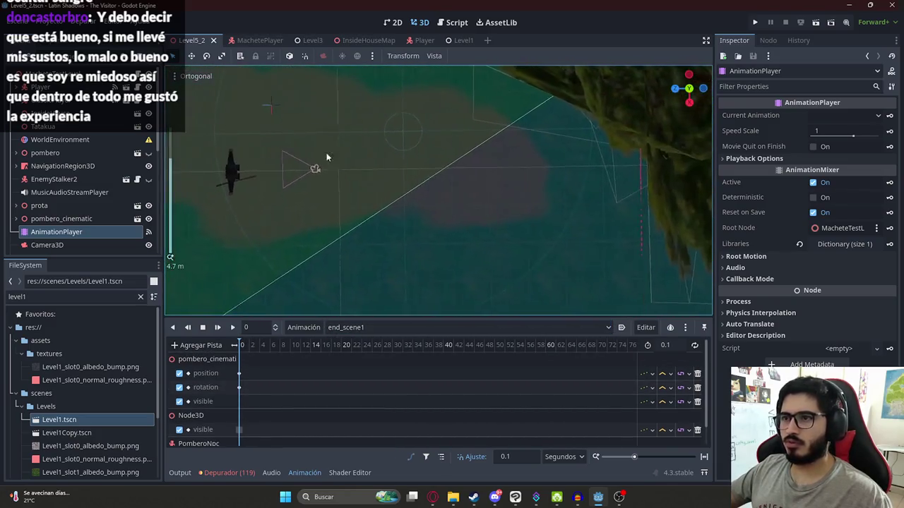
{"action": "scroll", "coordinate": [354, 163], "scroll_direction": "down", "scroll_amount": 5}
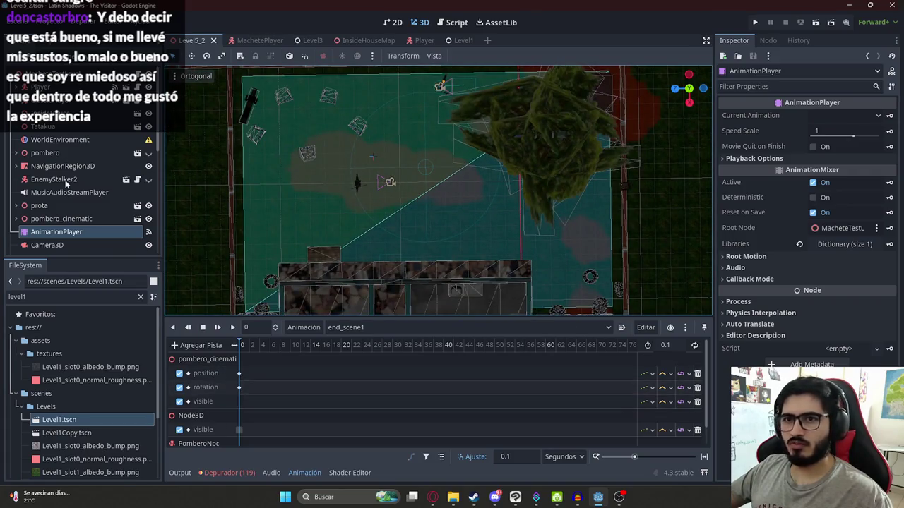
{"action": "scroll", "coordinate": [87, 177], "scroll_direction": "down", "scroll_amount": 3}
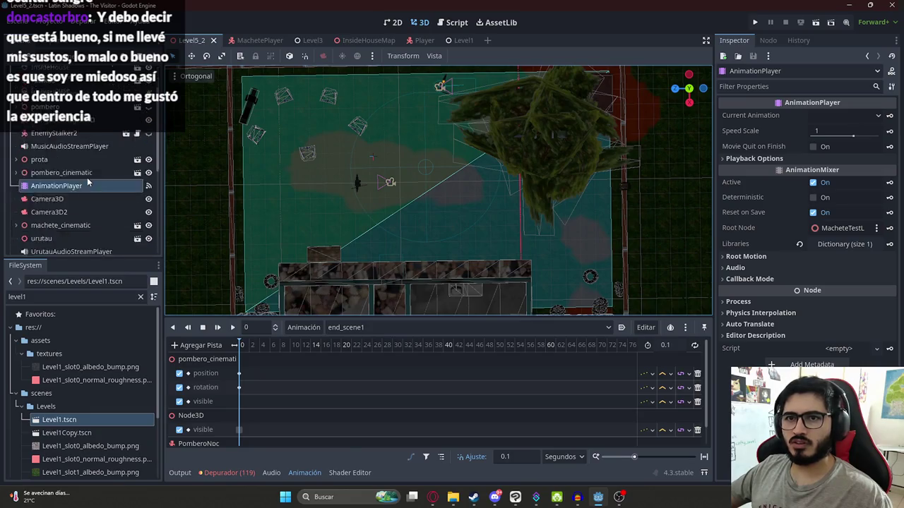
{"action": "left_click", "coordinate": [104, 180]}
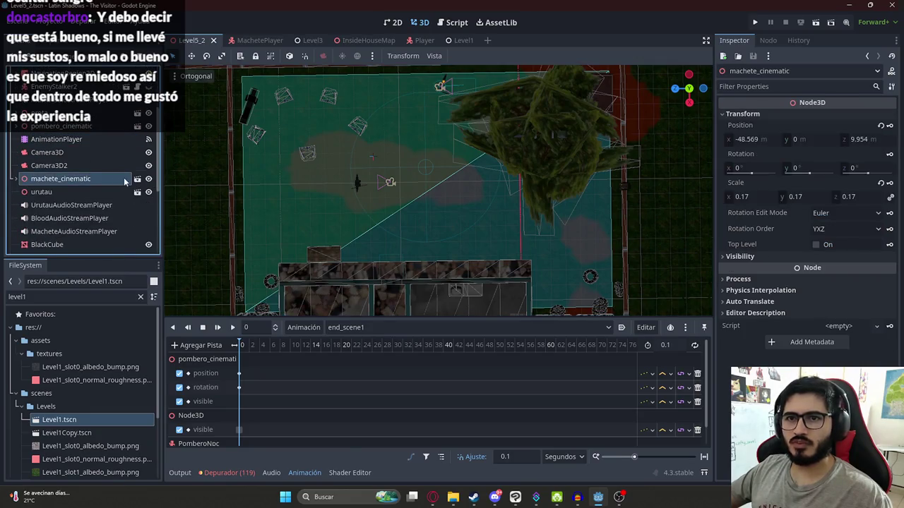
{"action": "scroll", "coordinate": [120, 182], "scroll_direction": "up", "scroll_amount": 3}
{"action": "scroll", "coordinate": [117, 192], "scroll_direction": "down", "scroll_amount": 4}
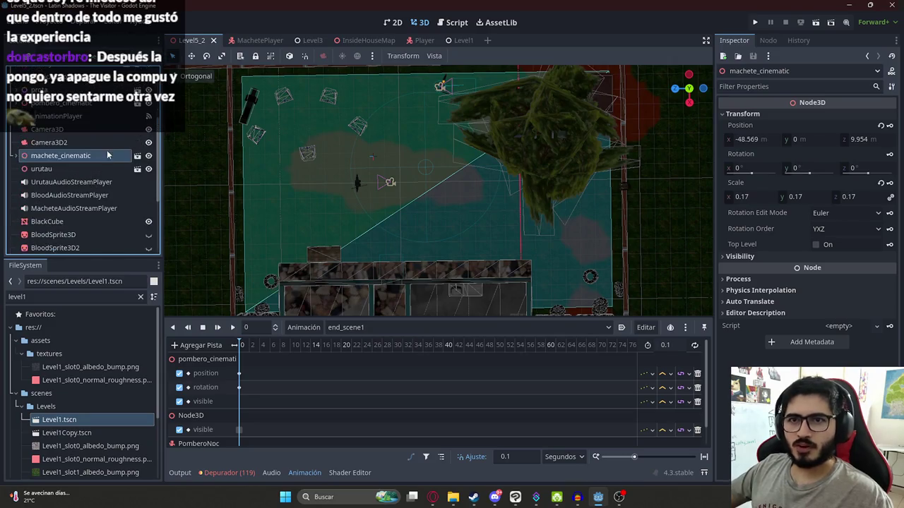
Copy pombero_cinematic's Position at frame 18 of the scene1 animation
{"action": "left_click", "coordinate": [94, 104]}
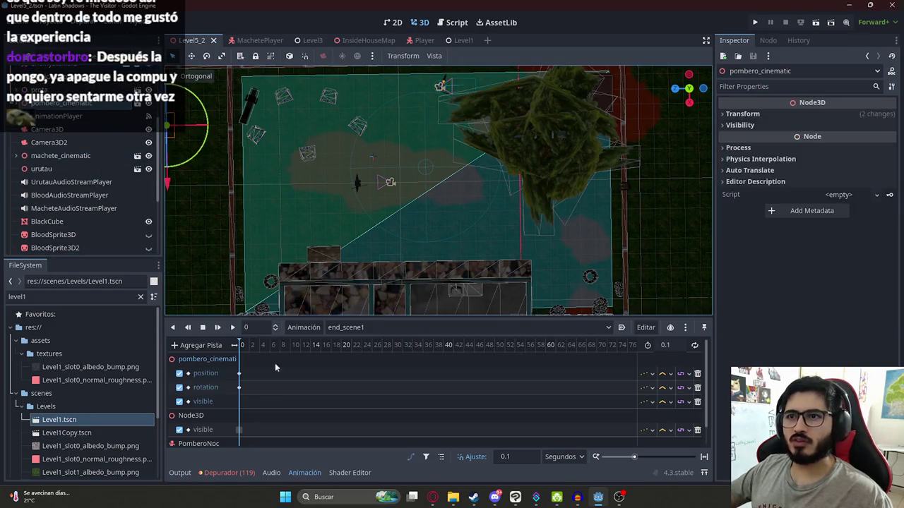
{"action": "left_click", "coordinate": [367, 329]}
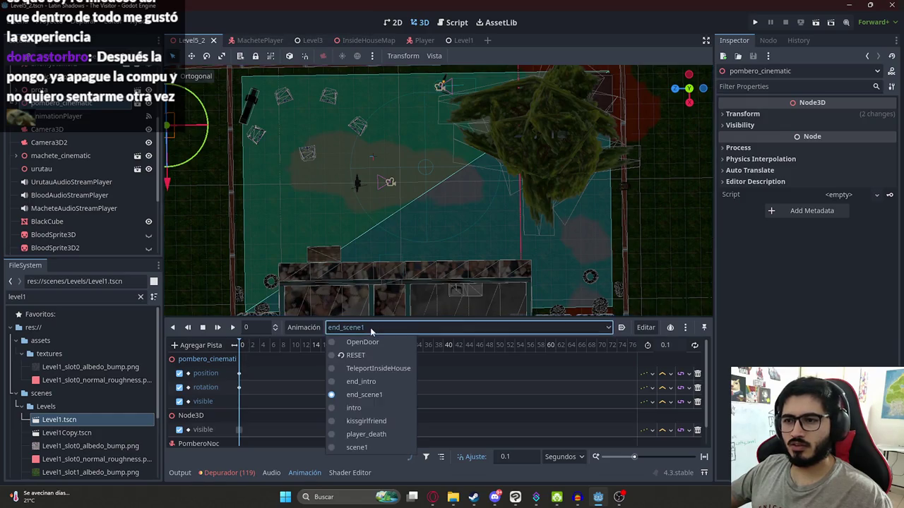
{"action": "left_click", "coordinate": [356, 447]}
{"action": "left_click", "coordinate": [330, 344]}
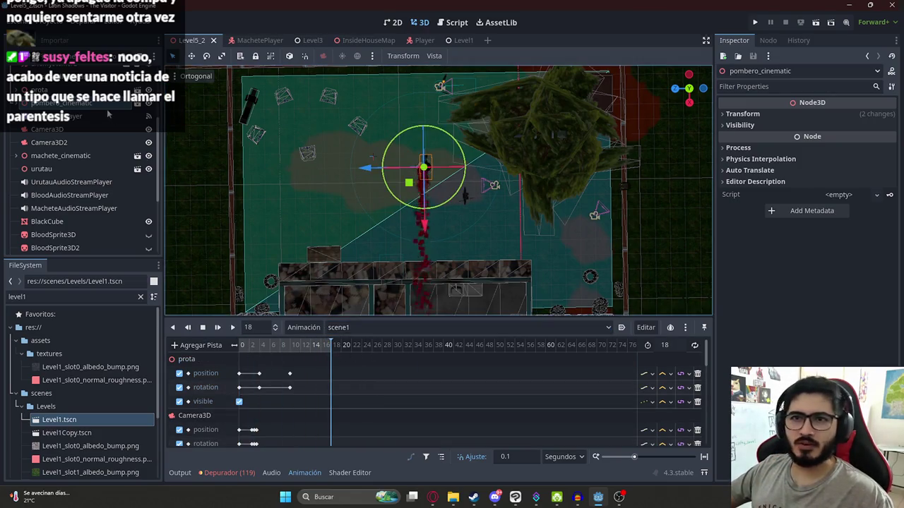
{"action": "left_click", "coordinate": [743, 114]}
{"action": "right_click", "coordinate": [759, 132]}
{"action": "left_click", "coordinate": [761, 133]}
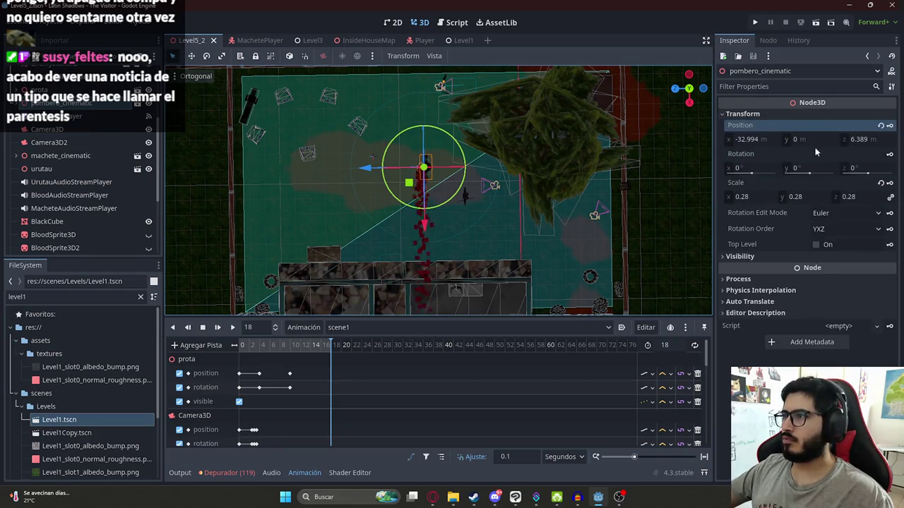
Paste that Position as pombero_cinematic's frame-0 key in end_scene1 (-32.994, 0, 6.389) and save
{"action": "left_click", "coordinate": [367, 327]}
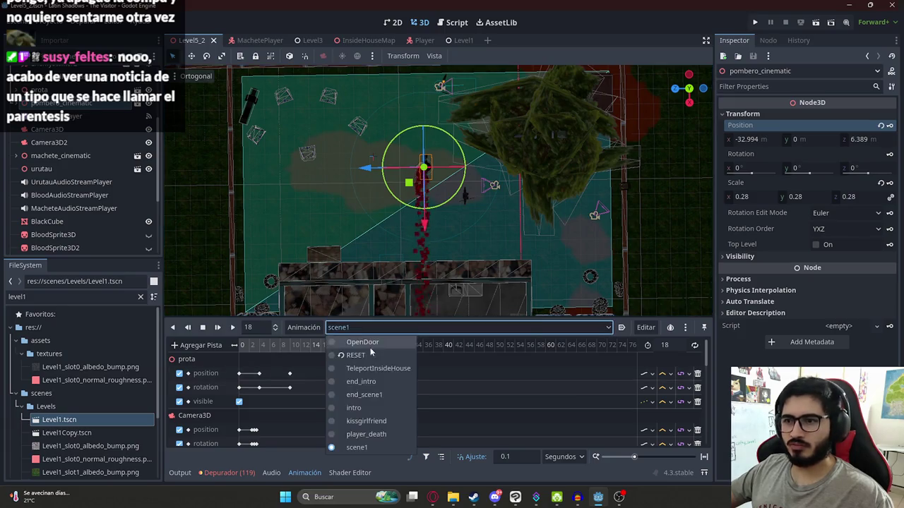
{"action": "left_click", "coordinate": [365, 395]}
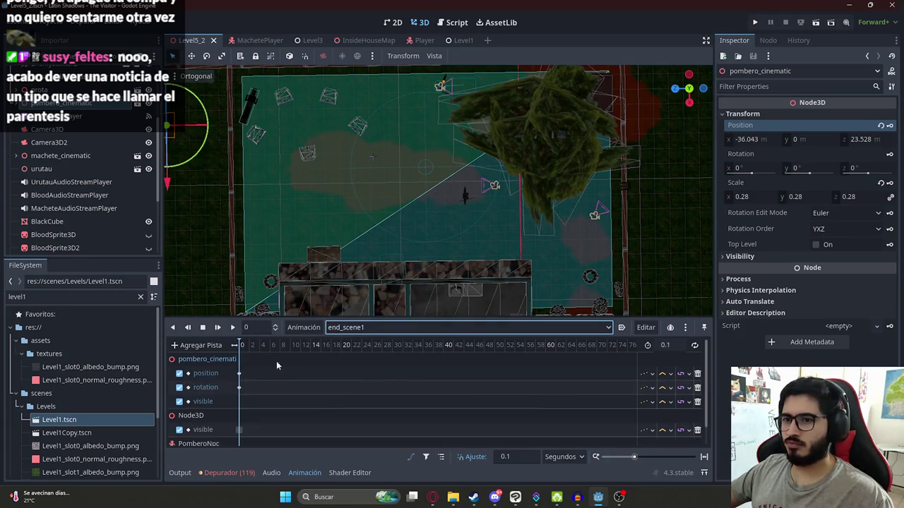
{"action": "right_click", "coordinate": [766, 128]}
{"action": "left_click", "coordinate": [766, 141]}
{"action": "left_click", "coordinate": [890, 125]}
{"action": "key", "text": "ctrl+s"}
Set the AnimationPlayer back to RESET and save Level5_2 again
{"action": "left_click", "coordinate": [350, 327]}
{"action": "left_click", "coordinate": [360, 349]}
{"action": "key", "text": "ctrl+s"}
{"action": "right_click", "coordinate": [192, 43]}
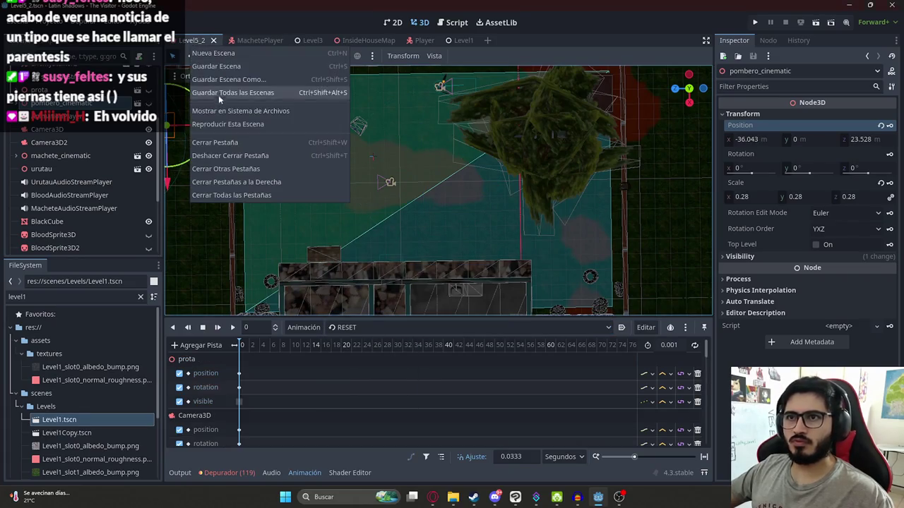
Play Level5_2, skip the intro cutscene with Space, move around briefly, then stop with F8
{"action": "left_click", "coordinate": [221, 124]}
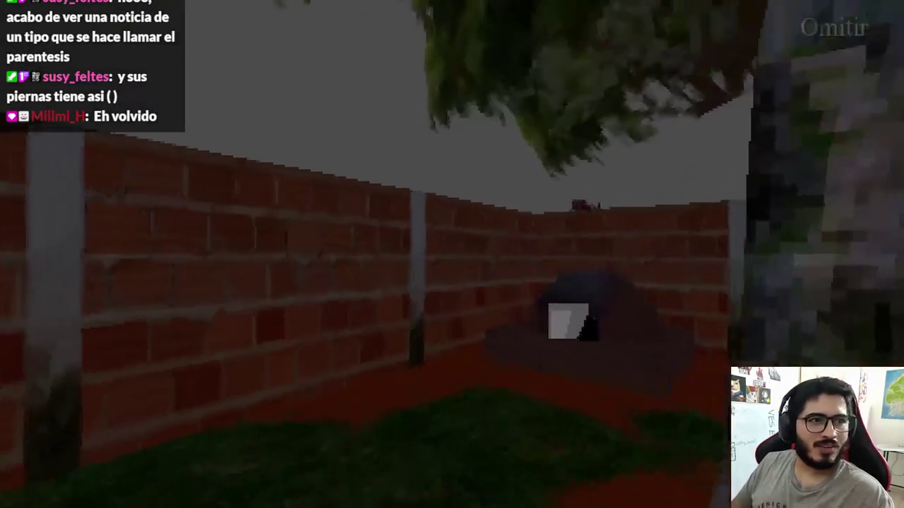
{"action": "key", "text": "space"}
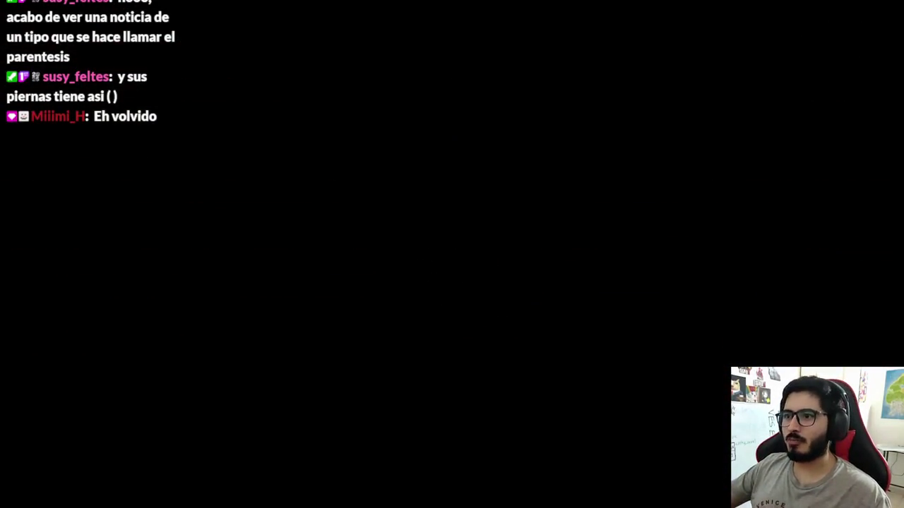
{"action": "key", "text": "s"}
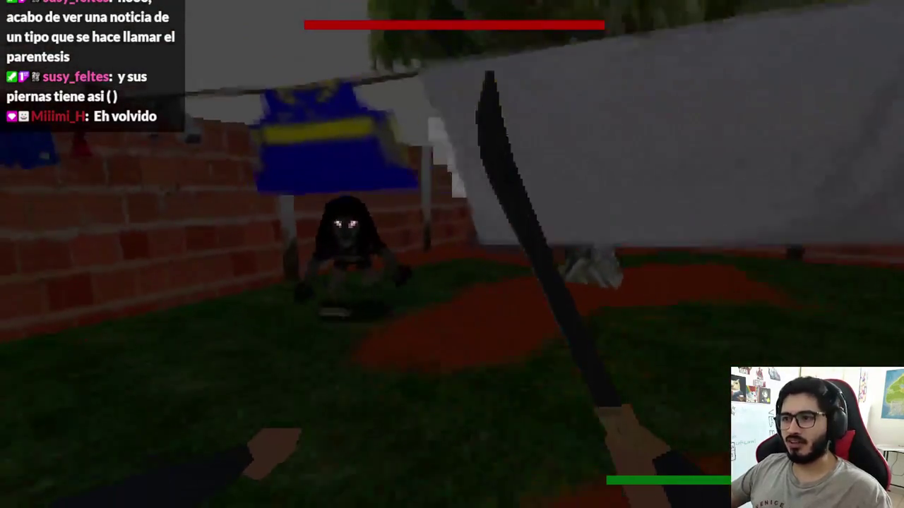
{"action": "key", "text": "w"}
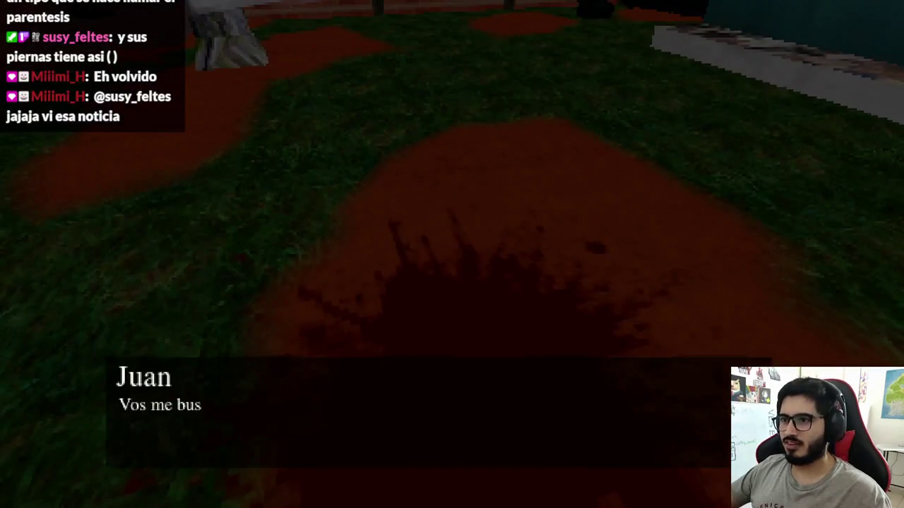
{"action": "key", "text": "F8"}
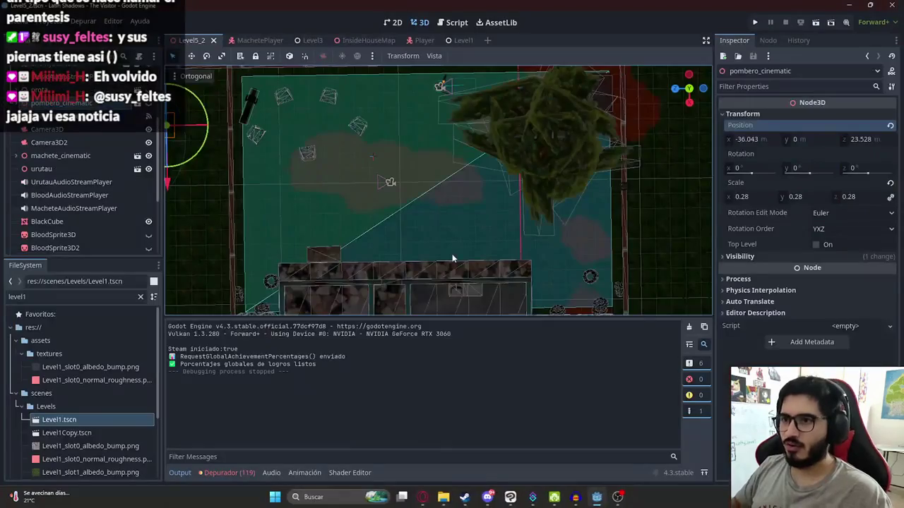
In end_scene1, key pombero_cinematic's Visible property as On at frame 0
{"action": "left_click", "coordinate": [68, 120]}
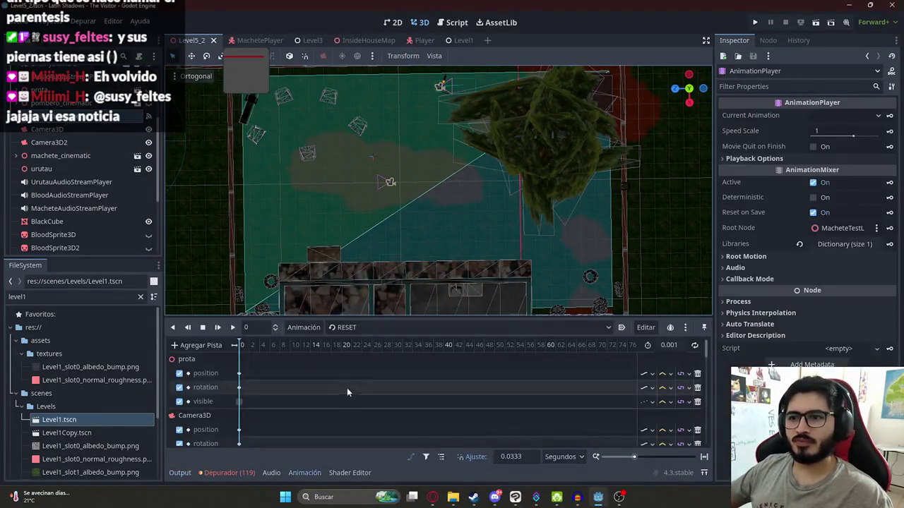
{"action": "left_click", "coordinate": [361, 328]}
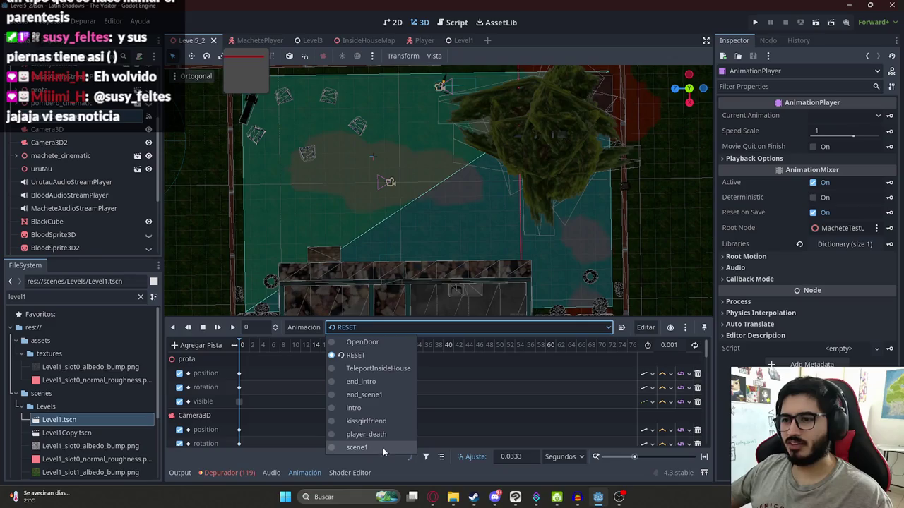
{"action": "left_click", "coordinate": [366, 395]}
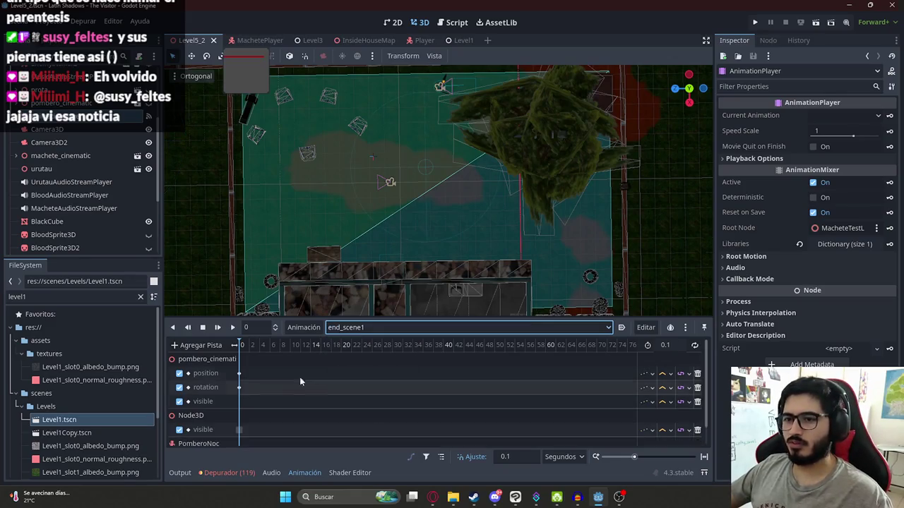
{"action": "left_click", "coordinate": [106, 156]}
{"action": "scroll", "coordinate": [108, 153], "scroll_direction": "up", "scroll_amount": 3}
{"action": "scroll", "coordinate": [82, 191], "scroll_direction": "down", "scroll_amount": 3}
{"action": "left_click", "coordinate": [71, 126]}
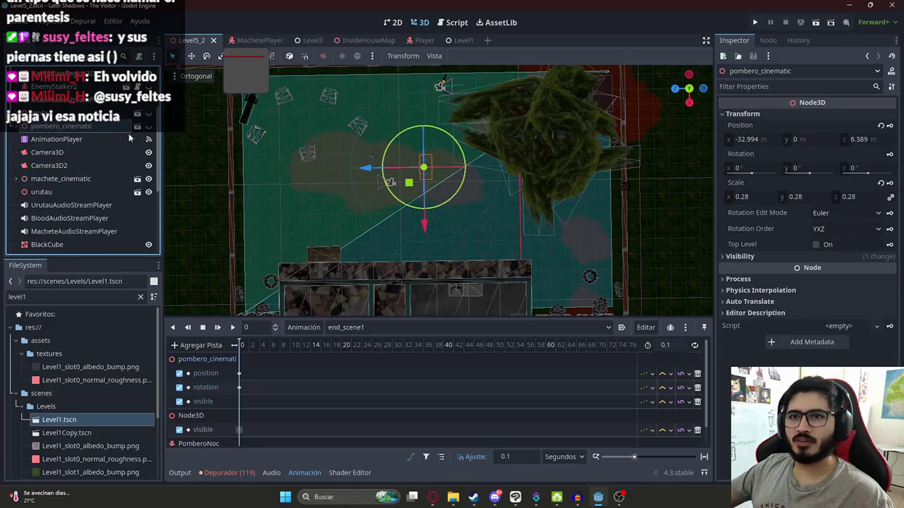
{"action": "left_click", "coordinate": [742, 257]}
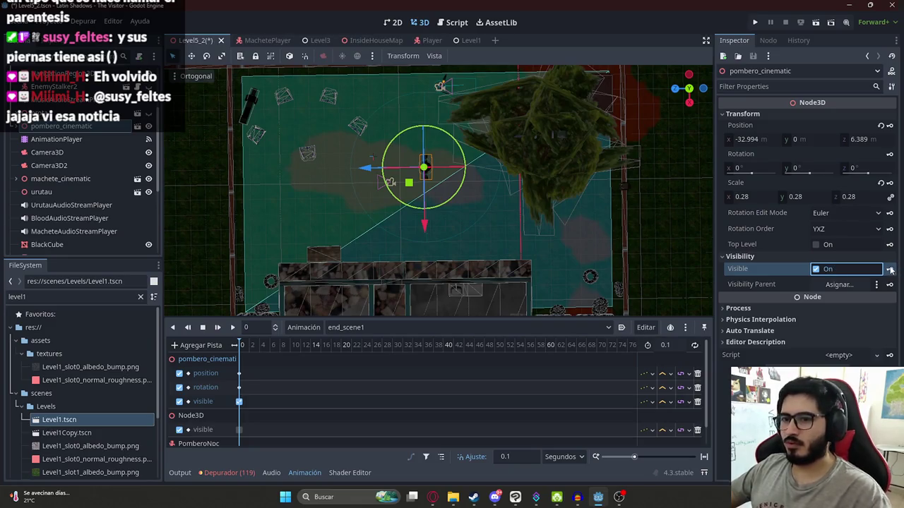
Return the AnimationPlayer to the RESET animation
{"action": "left_click", "coordinate": [336, 329]}
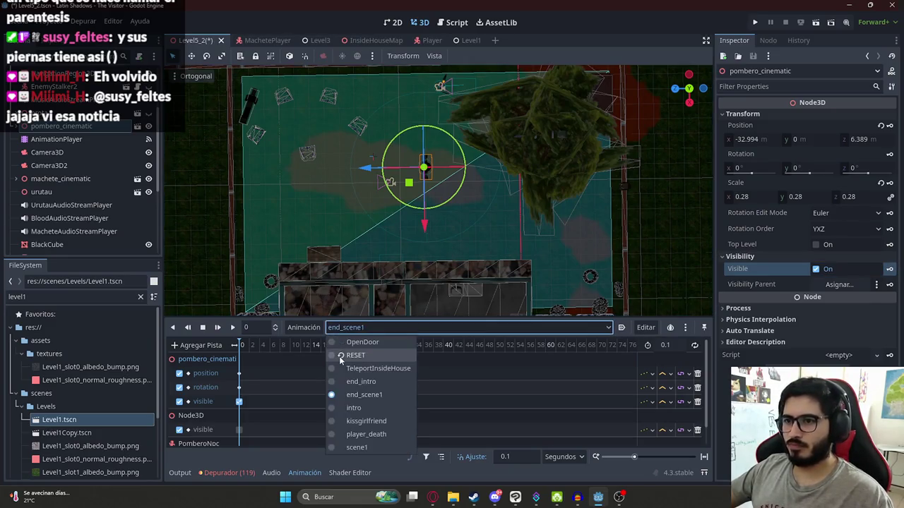
{"action": "left_click", "coordinate": [340, 359]}
{"action": "scroll", "coordinate": [282, 212], "scroll_direction": "down", "scroll_amount": 3}
{"action": "right_click", "coordinate": [190, 40]}
Run Level5_2 again, pause with Escape, and quit via Salir al escritorio
{"action": "left_click", "coordinate": [227, 123]}
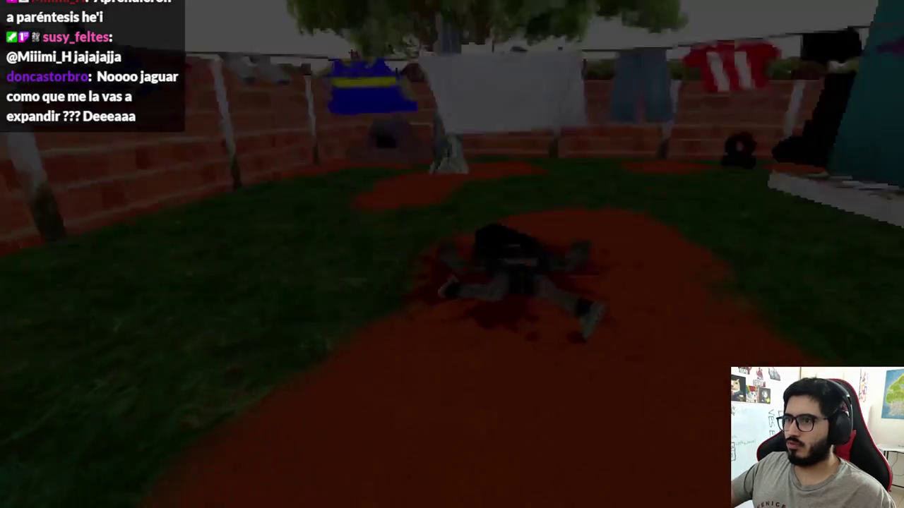
{"action": "key", "text": "Escape"}
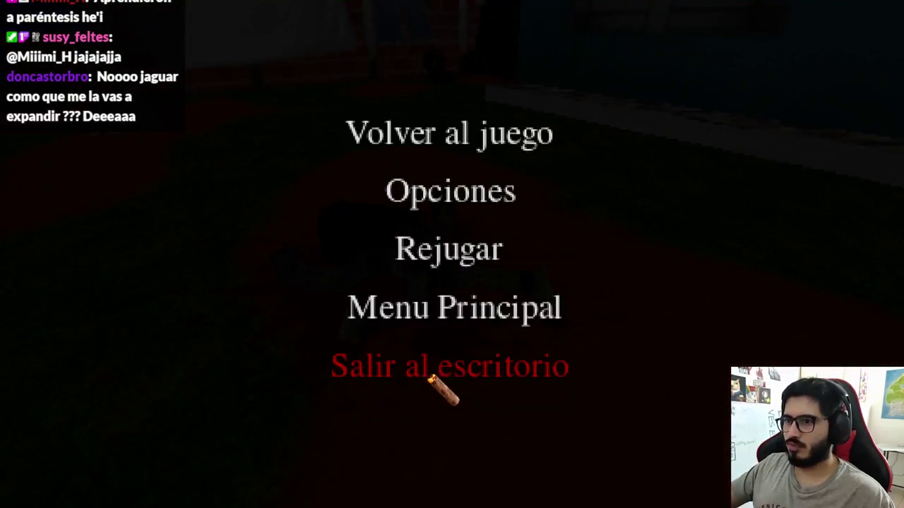
{"action": "left_click", "coordinate": [429, 385]}
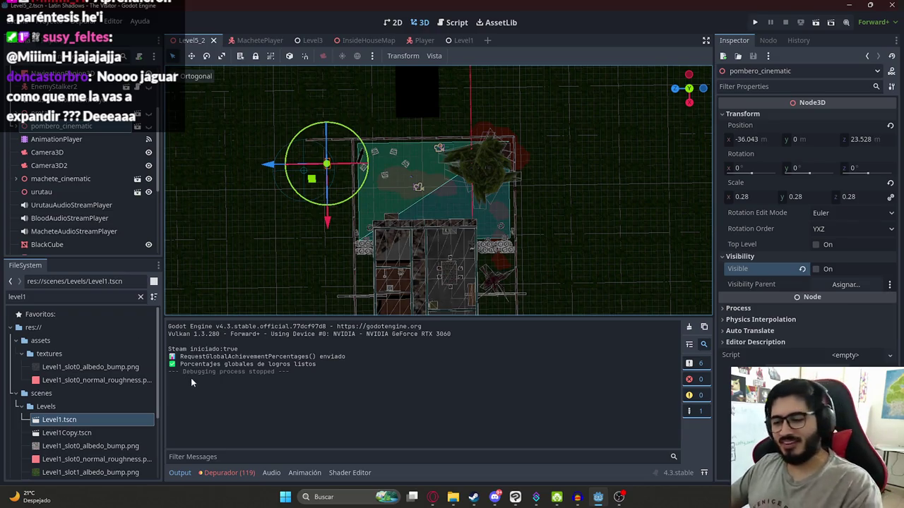
Test-run Level5_2 once more, stop it, then open machete_test_level.gd in the Script editor
{"action": "right_click", "coordinate": [204, 44]}
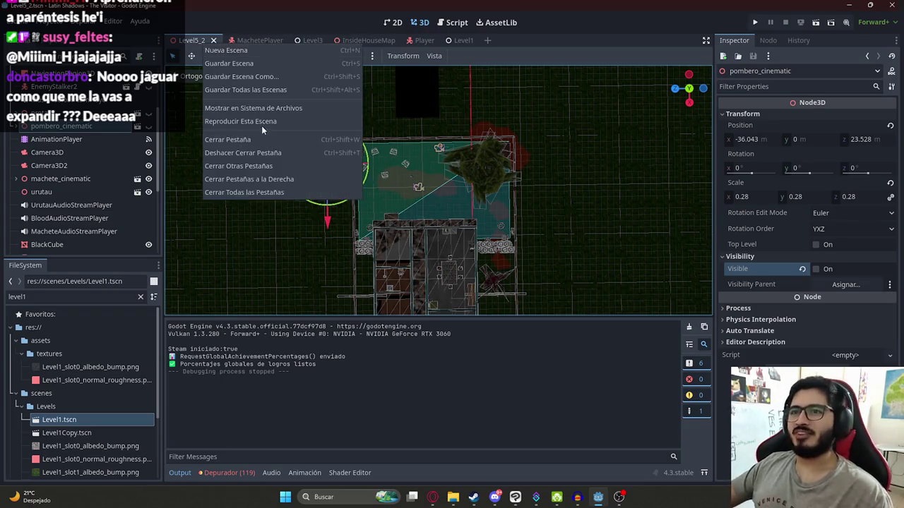
{"action": "left_click", "coordinate": [262, 123]}
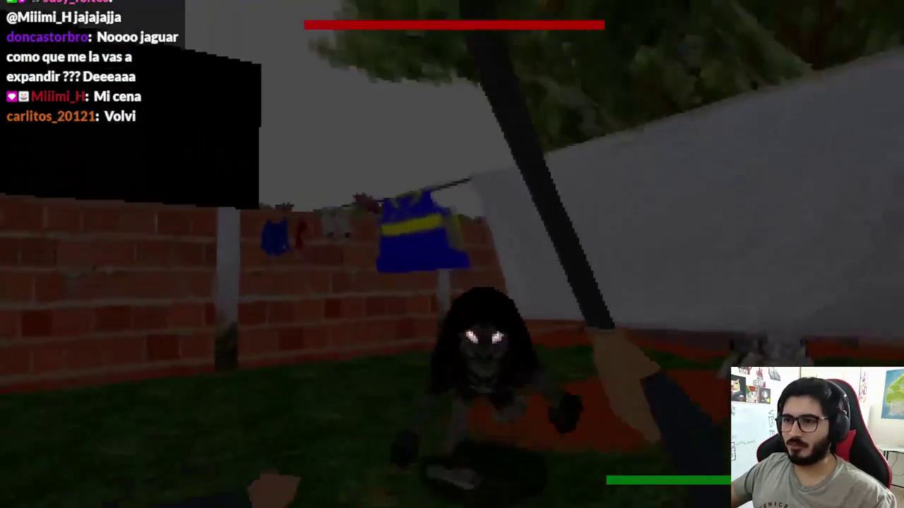
{"action": "key", "text": "e"}
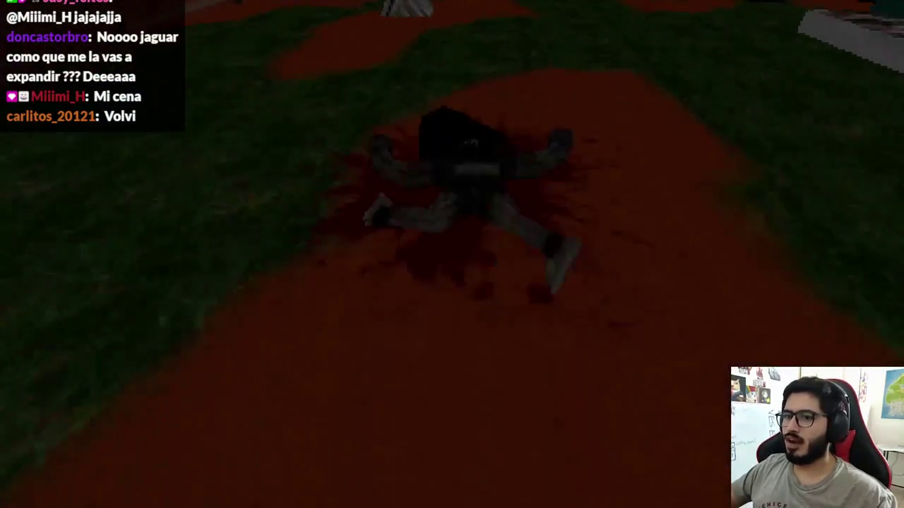
{"action": "key", "text": "F8"}
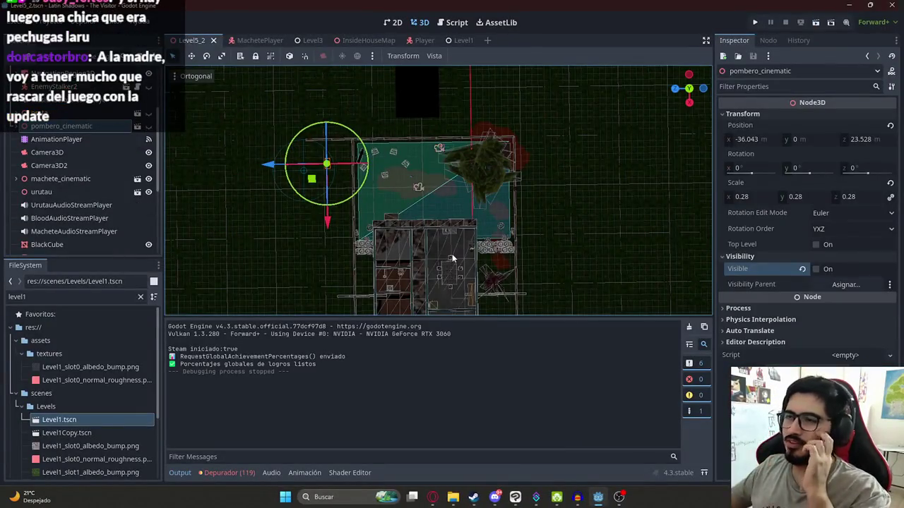
{"action": "key", "text": "ctrl+F3"}
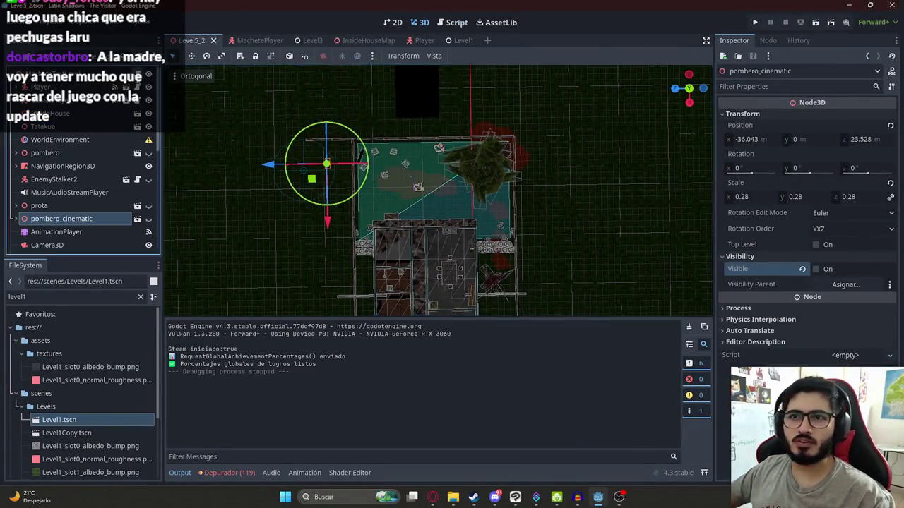
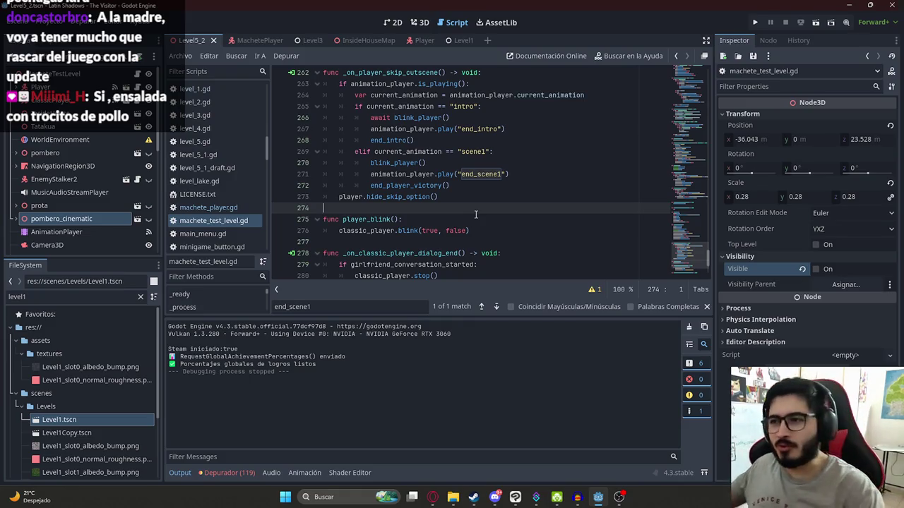
Review the skip-cutscene handler's end_scene1 call and its hide_skip_option line
{"action": "scroll", "coordinate": [476, 214], "scroll_direction": "down", "scroll_amount": 2}
{"action": "scroll", "coordinate": [459, 212], "scroll_direction": "up", "scroll_amount": 3}
{"action": "left_click", "coordinate": [461, 208]}
{"action": "left_click", "coordinate": [431, 242]}
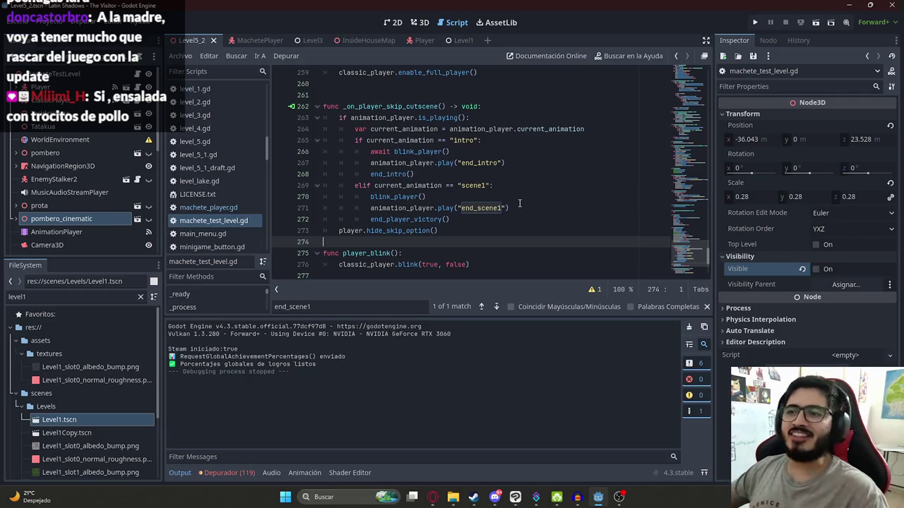
{"action": "left_click", "coordinate": [367, 232]}
{"action": "double_click", "coordinate": [353, 231]}
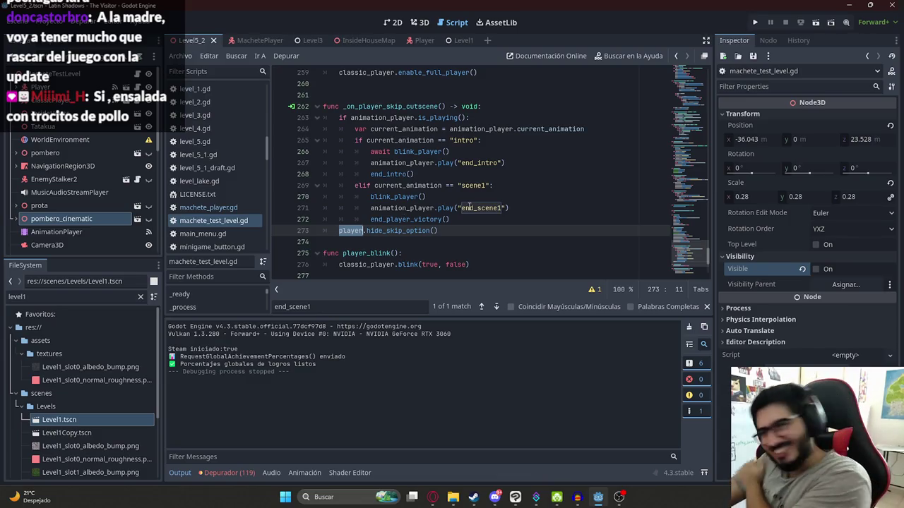
{"action": "left_click", "coordinate": [473, 175]}
{"action": "left_click_drag", "start_coordinate": [366, 231], "coordinate": [426, 231]}
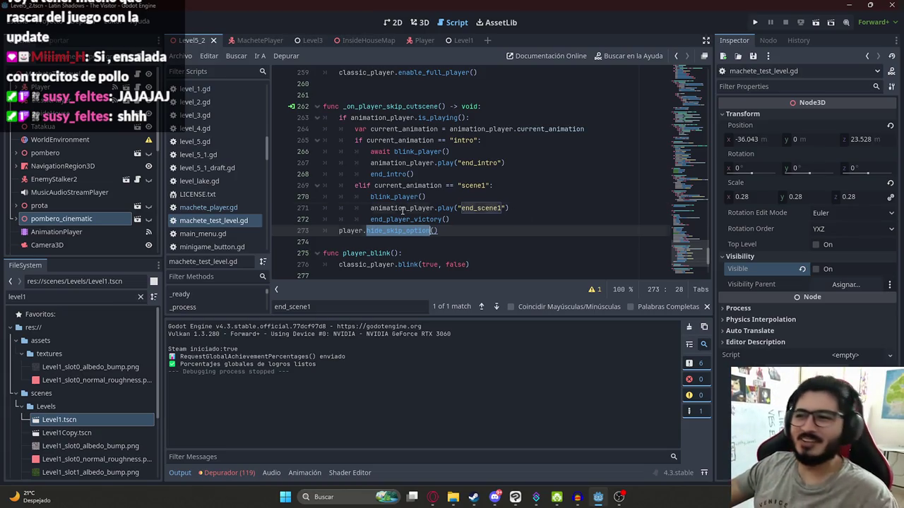
{"action": "left_click", "coordinate": [404, 207]}
{"action": "left_click", "coordinate": [393, 231]}
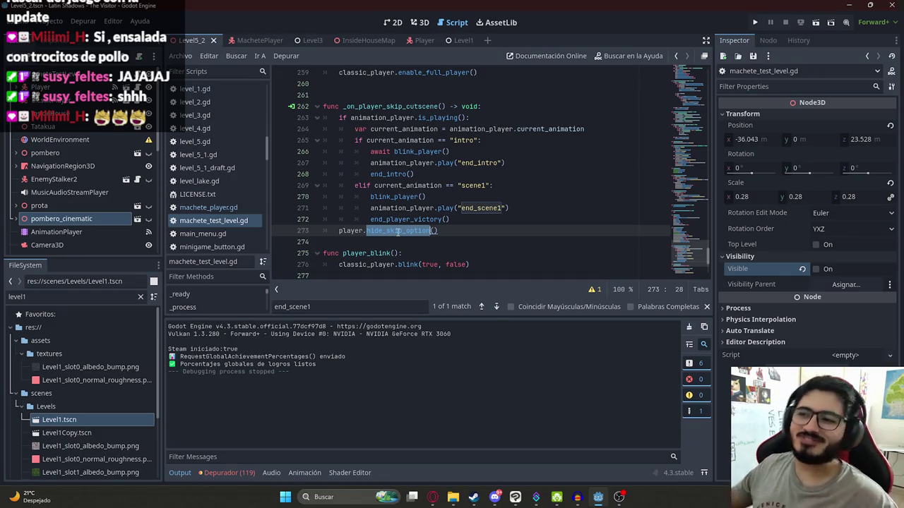
{"action": "left_click", "coordinate": [487, 243]}
{"action": "double_click", "coordinate": [428, 230]}
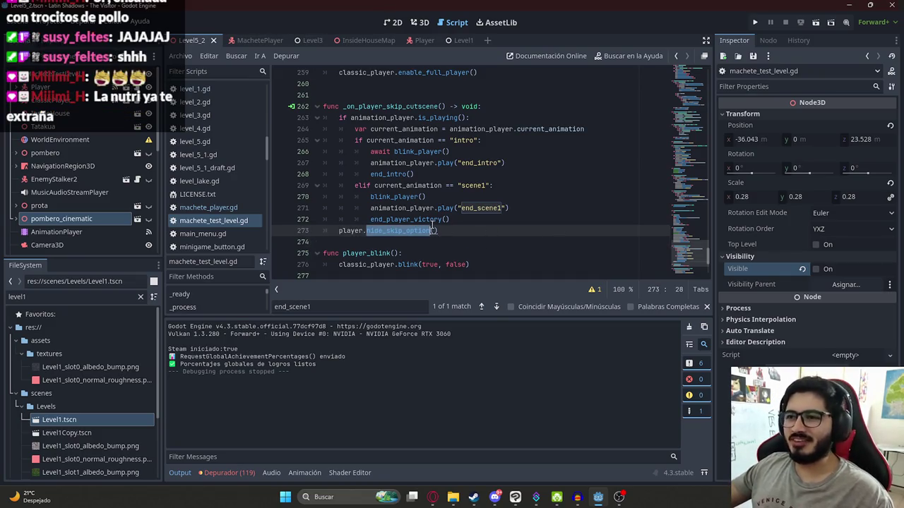
Compare the scene1 branch with end_player_victory and the awaited blink_player call on line 266
{"action": "left_click", "coordinate": [416, 197]}
{"action": "left_click", "coordinate": [383, 130]}
{"action": "left_click", "coordinate": [458, 161]}
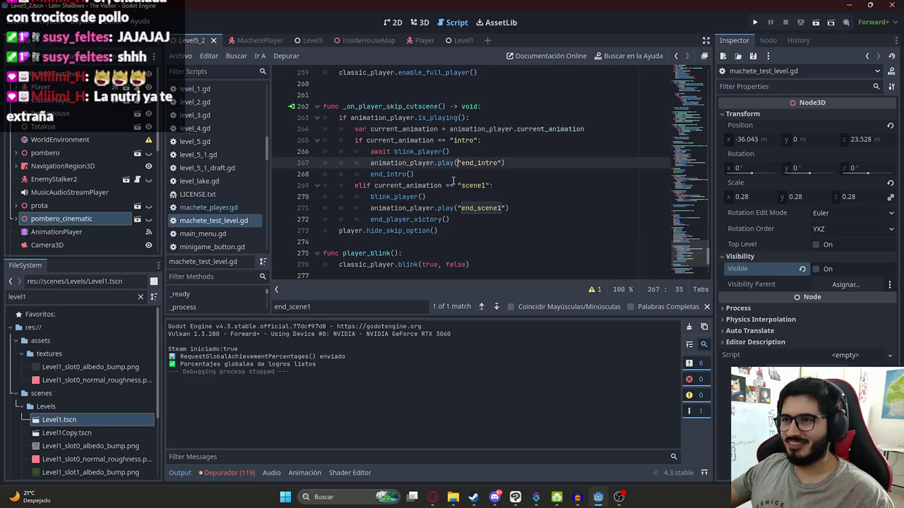
{"action": "left_click", "coordinate": [452, 198]}
{"action": "left_click", "coordinate": [413, 207]}
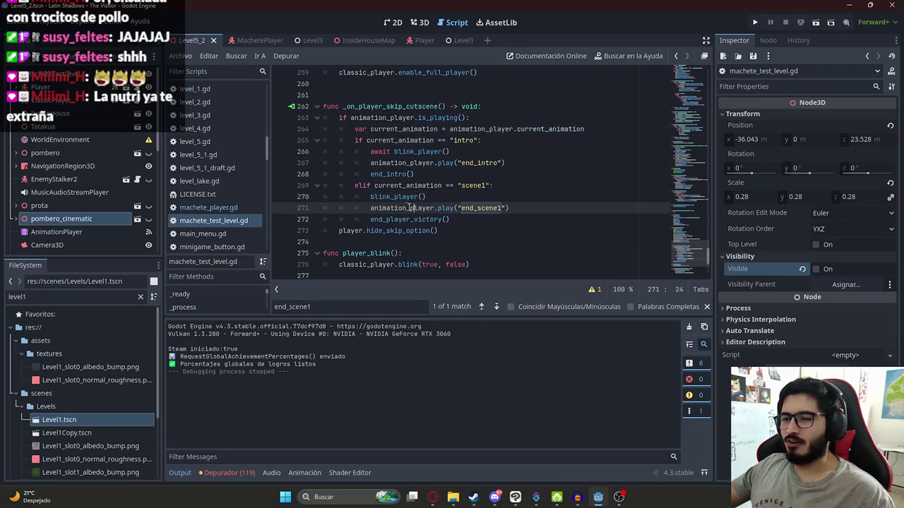
{"action": "left_click", "coordinate": [401, 186]}
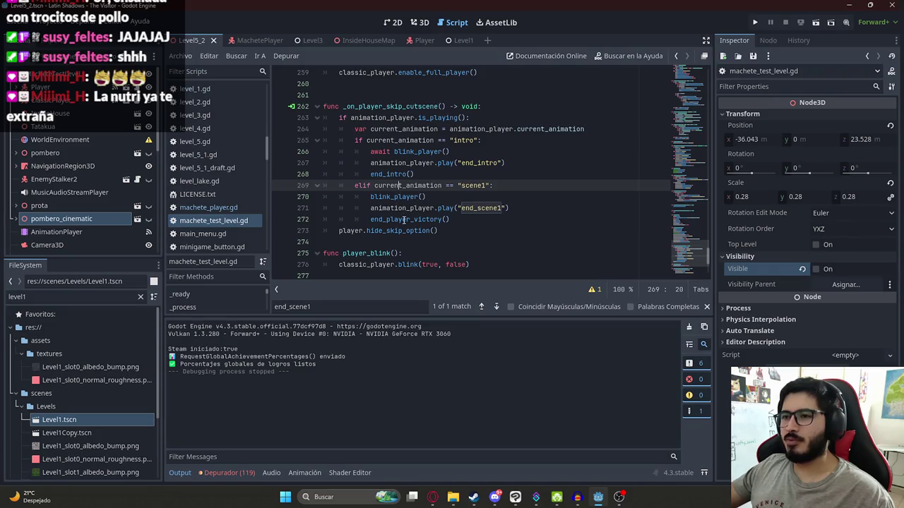
{"action": "left_click", "coordinate": [404, 220]}
{"action": "left_click", "coordinate": [403, 219], "text": "ctrl"}
{"action": "scroll", "coordinate": [370, 179], "scroll_direction": "down", "scroll_amount": 1}
{"action": "mouse_move", "coordinate": [340, 152]}
{"action": "left_mouse_down"}
{"action": "mouse_move", "coordinate": [494, 230]}
{"action": "mouse_move", "coordinate": [497, 247]}
{"action": "left_mouse_up"}
{"action": "double_click", "coordinate": [375, 140]}
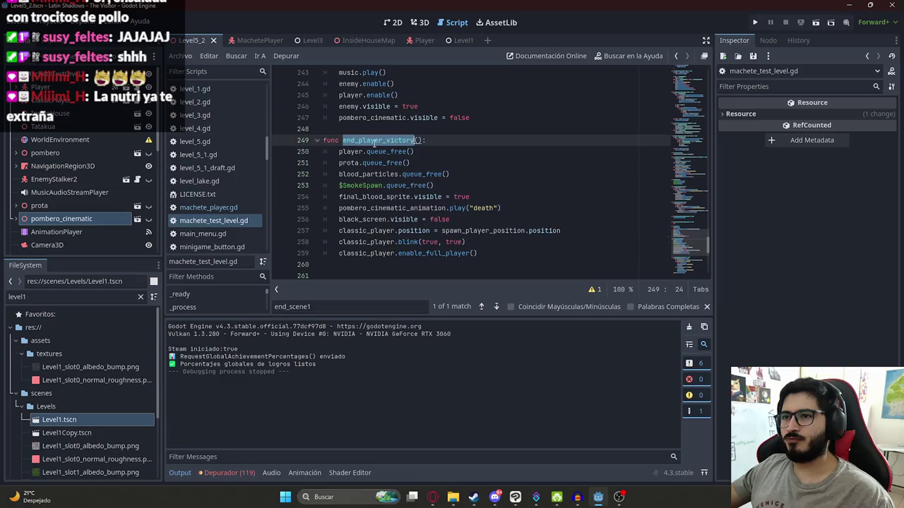
{"action": "left_click", "coordinate": [515, 155]}
{"action": "scroll", "coordinate": [501, 157], "scroll_direction": "down", "scroll_amount": 5}
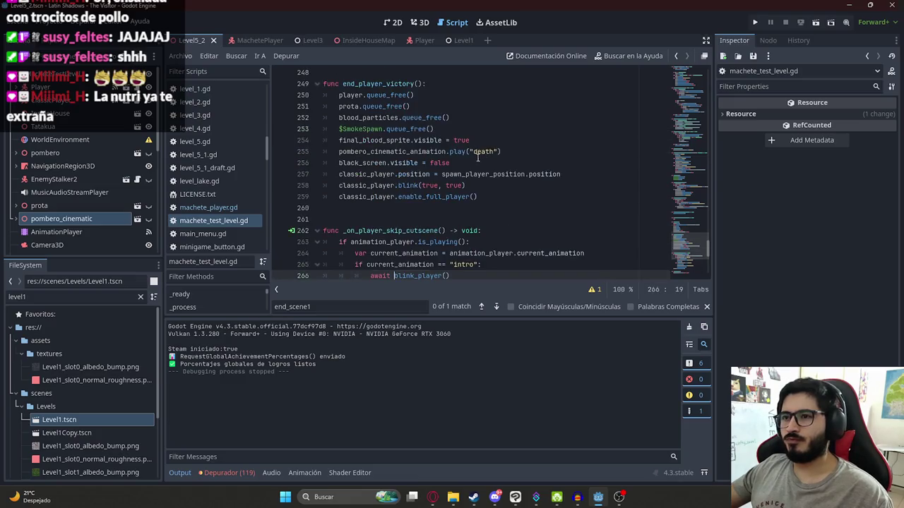
{"action": "left_click", "coordinate": [394, 174]}
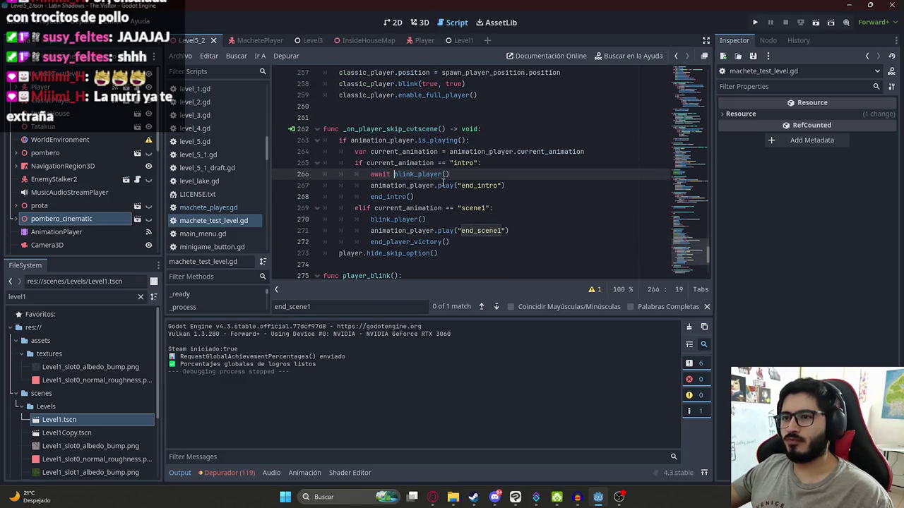
Correct line 270 so blink_player() is preceded by a properly typed 'await'
{"action": "left_click", "coordinate": [370, 218]}
{"action": "key", "text": "BackSpace"}
{"action": "key", "text": "BackSpace"}
{"action": "key", "text": "BackSpace"}
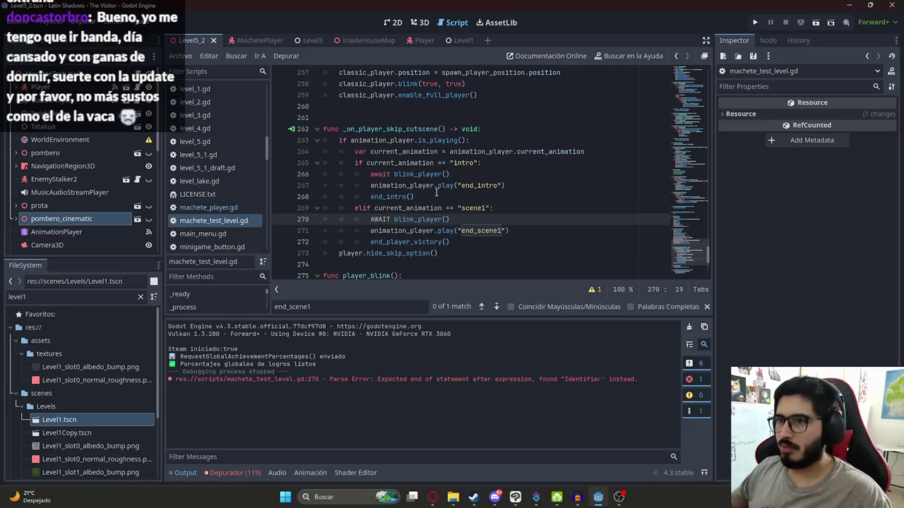
{"action": "type", "text": "it"}
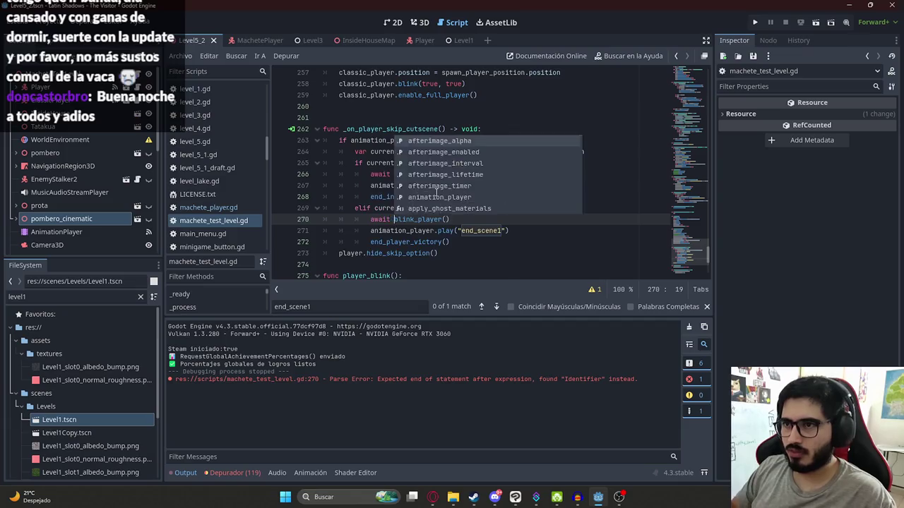
{"action": "left_click", "coordinate": [492, 185]}
Run the currently edited scene and start the game with F5 for a playtest
{"action": "left_click", "coordinate": [180, 56]}
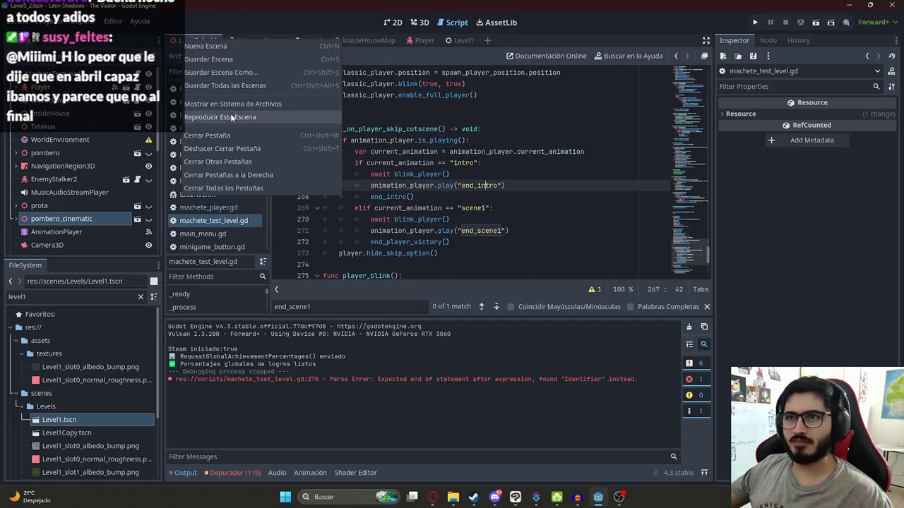
{"action": "left_click", "coordinate": [235, 118]}
{"action": "key", "text": "F5"}
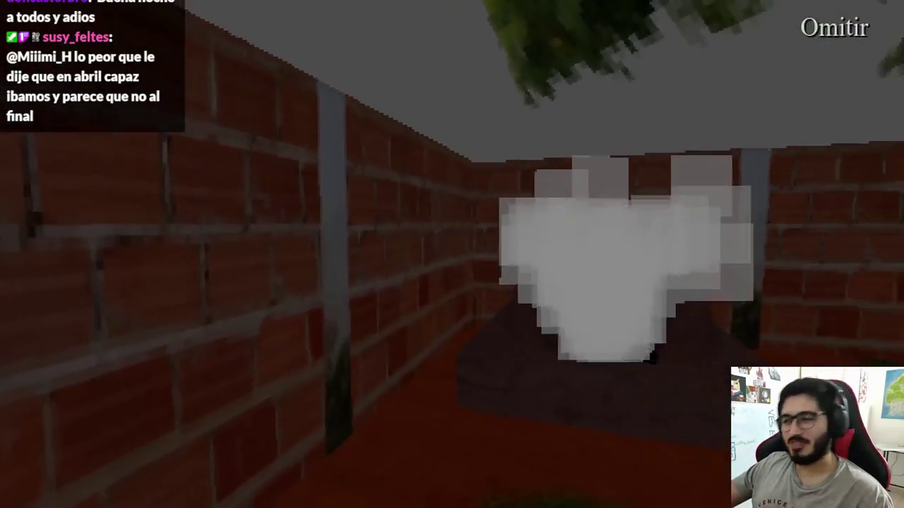
{"action": "key", "text": "space"}
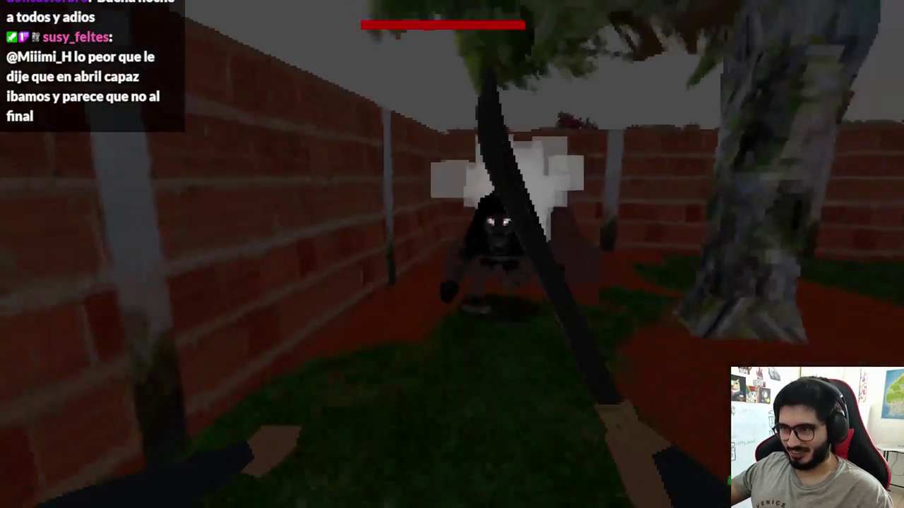
{"action": "key", "text": "space"}
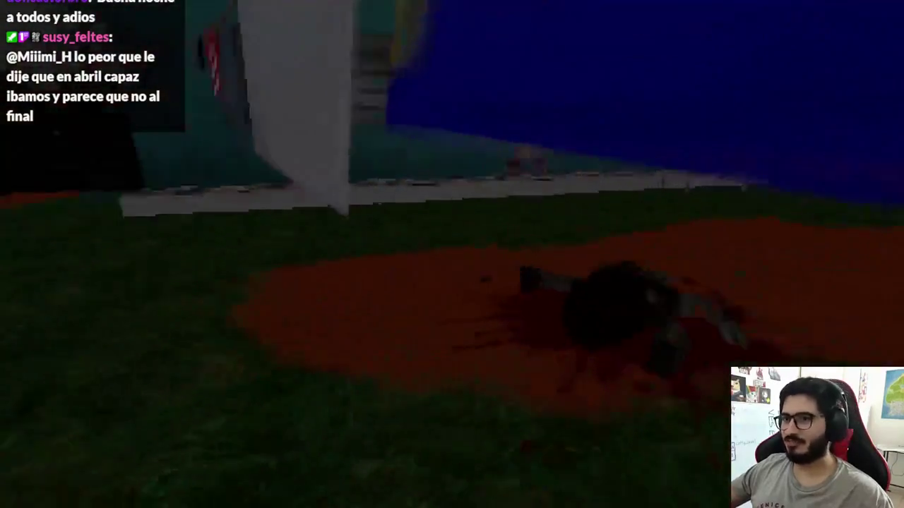
{"action": "key", "text": "Escape"}
{"action": "left_click", "coordinate": [441, 369]}
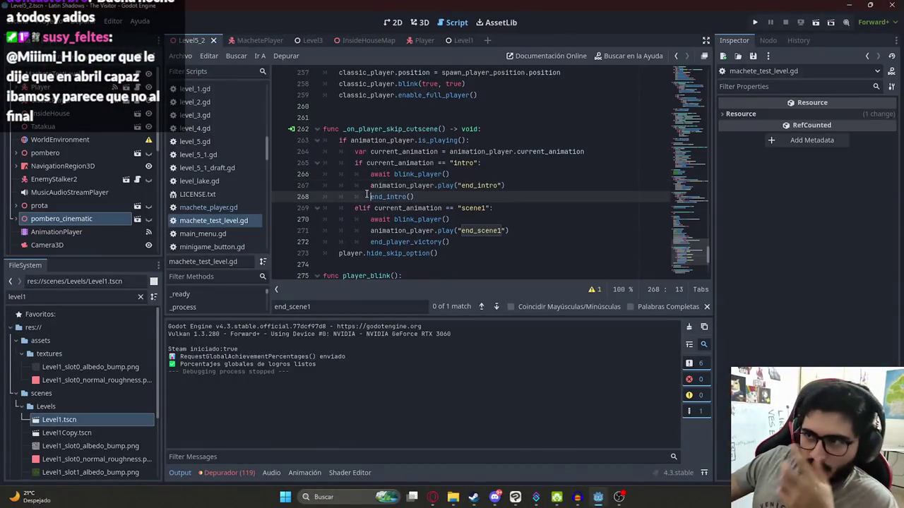
On the AnimationPlayer, view end_intro, then switch to intro and scrub to 11
{"action": "double_click", "coordinate": [485, 185]}
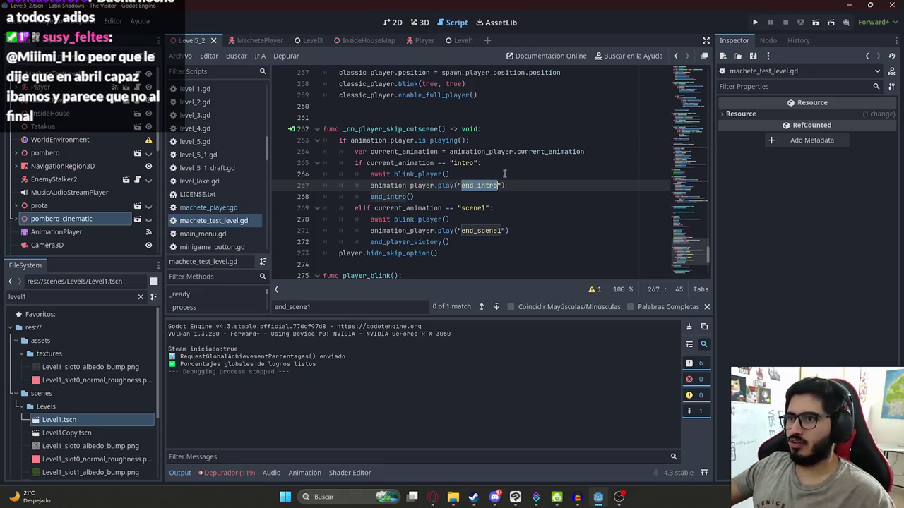
{"action": "left_click", "coordinate": [422, 24]}
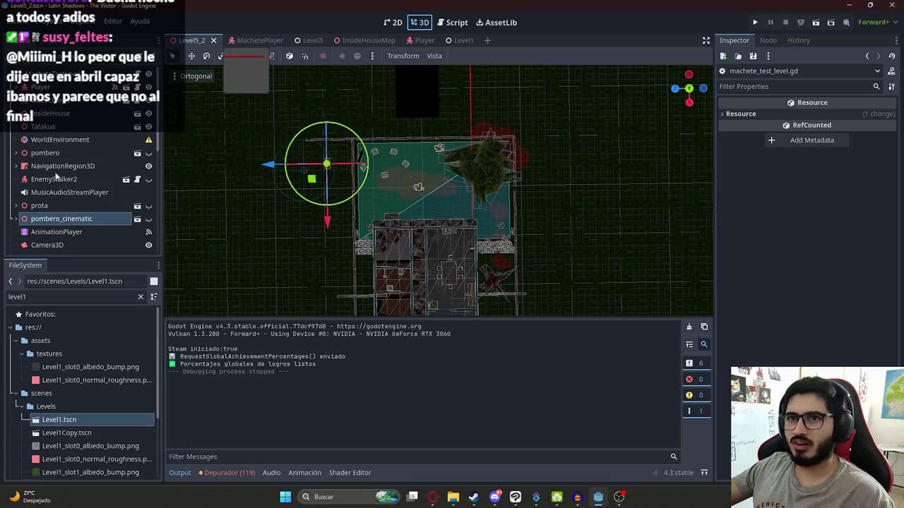
{"action": "left_click", "coordinate": [57, 231]}
{"action": "left_click", "coordinate": [396, 328]}
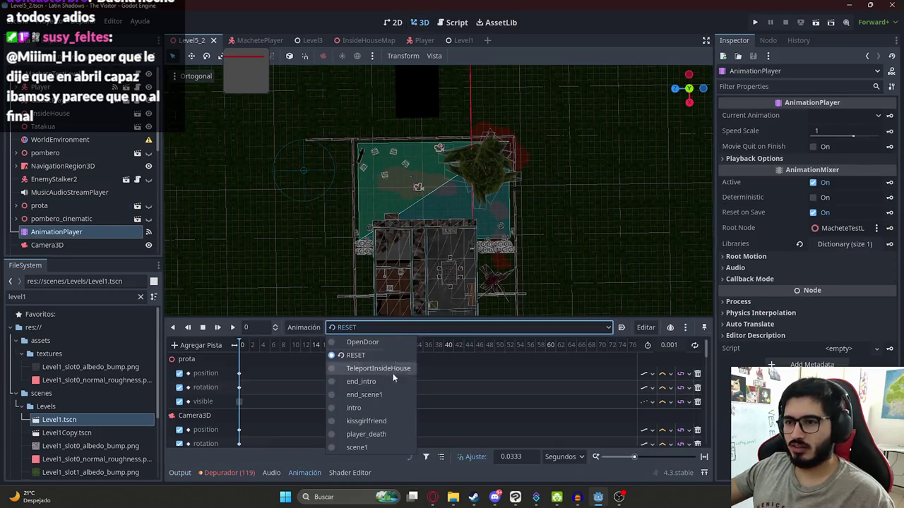
{"action": "left_click", "coordinate": [377, 385]}
{"action": "scroll", "coordinate": [253, 406], "scroll_direction": "down", "scroll_amount": 3}
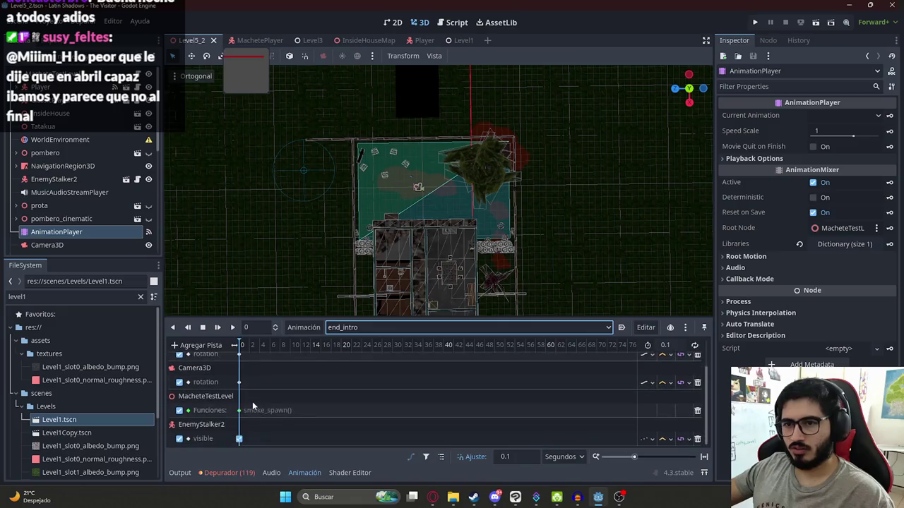
{"action": "scroll", "coordinate": [239, 401], "scroll_direction": "up", "scroll_amount": 2}
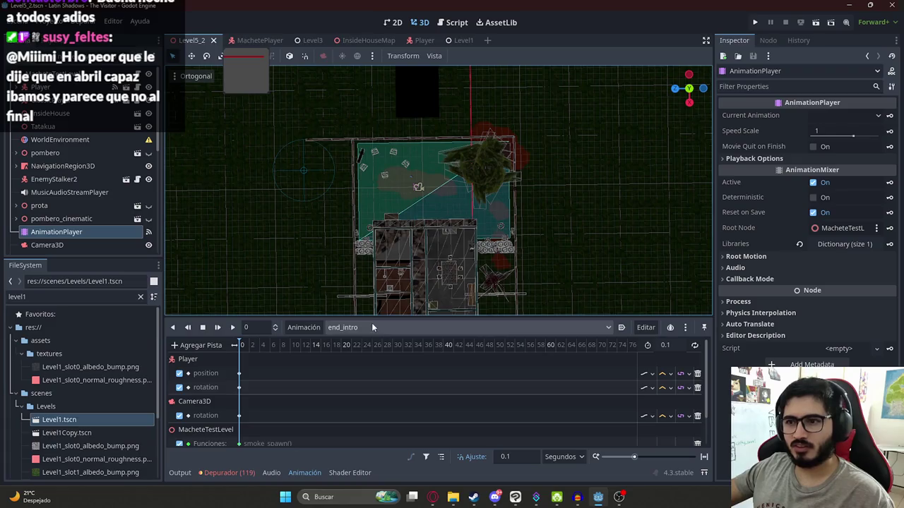
{"action": "left_click", "coordinate": [354, 327]}
{"action": "left_click", "coordinate": [353, 408]}
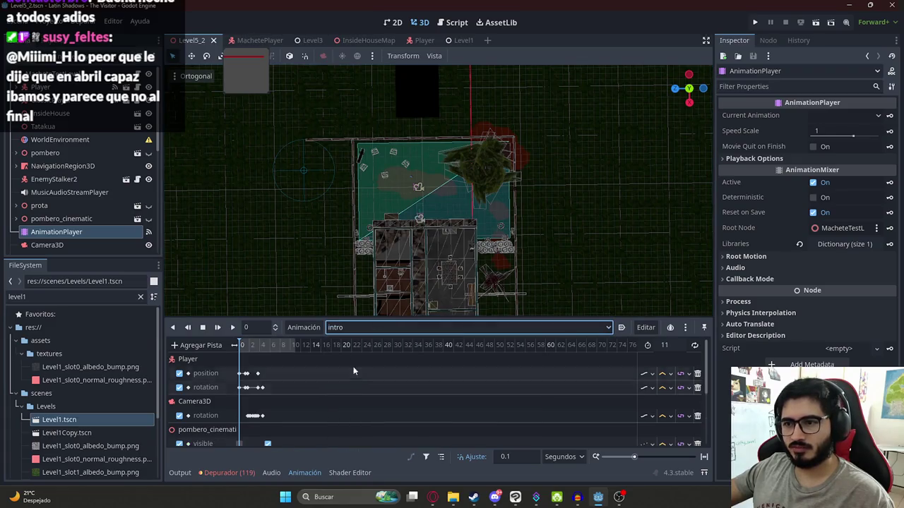
{"action": "left_click_drag", "start_coordinate": [259, 351], "coordinate": [295, 346]}
{"action": "scroll", "coordinate": [432, 103], "scroll_direction": "up", "scroll_amount": 5}
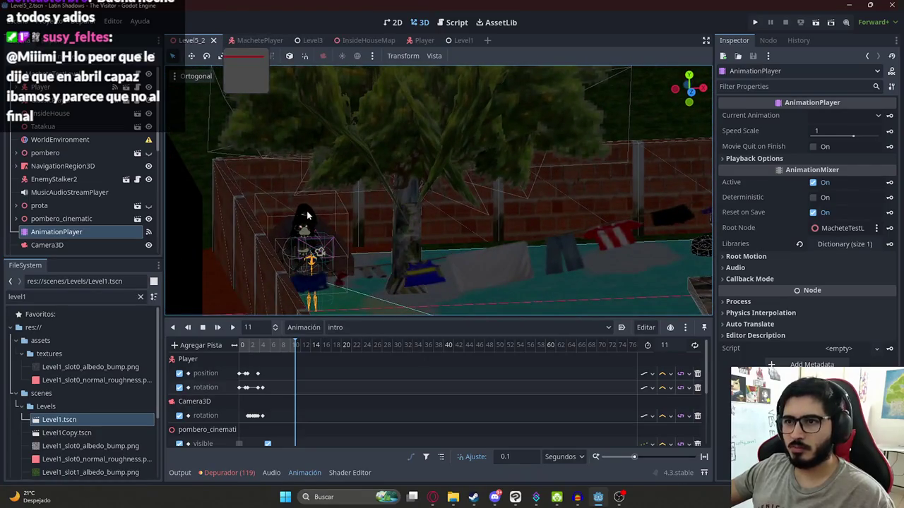
In end_intro, key pombero_cinematic's Visible as off, creating the visibility track
{"action": "left_click", "coordinate": [305, 215]}
{"action": "mouse_move", "coordinate": [305, 215]}
{"action": "left_mouse_down"}
{"action": "mouse_move", "coordinate": [450, 186]}
{"action": "mouse_move", "coordinate": [366, 212]}
{"action": "mouse_move", "coordinate": [129, 213]}
{"action": "left_mouse_up"}
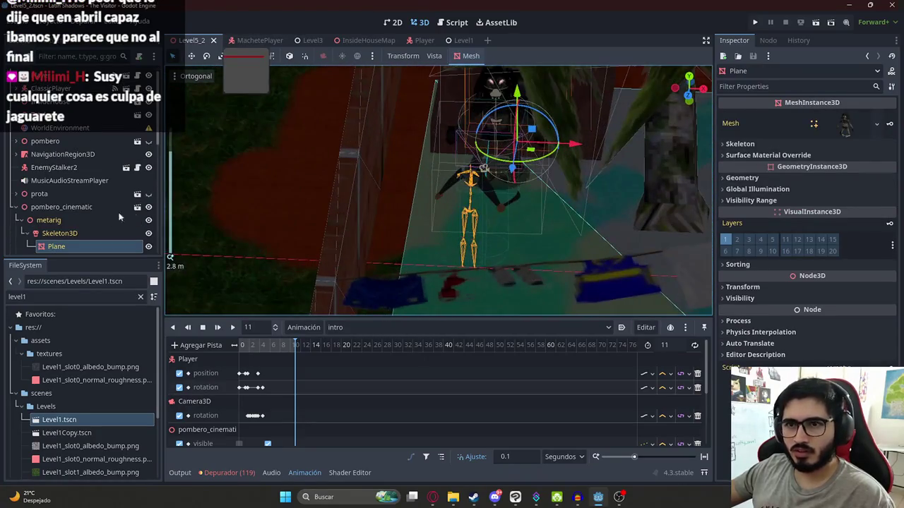
{"action": "left_click", "coordinate": [134, 209]}
{"action": "left_click", "coordinate": [149, 208]}
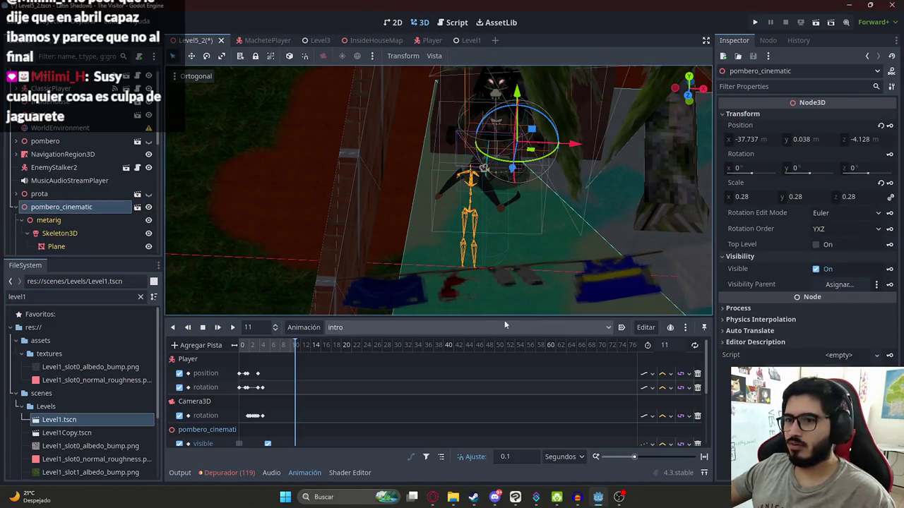
{"action": "left_click", "coordinate": [381, 327]}
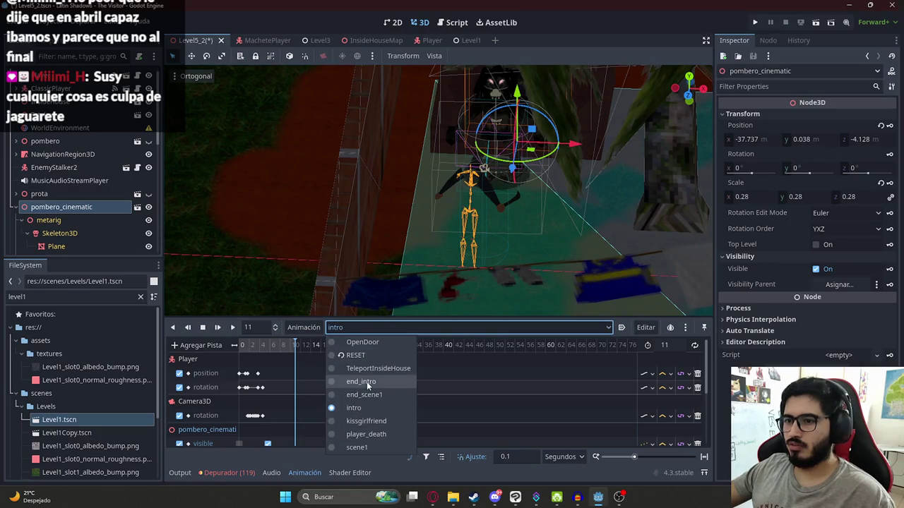
{"action": "left_click", "coordinate": [366, 381]}
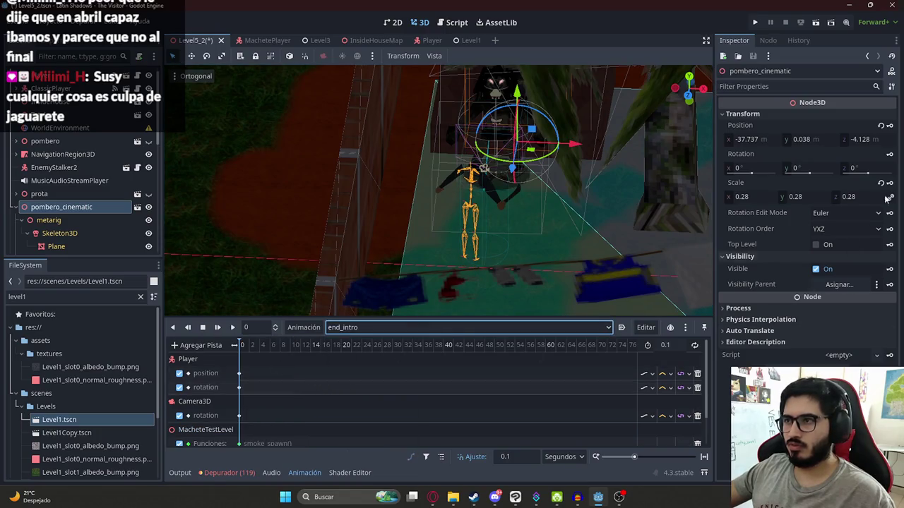
{"action": "left_click", "coordinate": [816, 269]}
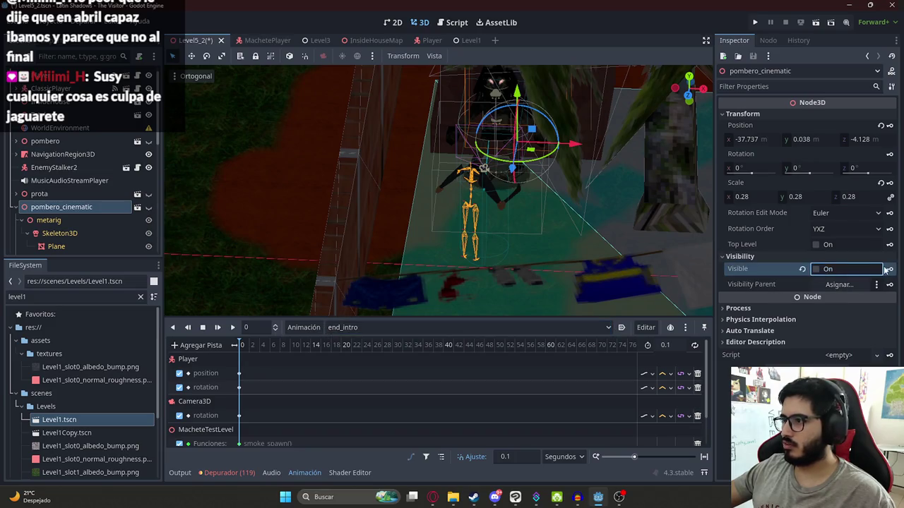
{"action": "left_click", "coordinate": [889, 269]}
{"action": "left_click", "coordinate": [408, 281]}
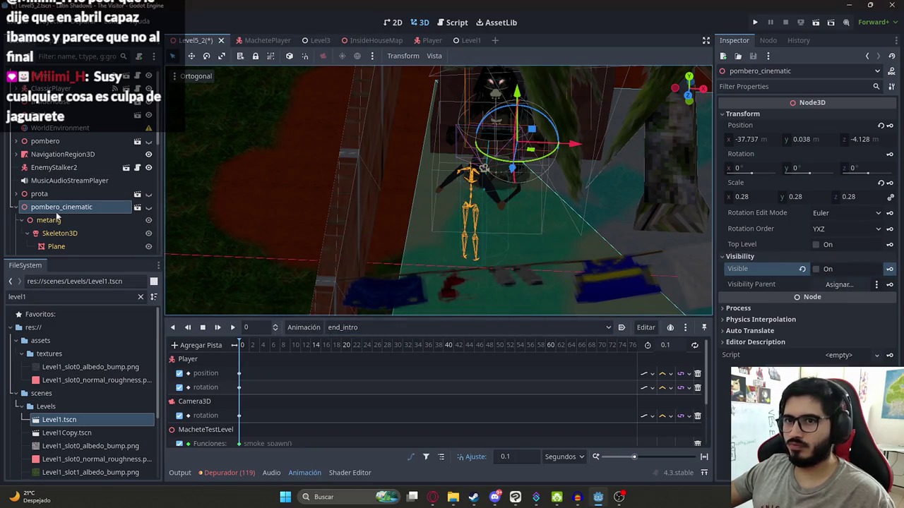
Collapse pombero_cinematic in the tree and load the RESET animation
{"action": "left_click", "coordinate": [17, 208]}
{"action": "left_click", "coordinate": [351, 328]}
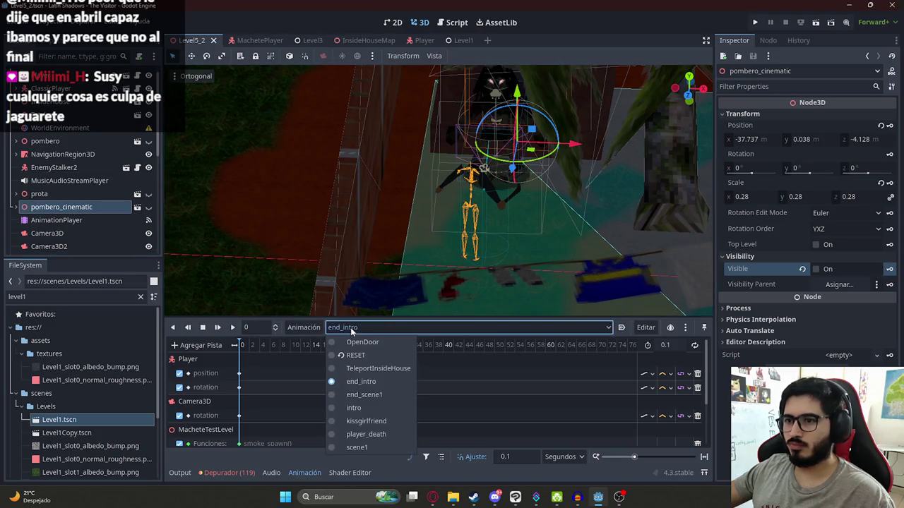
{"action": "left_click", "coordinate": [255, 347]}
{"action": "scroll", "coordinate": [263, 378], "scroll_direction": "down", "scroll_amount": 4}
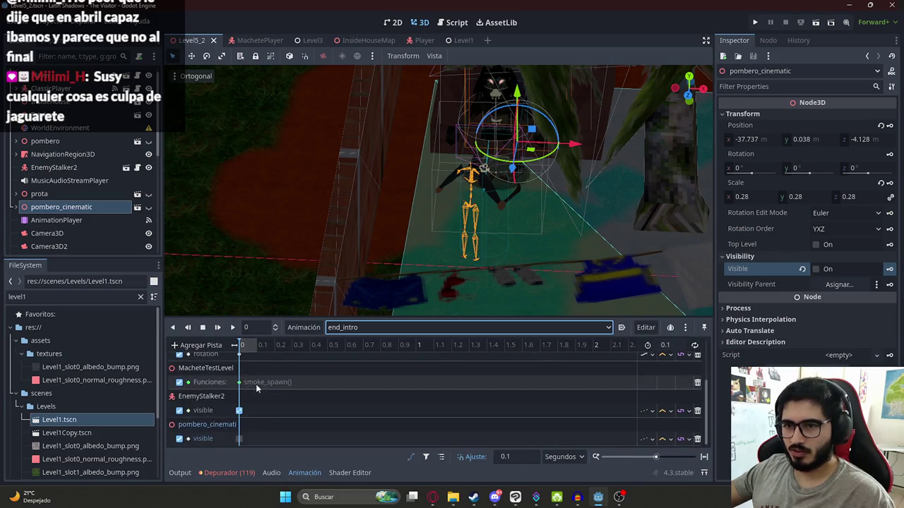
{"action": "scroll", "coordinate": [257, 388], "scroll_direction": "up", "scroll_amount": 4}
{"action": "scroll", "coordinate": [297, 367], "scroll_direction": "down", "scroll_amount": 4}
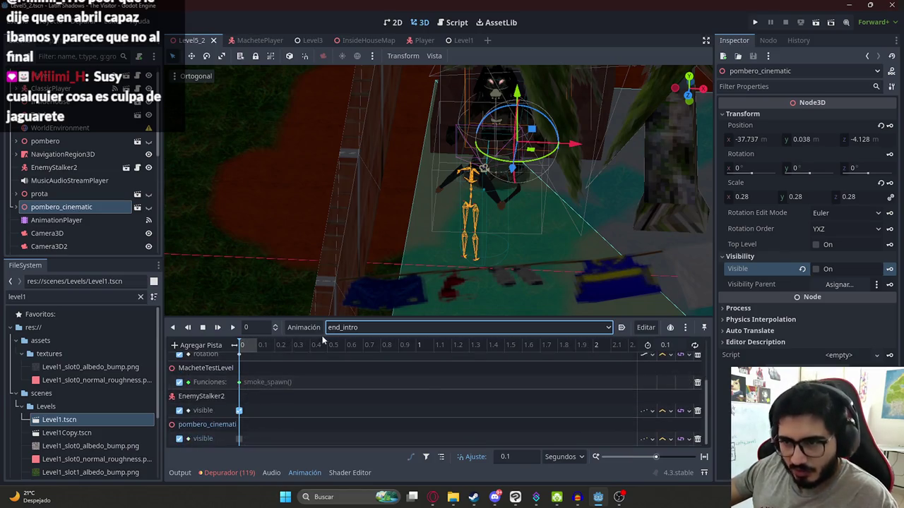
{"action": "left_click", "coordinate": [337, 328]}
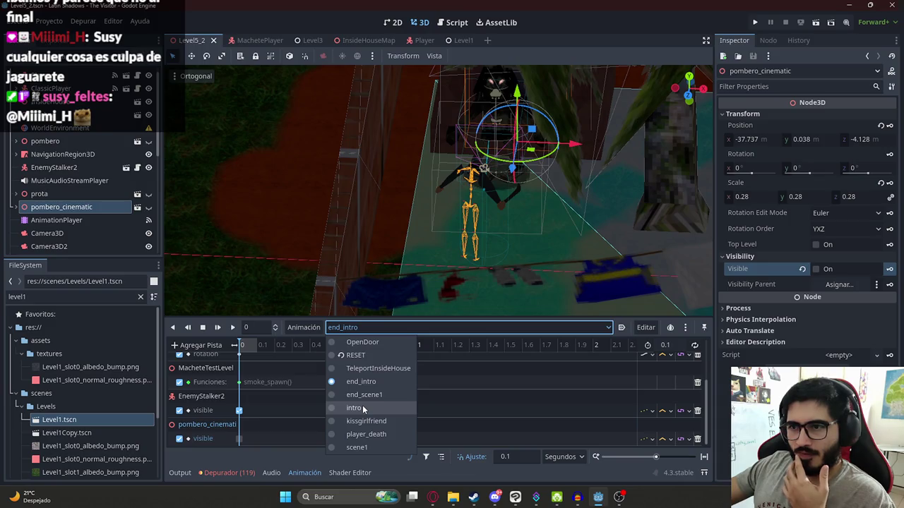
{"action": "left_click", "coordinate": [370, 356]}
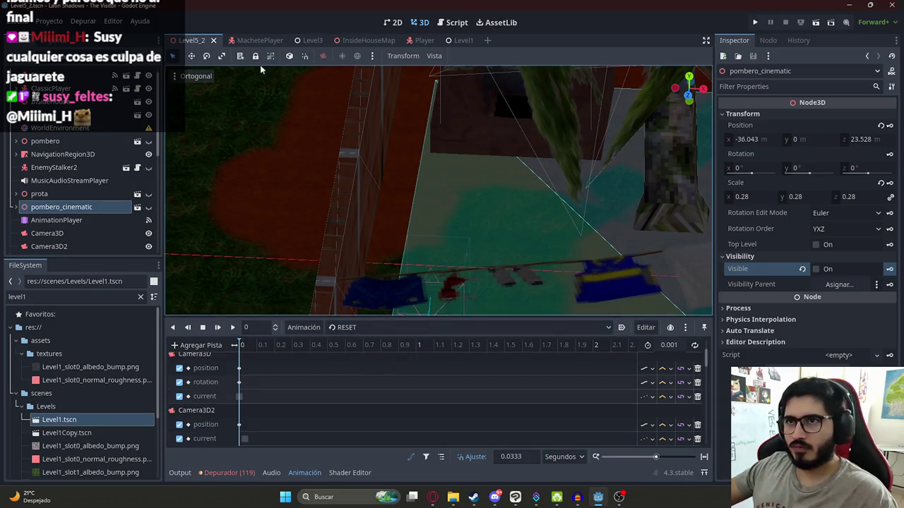
{"action": "right_click", "coordinate": [200, 39]}
Play the Level5_2 scene, then quit it from the pause menu
{"action": "left_click", "coordinate": [234, 114]}
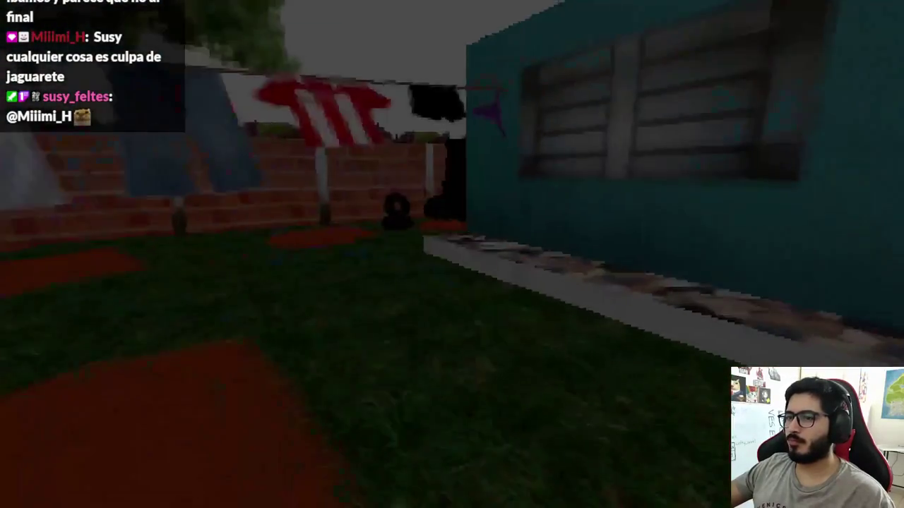
{"action": "key", "text": "Escape"}
{"action": "left_click", "coordinate": [462, 363]}
Replay the level, walk into the house hallway and talk to the girl on the couch
{"action": "right_click", "coordinate": [185, 40]}
{"action": "left_click", "coordinate": [244, 118]}
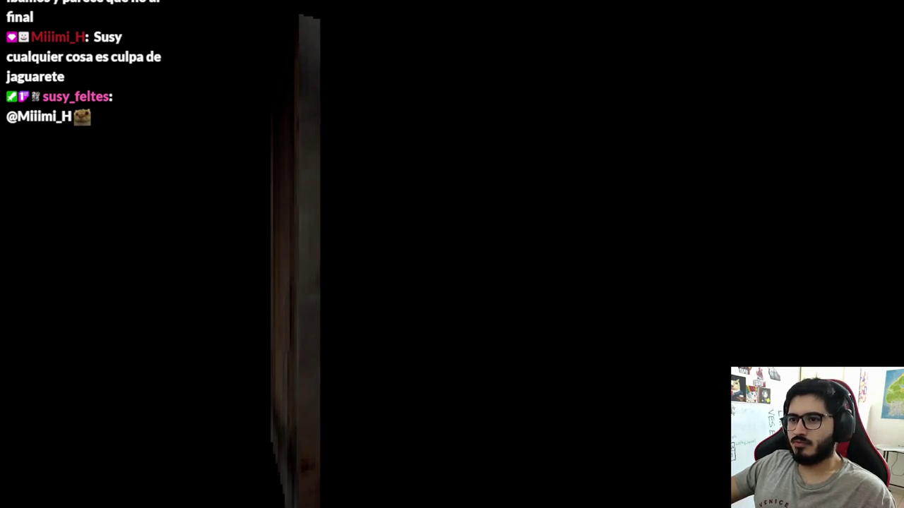
{"action": "key", "text": "w"}
{"action": "key", "text": "w"}
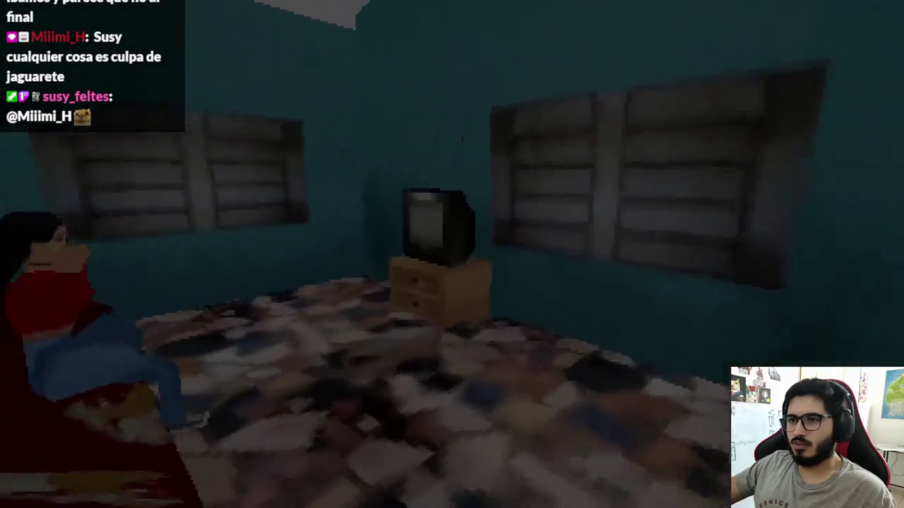
{"action": "key", "text": "e"}
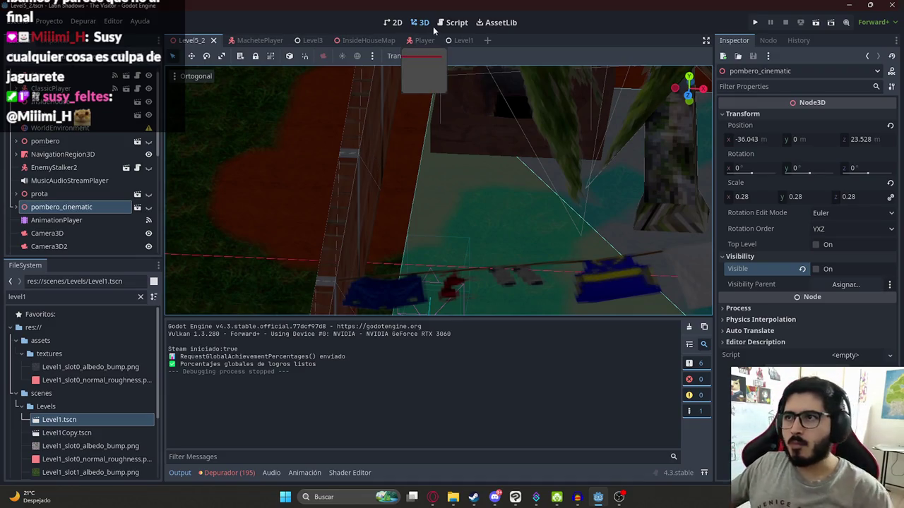
In the level script, find the classic_player.hide_skip_option() call on line 194 via the end_intro search
{"action": "left_click", "coordinate": [452, 22]}
{"action": "left_click", "coordinate": [505, 196]}
{"action": "left_click", "coordinate": [426, 184]}
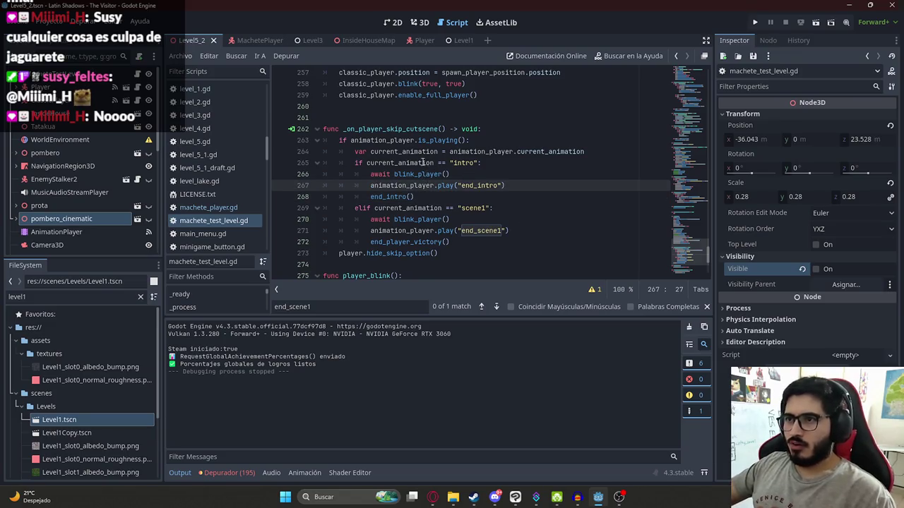
{"action": "double_click", "coordinate": [387, 197]}
{"action": "key", "text": "ctrl+f"}
{"action": "key", "text": "Return"}
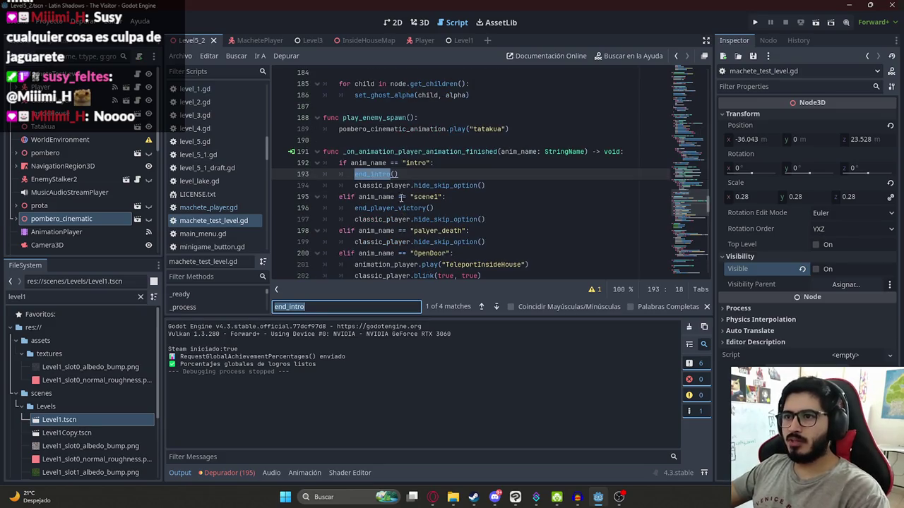
{"action": "left_click", "coordinate": [463, 186]}
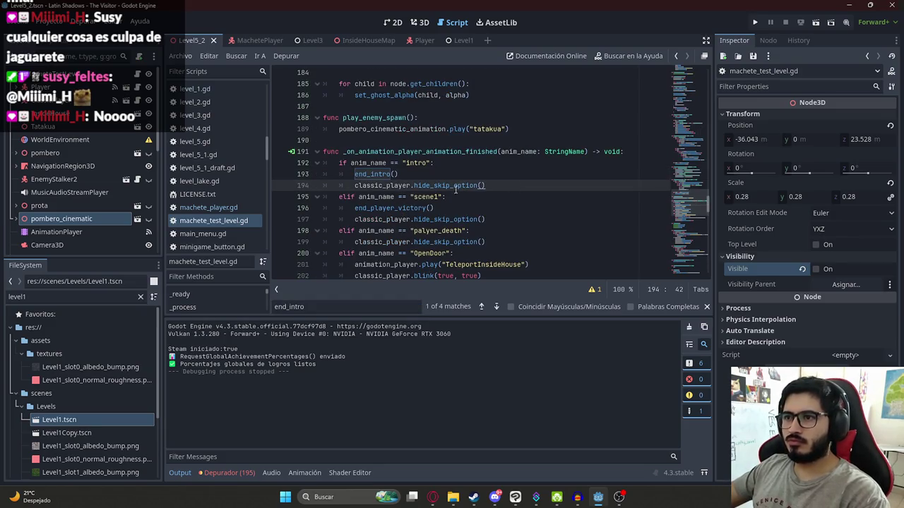
{"action": "double_click", "coordinate": [459, 186]}
{"action": "mouse_move", "coordinate": [516, 187]}
{"action": "left_mouse_down"}
{"action": "mouse_move", "coordinate": [523, 187]}
{"action": "mouse_move", "coordinate": [354, 187]}
{"action": "left_mouse_up"}
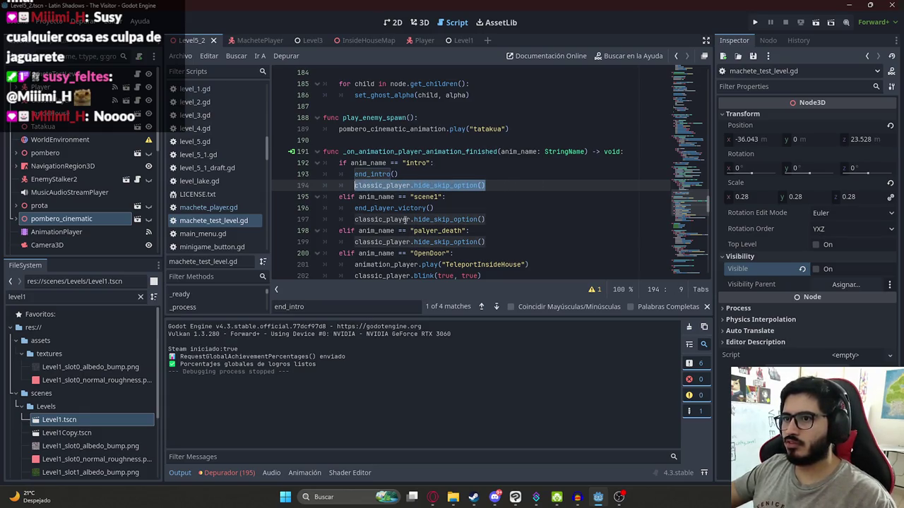
Replace classic_player with player on lines 194 and 197 and save
{"action": "double_click", "coordinate": [392, 185]}
{"action": "type", "text": "pl"}
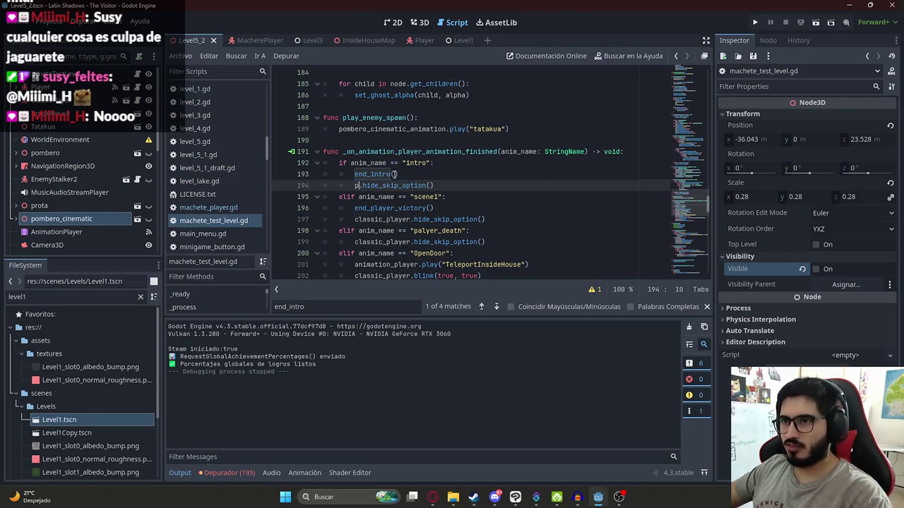
{"action": "key", "text": "Return"}
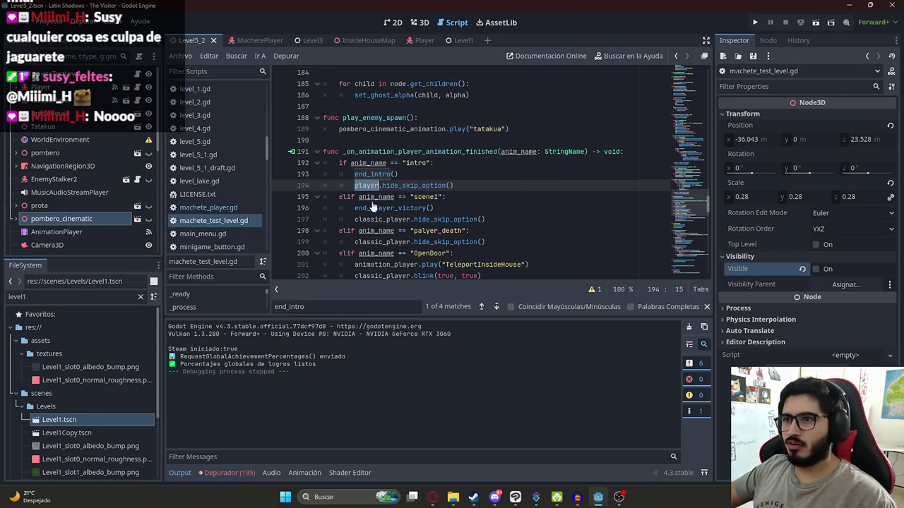
{"action": "left_click", "coordinate": [372, 220]}
{"action": "double_click", "coordinate": [372, 219]}
{"action": "type", "text": "pl"}
{"action": "key", "text": "Return"}
{"action": "key", "text": "ctrl+s"}
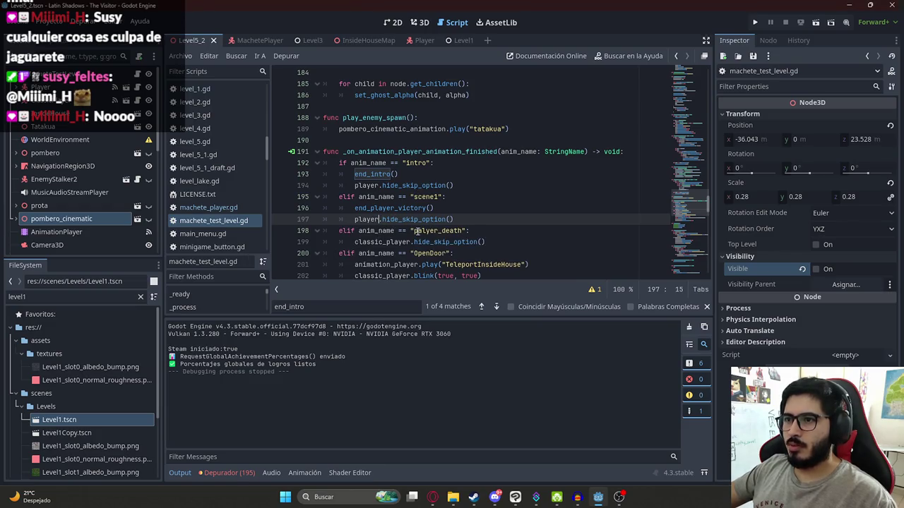
Fix 'palyer_death' to player_death and use player on line 199, then save
{"action": "double_click", "coordinate": [432, 231]}
{"action": "type", "text": "playe"}
{"action": "type", "text": "r_d"}
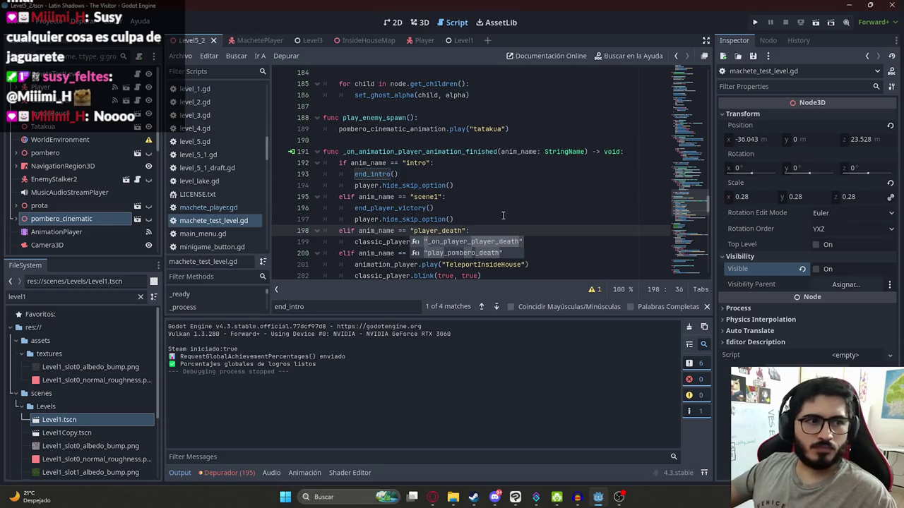
{"action": "double_click", "coordinate": [406, 242]}
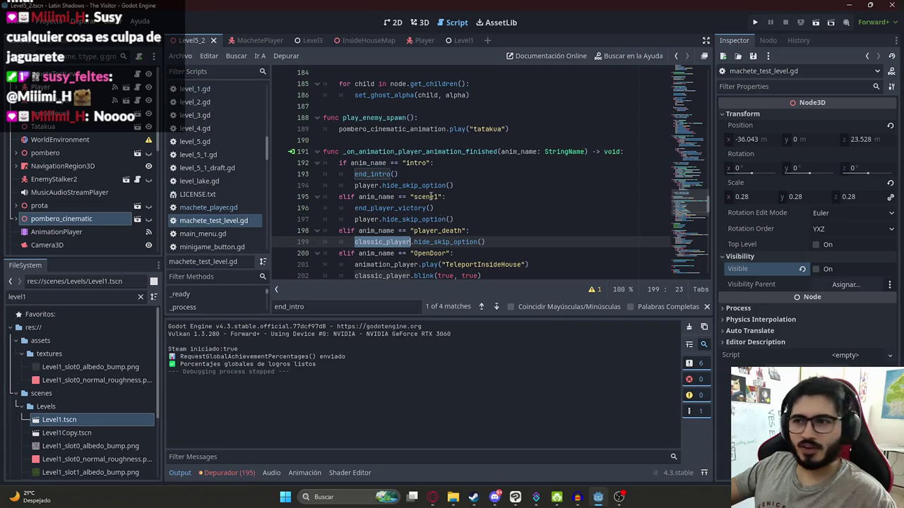
{"action": "scroll", "coordinate": [435, 197], "scroll_direction": "down", "scroll_amount": 3}
{"action": "double_click", "coordinate": [368, 118]}
{"action": "key", "text": "ctrl+c"}
{"action": "double_click", "coordinate": [381, 141]}
{"action": "key", "text": "ctrl+v"}
{"action": "key", "text": "ctrl+s"}
Search the script for the remaining hide_skip_option matches
{"action": "scroll", "coordinate": [400, 206], "scroll_direction": "up", "scroll_amount": 2}
{"action": "double_click", "coordinate": [412, 208]}
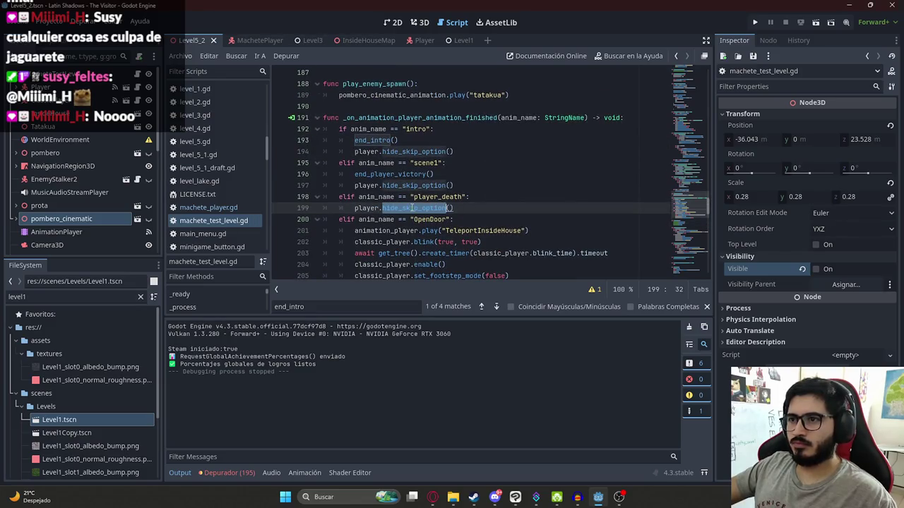
{"action": "key", "text": "ctrl+f"}
{"action": "type", "text": "{"}
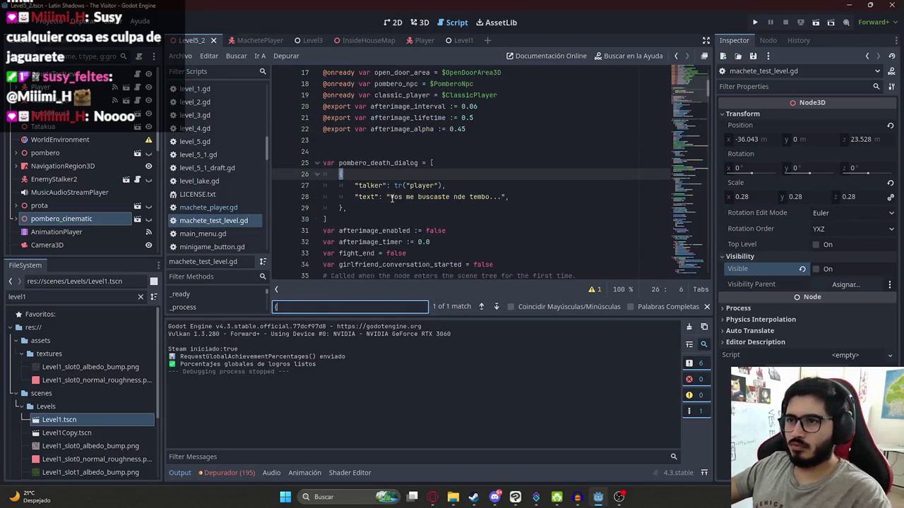
{"action": "key", "text": "ctrl+z"}
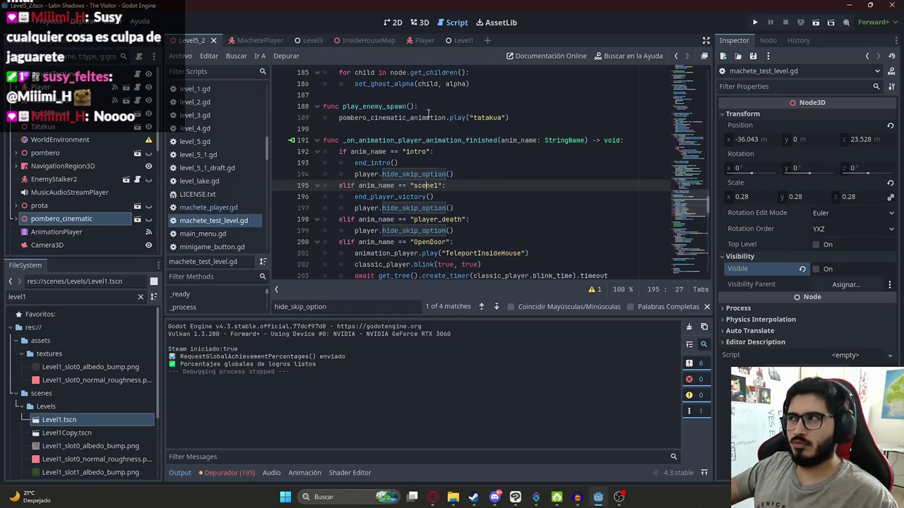
{"action": "key", "text": "ctrl+f"}
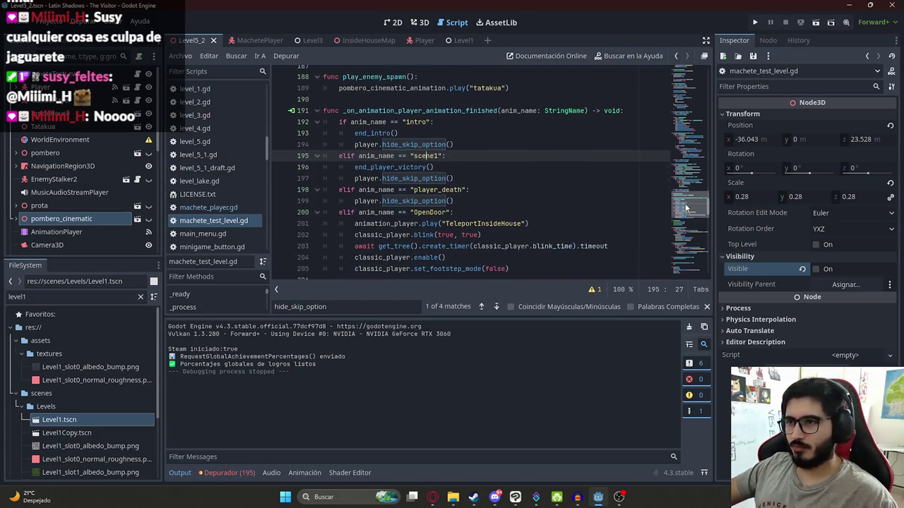
Add a player_blink() call on line 281 after classic_player.stop() and save the script
{"action": "type", "text": "kiss"}
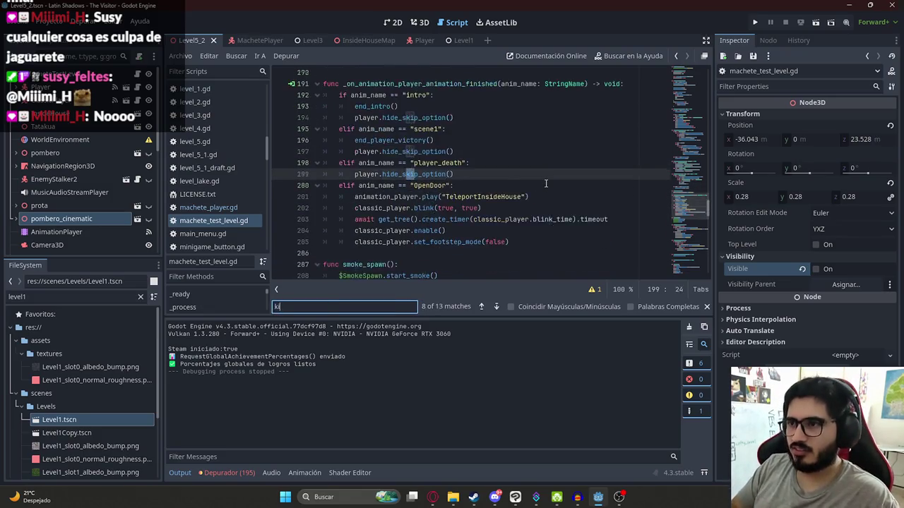
{"action": "left_click", "coordinate": [470, 161]}
{"action": "key", "text": "Return"}
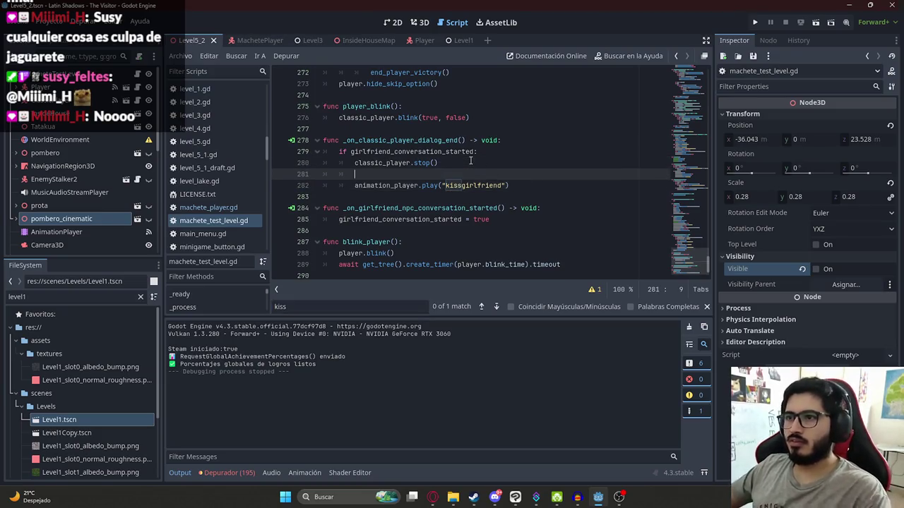
{"action": "type", "text": "player."}
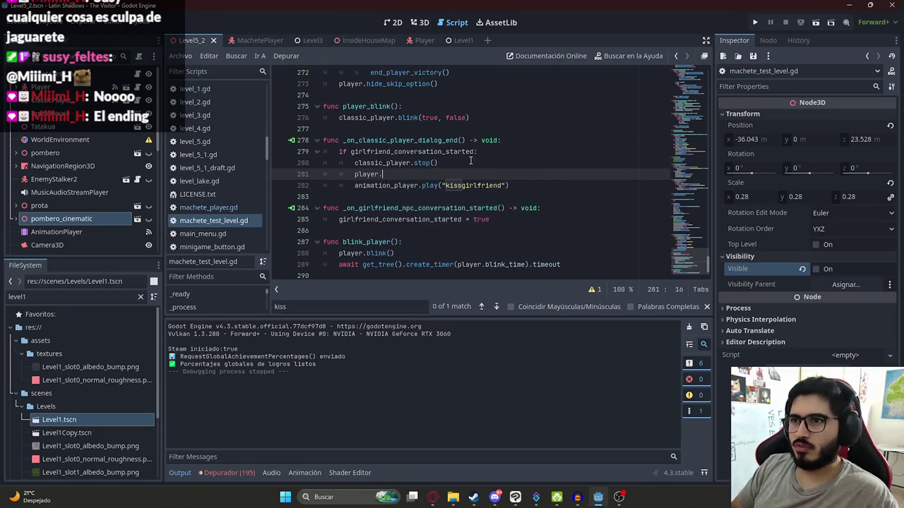
{"action": "key", "text": "BackSpace"}
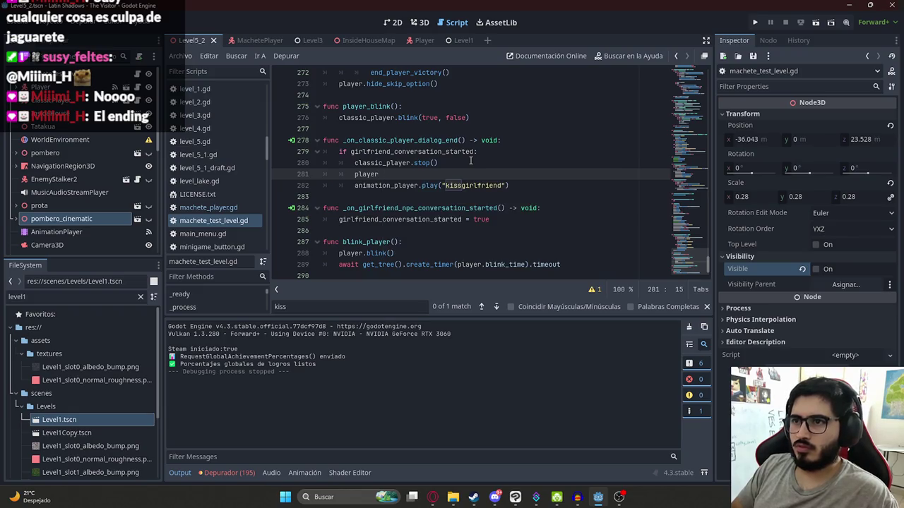
{"action": "key", "text": "BackSpace"}
{"action": "key", "text": "BackSpace"}
{"action": "key", "text": "BackSpace"}
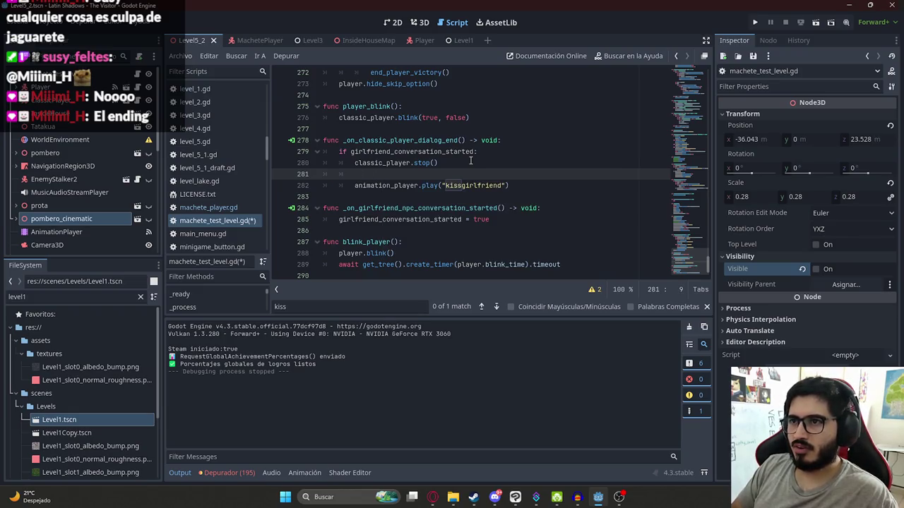
{"action": "type", "text": "player"}
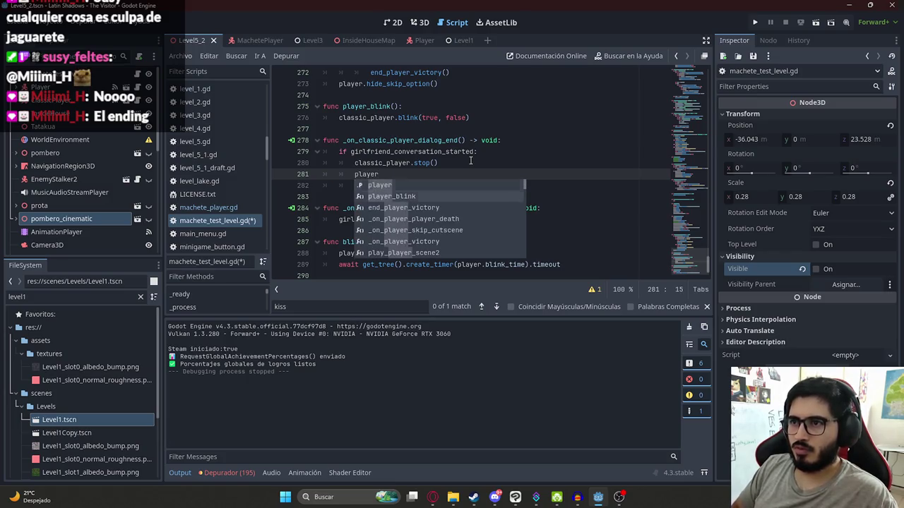
{"action": "key", "text": "Down"}
{"action": "key", "text": "Return"}
{"action": "left_click", "coordinate": [374, 175]}
{"action": "key", "text": "ctrl+s"}
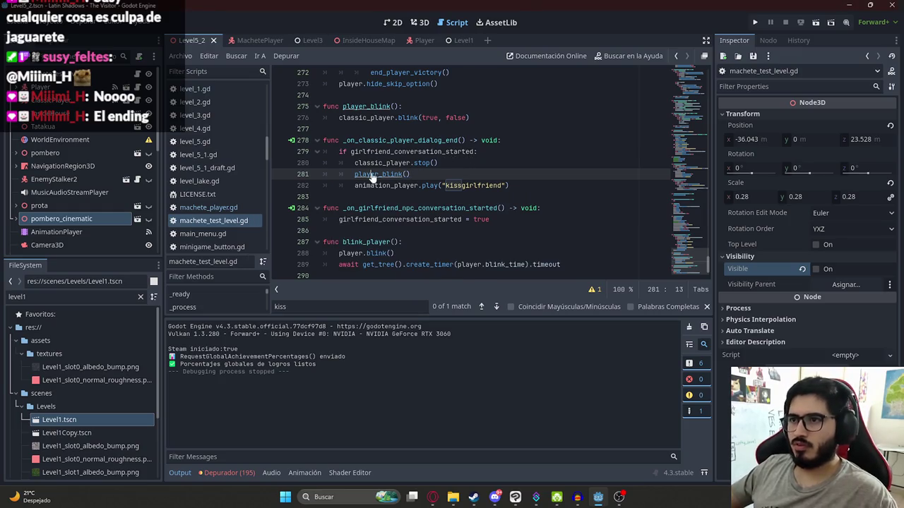
{"action": "left_click", "coordinate": [372, 174], "text": "ctrl"}
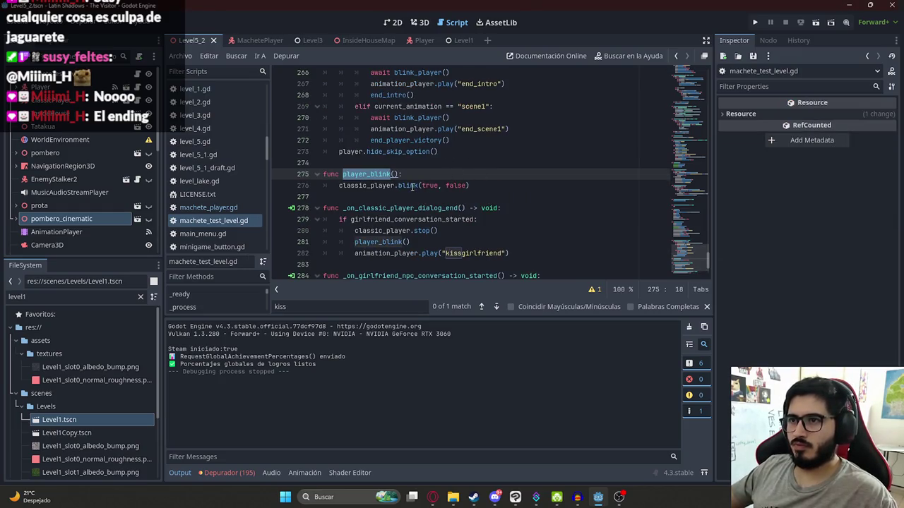
{"action": "left_click", "coordinate": [441, 231]}
Search for 'await', then start a blink_classic_player() function on new line 291
{"action": "key", "text": "ctrl+f"}
{"action": "type", "text": "await"}
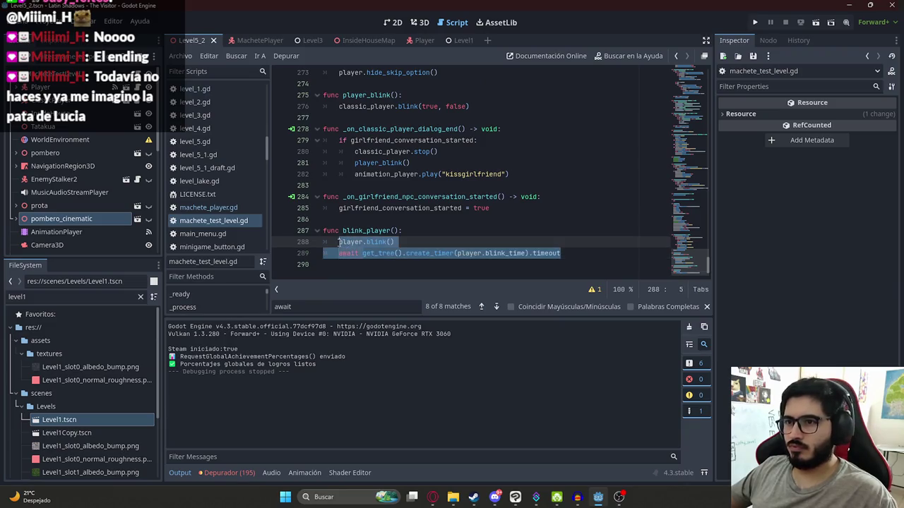
{"action": "left_click", "coordinate": [494, 230]}
{"action": "left_click", "coordinate": [396, 163]}
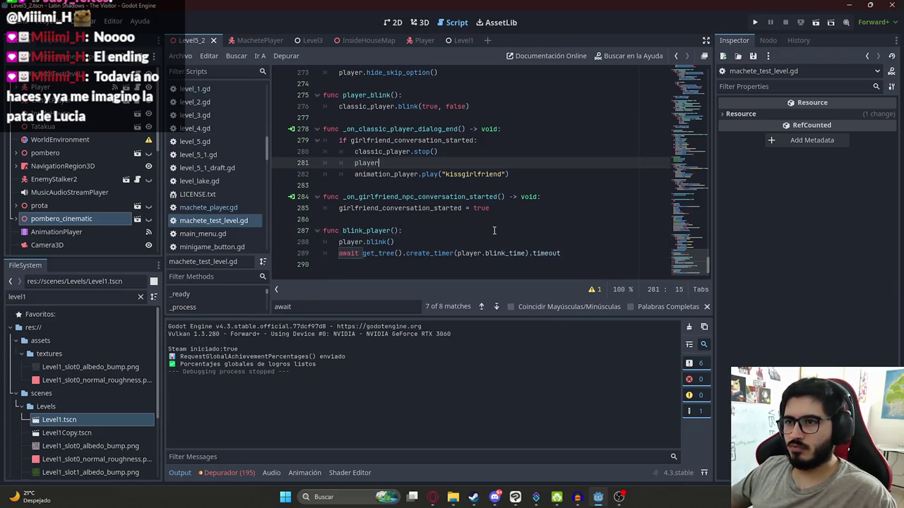
{"action": "left_click", "coordinate": [524, 265]}
{"action": "key", "text": "Return"}
{"action": "type", "text": "func blink_classic_player():"}
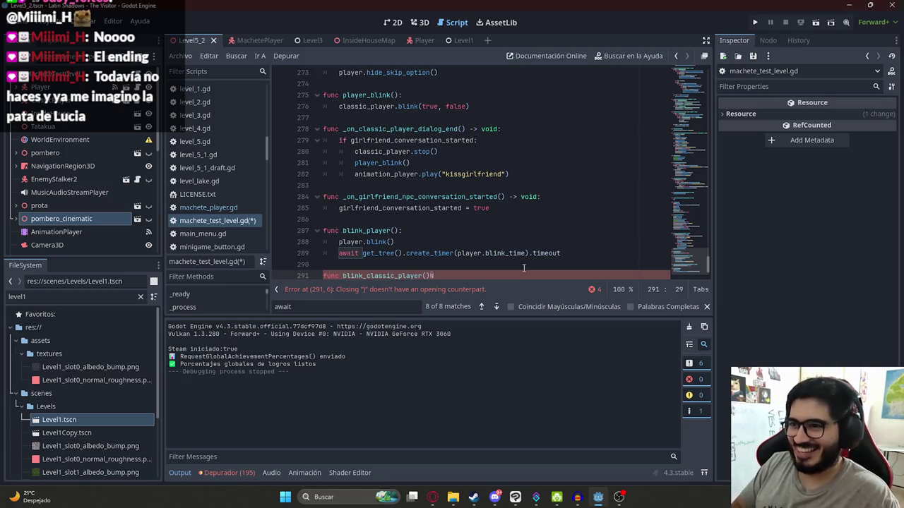
Fill blink_classic_player with the copied blink and timer lines, using classic_player instead of player, and save
{"action": "key", "text": "Return"}
{"action": "mouse_move", "coordinate": [554, 244]}
{"action": "left_mouse_down"}
{"action": "mouse_move", "coordinate": [577, 242]}
{"action": "mouse_move", "coordinate": [339, 231]}
{"action": "left_mouse_up"}
{"action": "left_click", "coordinate": [349, 276]}
{"action": "key", "text": "ctrl+v"}
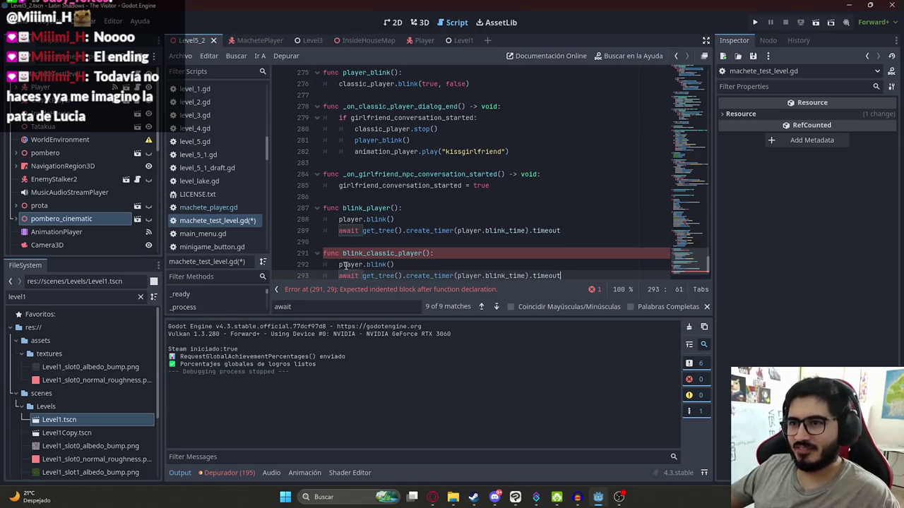
{"action": "double_click", "coordinate": [345, 264]}
{"action": "type", "text": "cl"}
{"action": "key", "text": "Escape"}
{"action": "type", "text": "ass"}
{"action": "key", "text": "Return"}
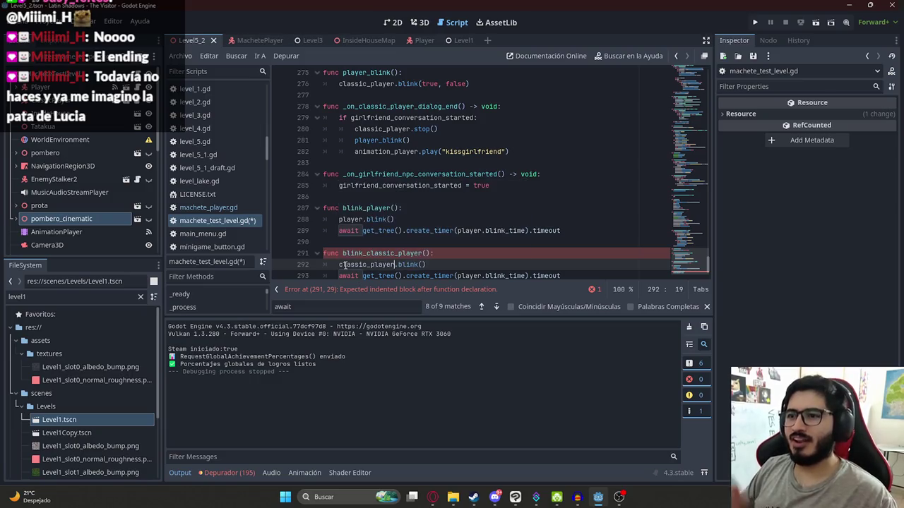
{"action": "double_click", "coordinate": [470, 275]}
{"action": "type", "text": "classic_player"}
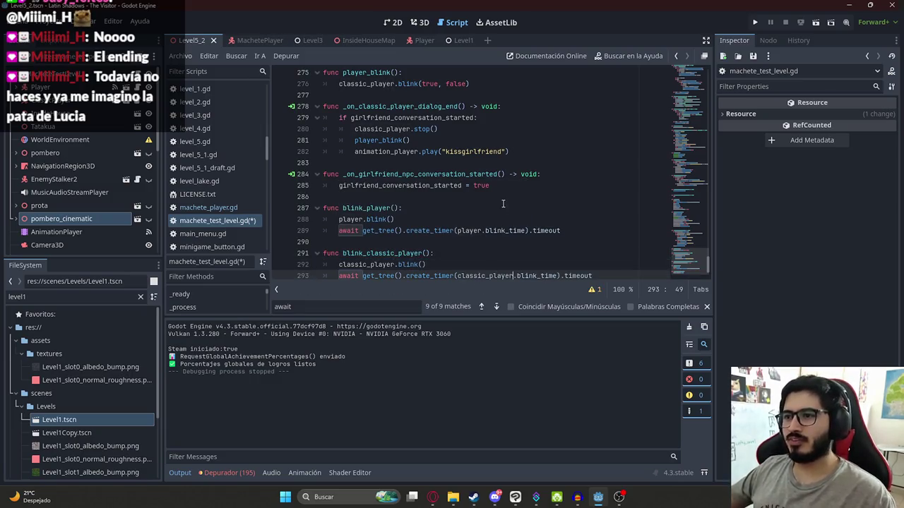
{"action": "key", "text": "ctrl+s"}
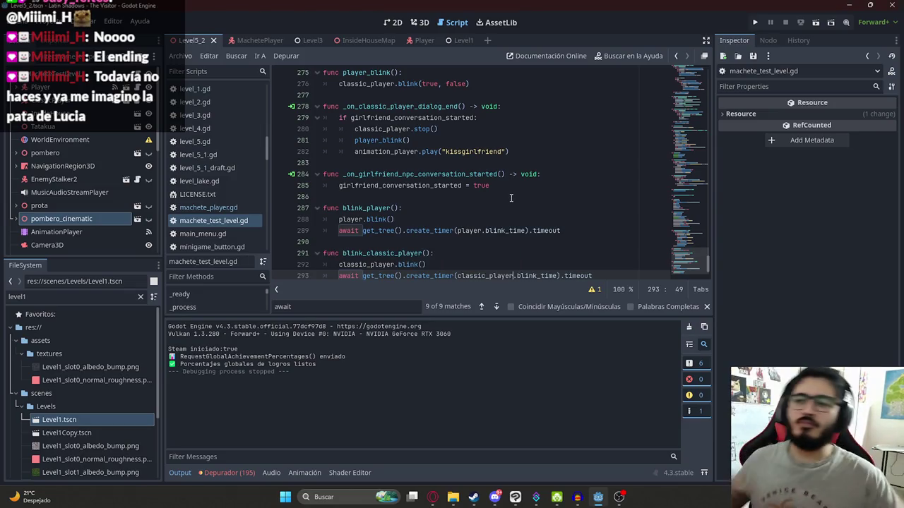
Search the script to locate the dialog-end handler's old player_blink call
{"action": "scroll", "coordinate": [511, 198], "scroll_direction": "down", "scroll_amount": 1}
{"action": "double_click", "coordinate": [374, 229]}
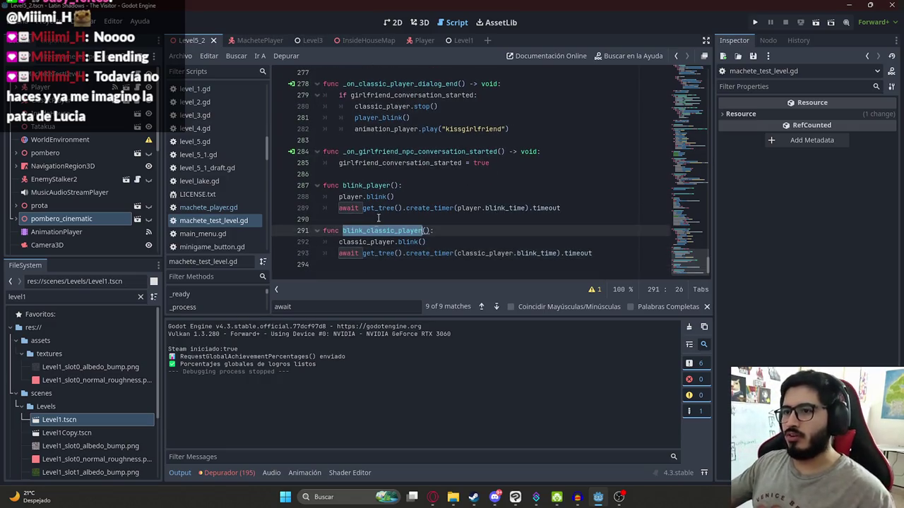
{"action": "key", "text": "ctrl+f"}
{"action": "scroll", "coordinate": [450, 162], "scroll_direction": "up", "scroll_amount": 2}
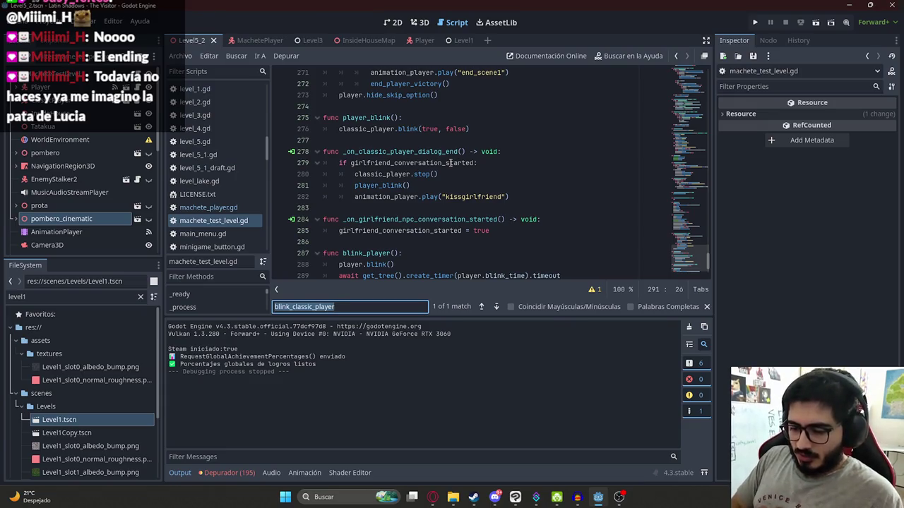
{"action": "type", "text": "player."}
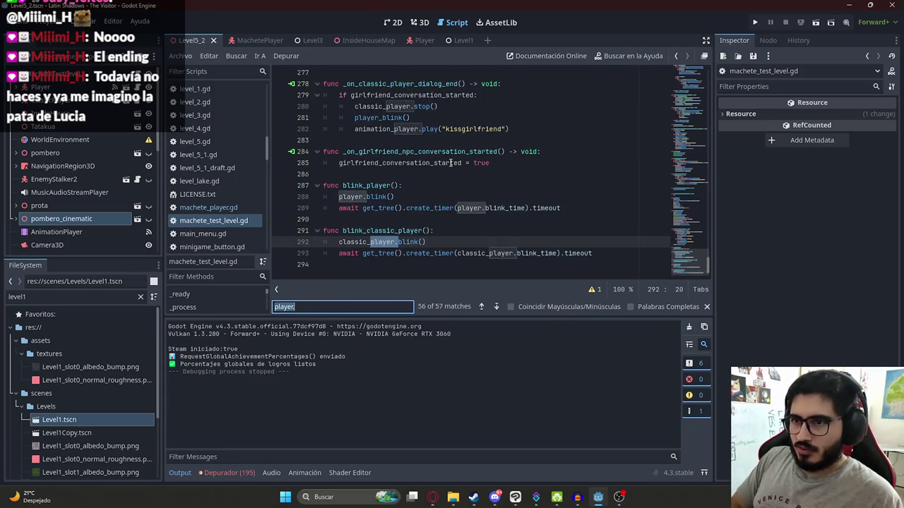
{"action": "type", "text": "await"}
{"action": "key", "text": "Return"}
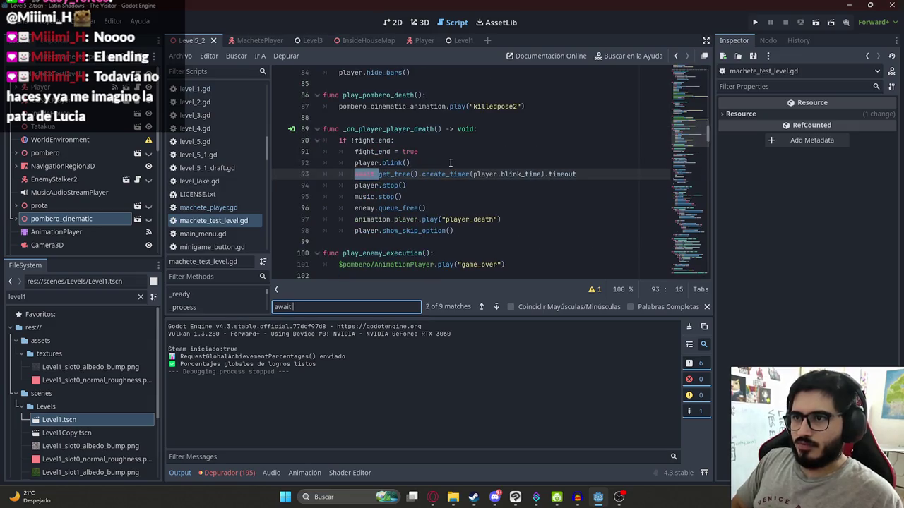
{"action": "left_click", "coordinate": [453, 161]}
{"action": "key", "text": "ctrl+f"}
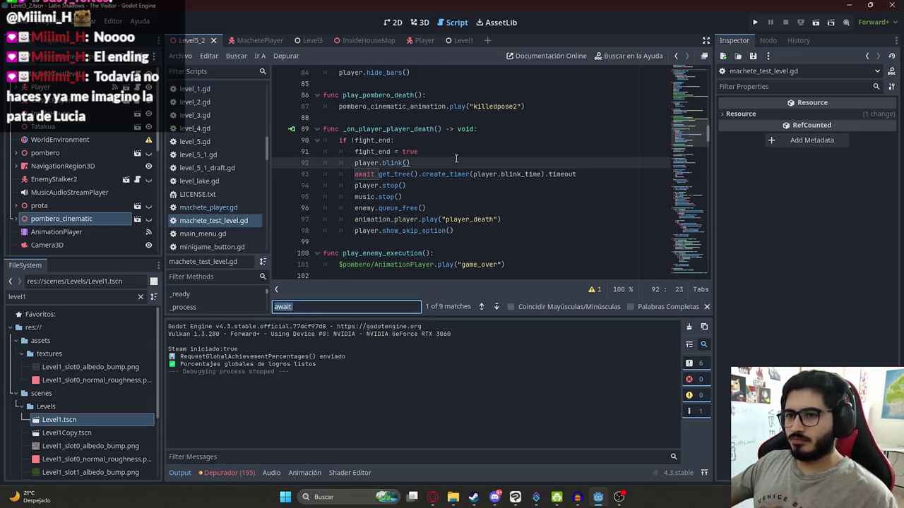
{"action": "type", "text": "kiss"}
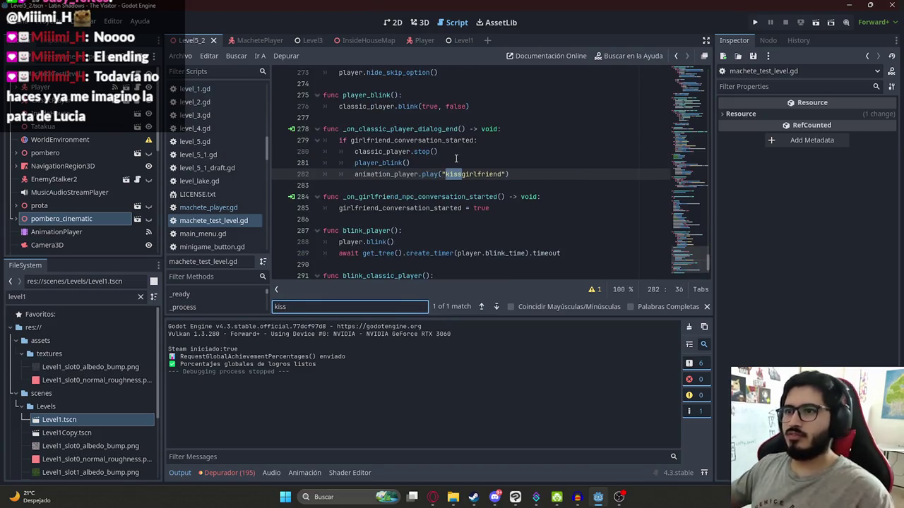
Replace line 281's player_blink call with 'await blink_classic_player()' and save the script
{"action": "left_click", "coordinate": [419, 161]}
{"action": "key", "text": "shift+Home"}
{"action": "type", "text": "blink_classic_player"}
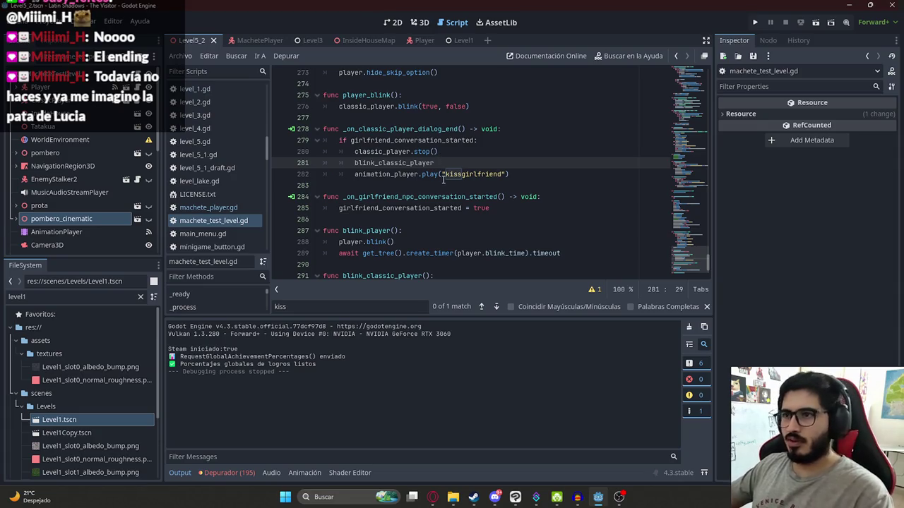
{"action": "type", "text": "("}
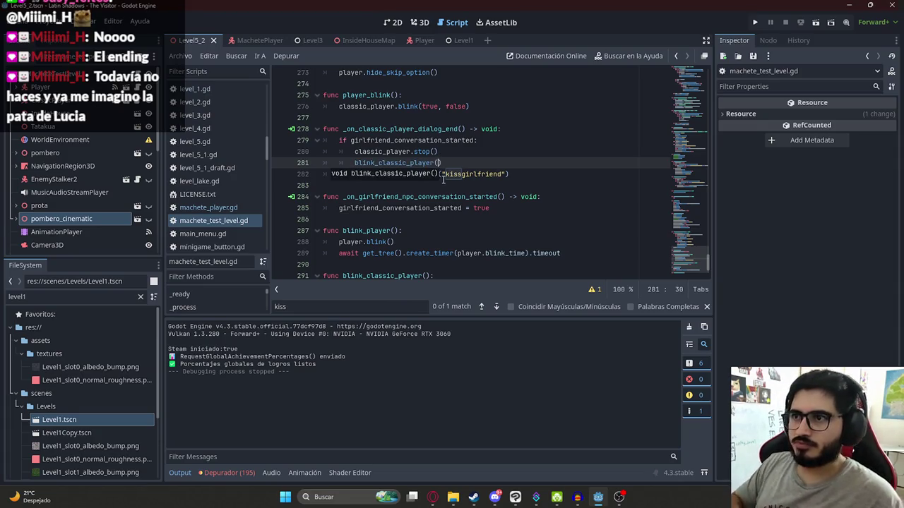
{"action": "key", "text": "Escape"}
{"action": "key", "text": "Down"}
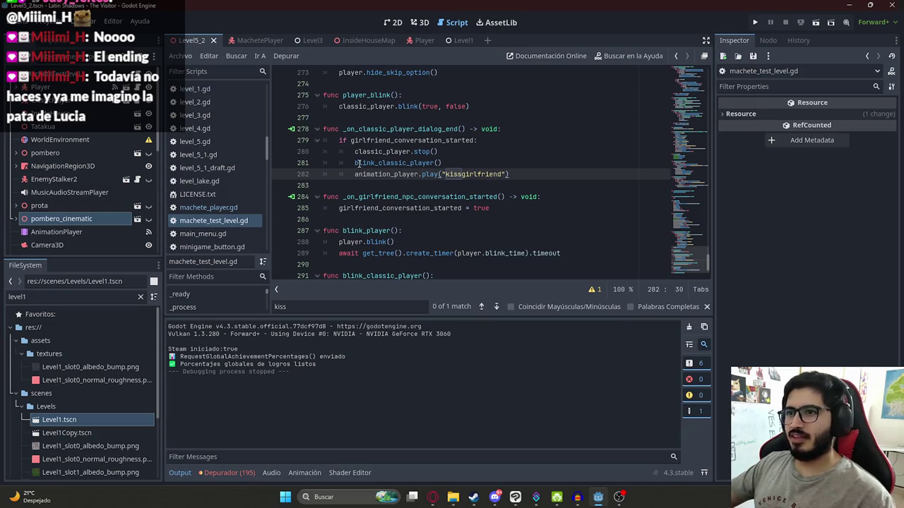
{"action": "left_click", "coordinate": [355, 162]}
{"action": "type", "text": "await"}
{"action": "key", "text": "ctrl+s"}
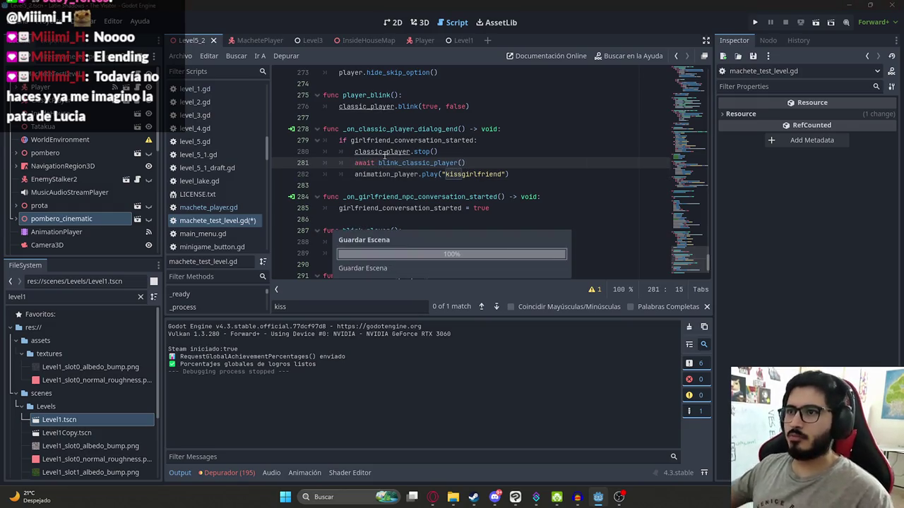
Check every use of blink_classic_player, then run the Level5_2 scene to playtest
{"action": "double_click", "coordinate": [395, 162]}
{"action": "key", "text": "ctrl+f"}
{"action": "key", "text": "Return"}
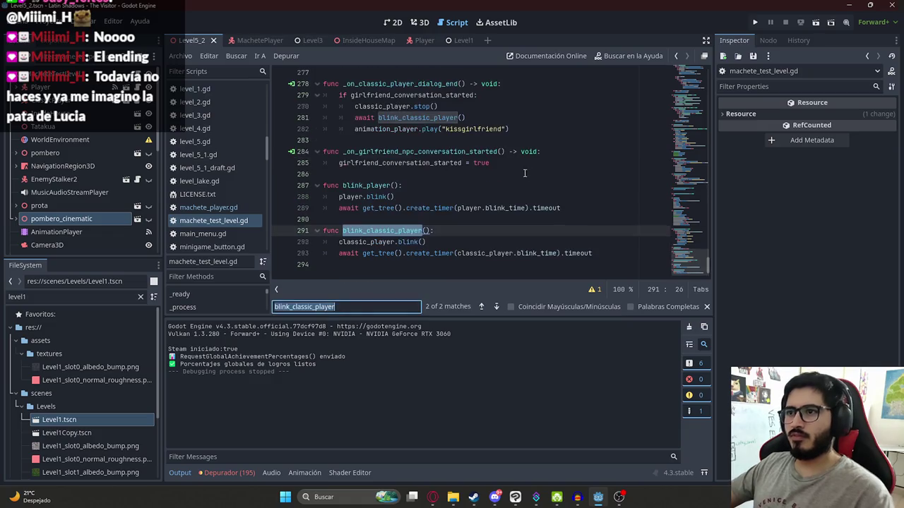
{"action": "key", "text": "Return"}
{"action": "left_click", "coordinate": [442, 163]}
{"action": "right_click", "coordinate": [186, 41]}
{"action": "left_click", "coordinate": [260, 113]}
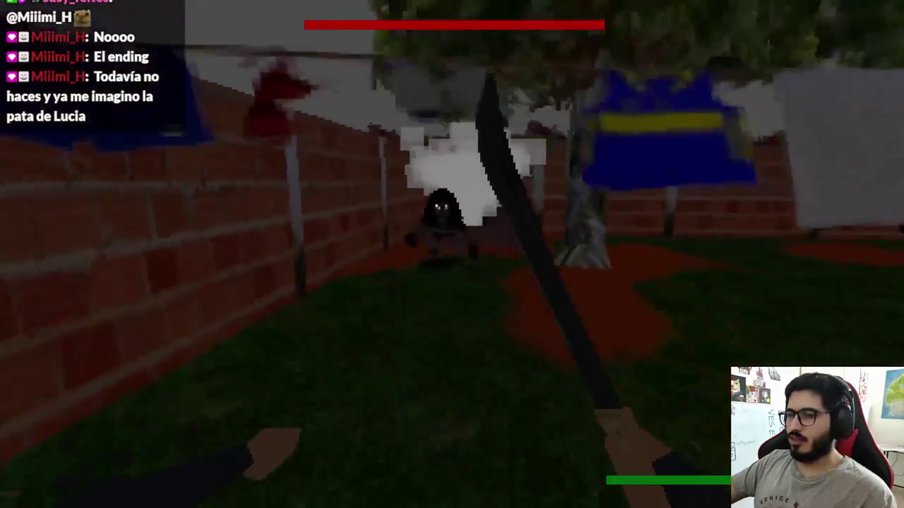
{"action": "key", "text": "s"}
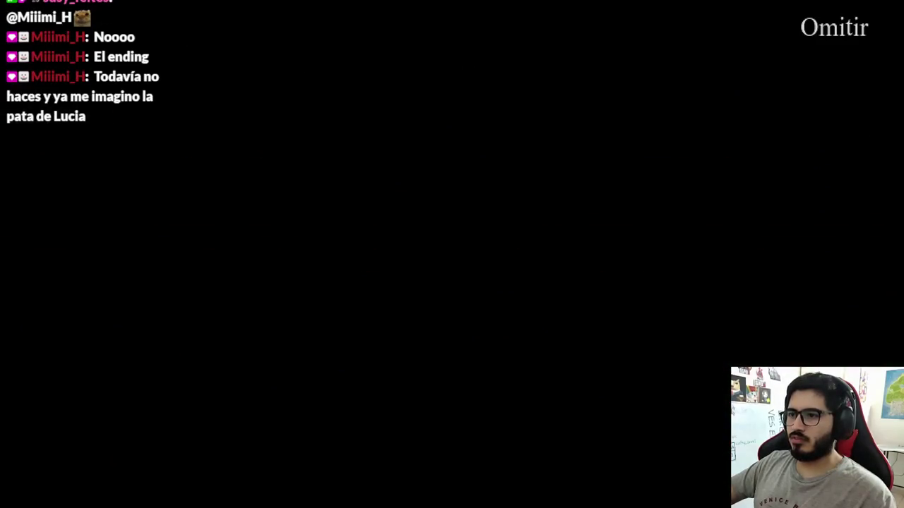
{"action": "key", "text": "space"}
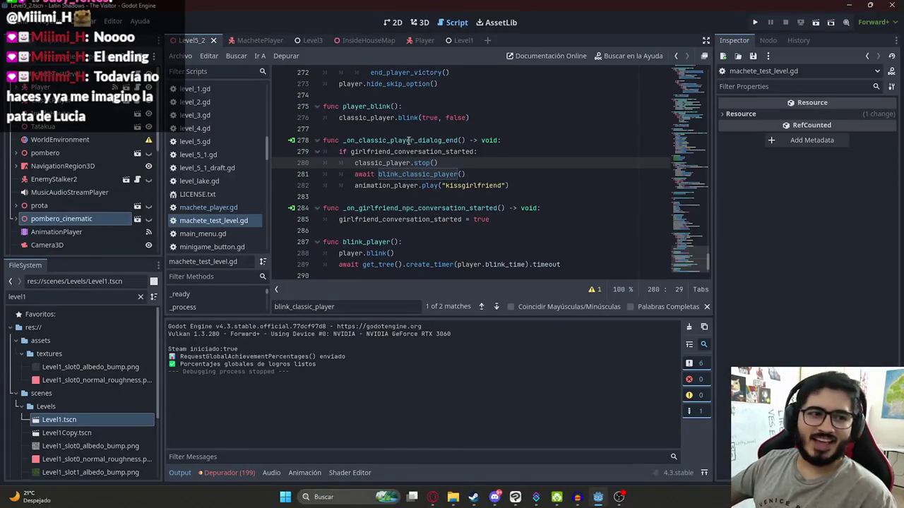
{"action": "left_click", "coordinate": [408, 141]}
{"action": "right_click", "coordinate": [192, 46]}
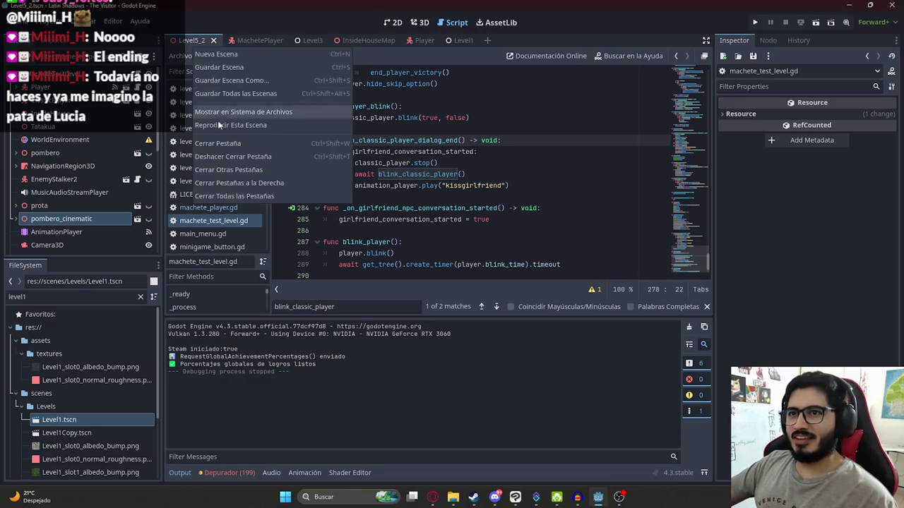
{"action": "left_click", "coordinate": [218, 122]}
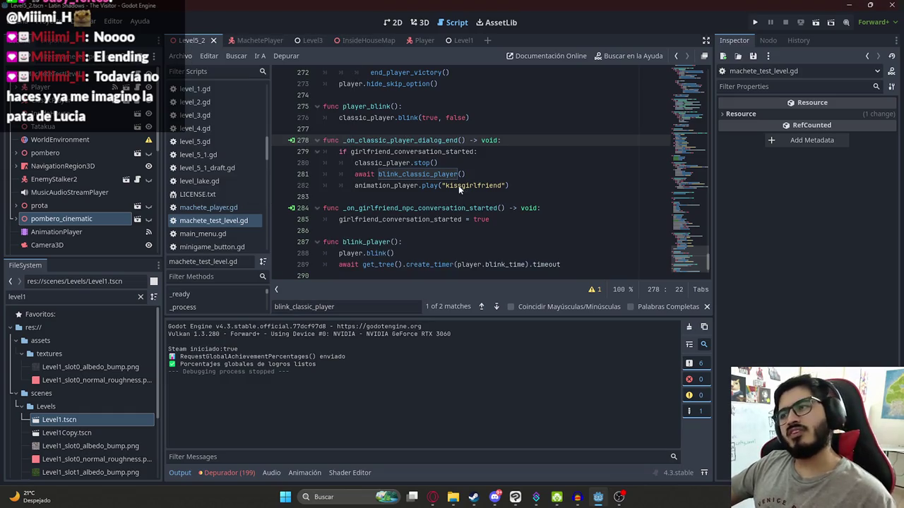
{"action": "key", "text": "F5"}
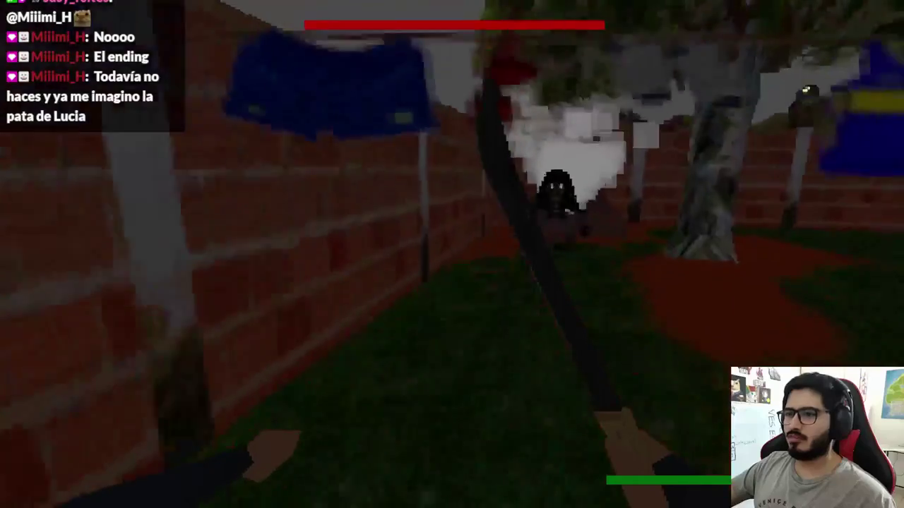
{"action": "key", "text": "s"}
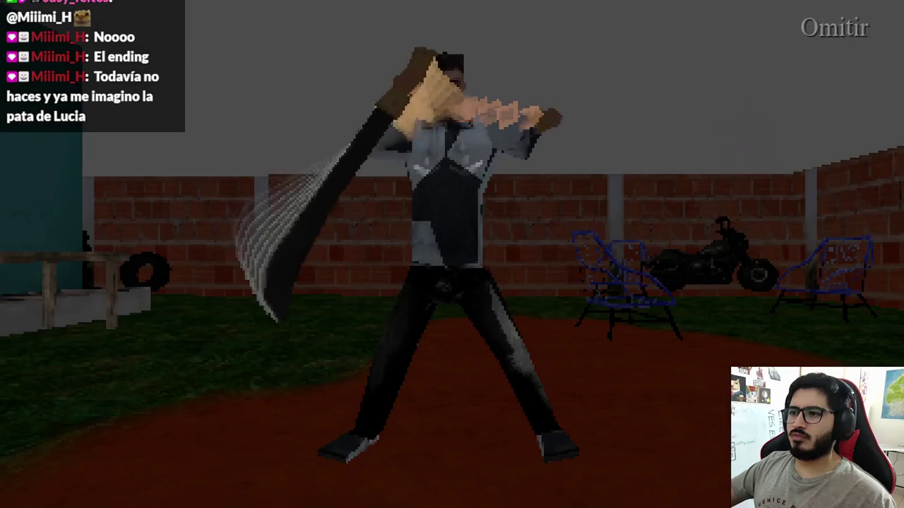
{"action": "key", "text": "space"}
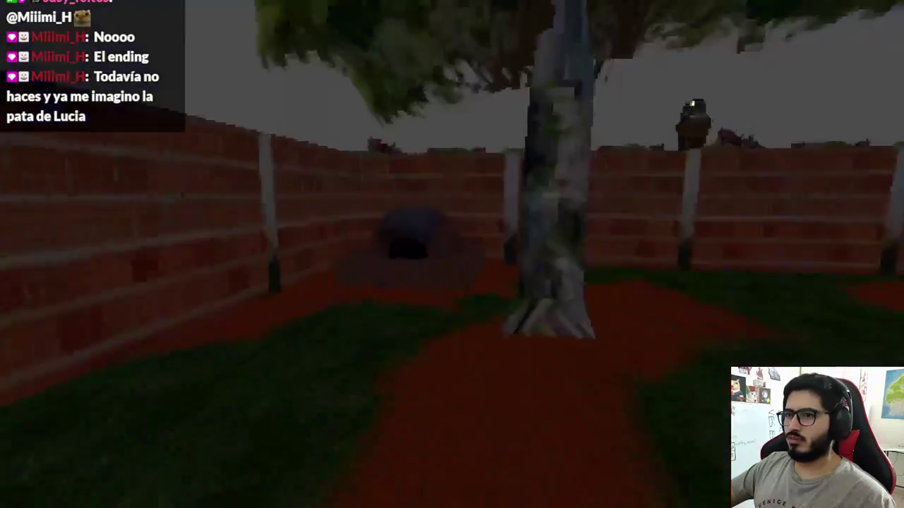
{"action": "key", "text": "Escape"}
{"action": "left_click", "coordinate": [450, 365]}
{"action": "right_click", "coordinate": [202, 45]}
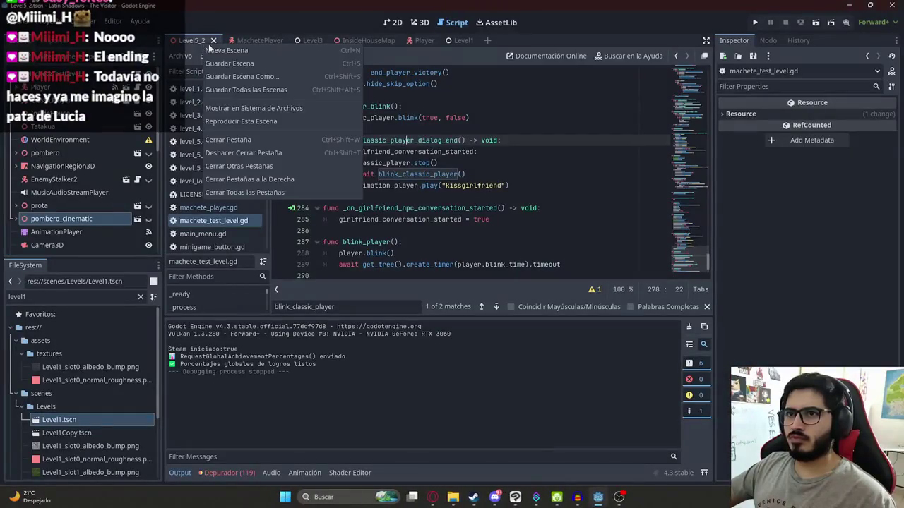
Dismiss the scene options and return to the Script workspace
{"action": "left_click", "coordinate": [536, 132]}
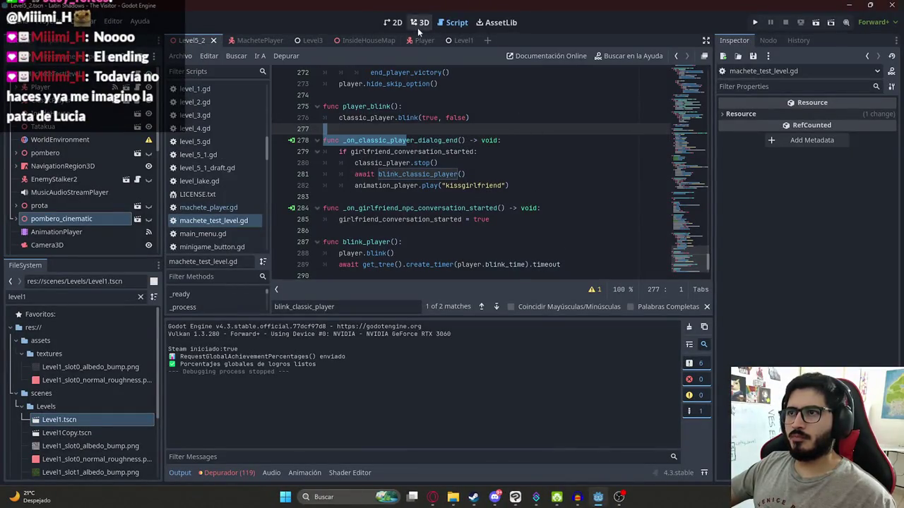
{"action": "left_click", "coordinate": [420, 23]}
{"action": "scroll", "coordinate": [258, 105], "scroll_direction": "down", "scroll_amount": 3}
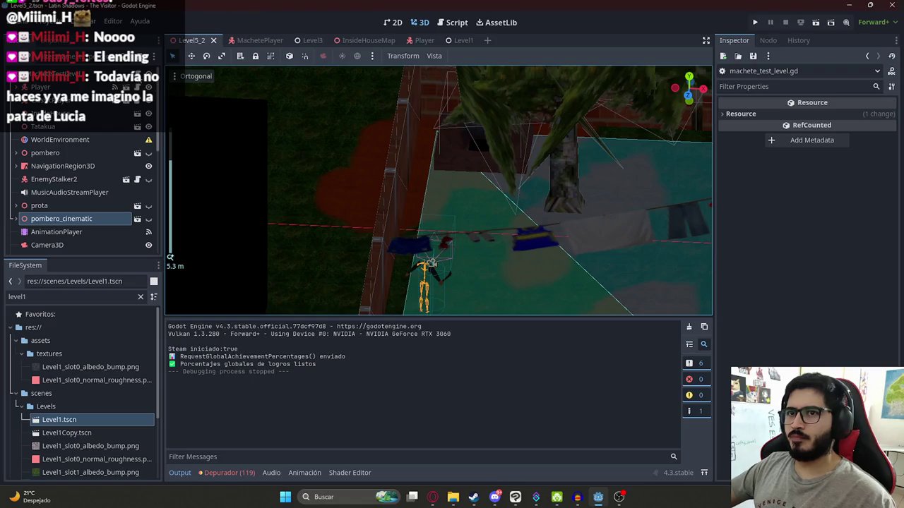
{"action": "key", "text": "ctrl+F3"}
Search for 'end_intro' and select it on line 267 in the skip-cutscene branch
{"action": "left_click", "coordinate": [529, 211]}
{"action": "key", "text": "ctrl+f"}
{"action": "type", "text": "end_intro"}
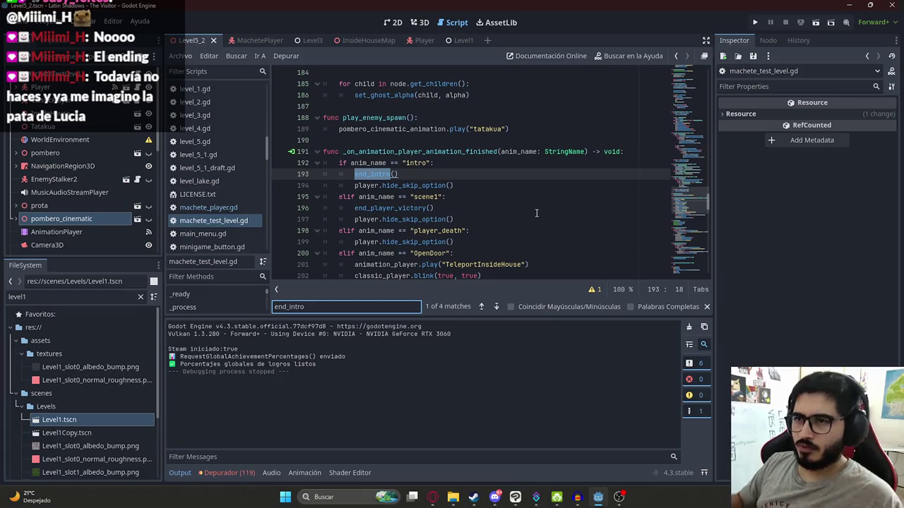
{"action": "key", "text": "Return"}
{"action": "key", "text": "Return"}
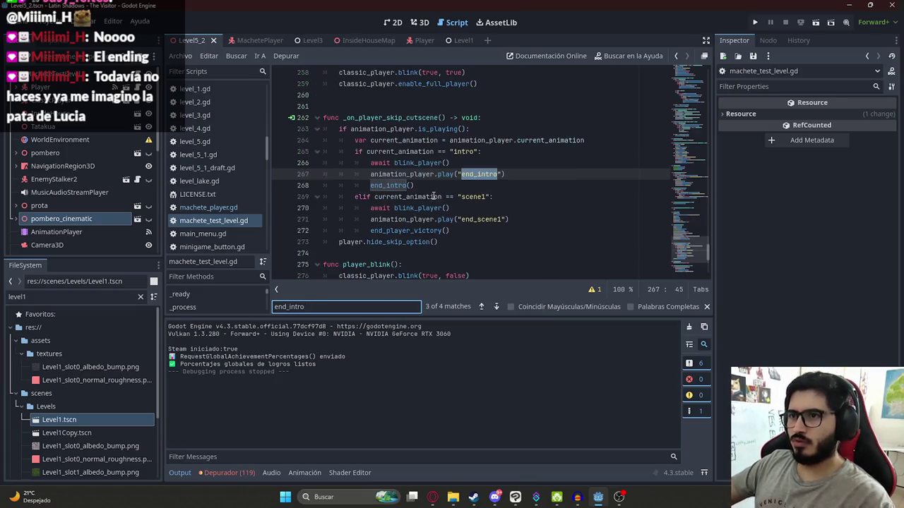
{"action": "left_click", "coordinate": [419, 175]}
{"action": "left_click_drag", "start_coordinate": [526, 176], "coordinate": [369, 176]}
{"action": "left_click", "coordinate": [498, 175]}
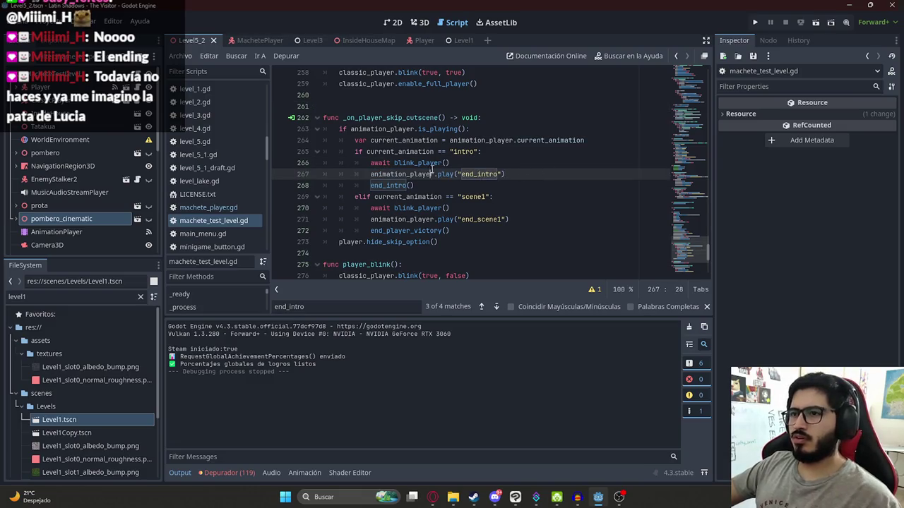
{"action": "double_click", "coordinate": [476, 174]}
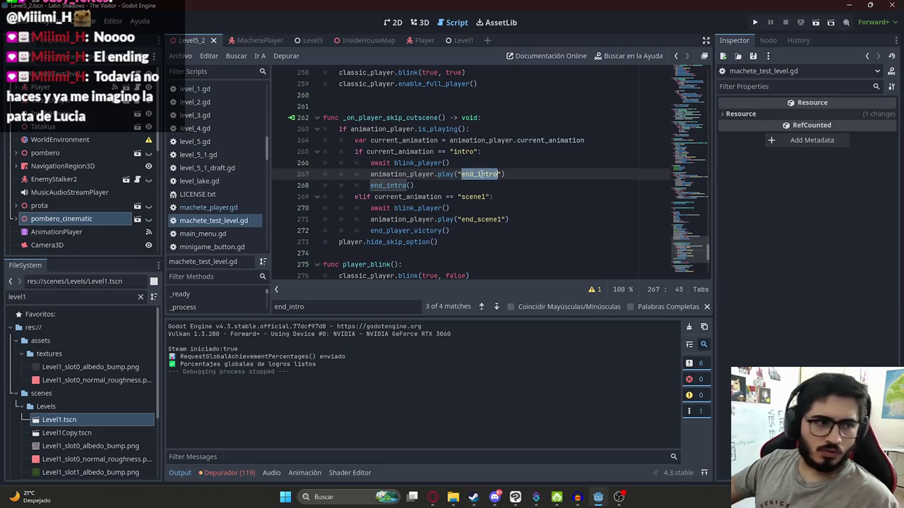
{"action": "scroll", "coordinate": [660, 251], "scroll_direction": "down", "scroll_amount": 5}
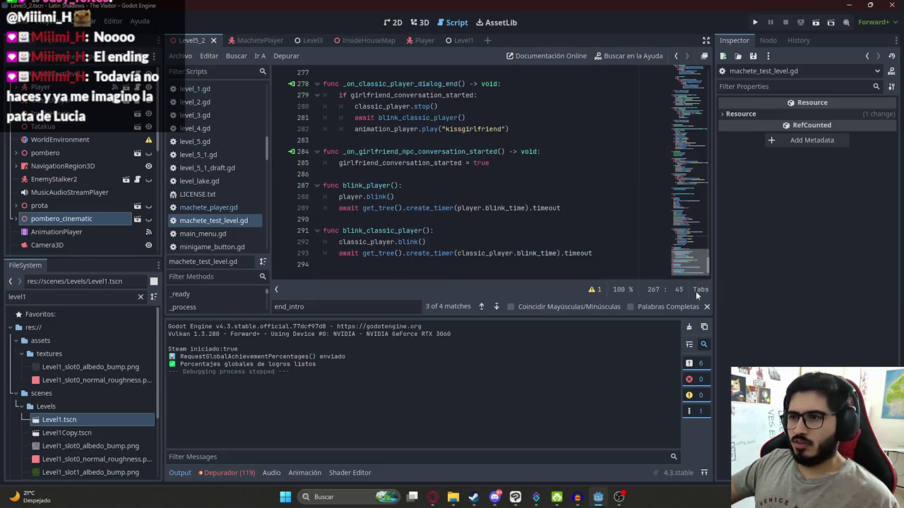
{"action": "scroll", "coordinate": [473, 199], "scroll_direction": "up", "scroll_amount": 5}
Try an enemy call on a new line after line 267, then delete it and save unchanged
{"action": "left_click", "coordinate": [533, 198]}
{"action": "key", "text": "Return"}
{"action": "type", "text": "e"}
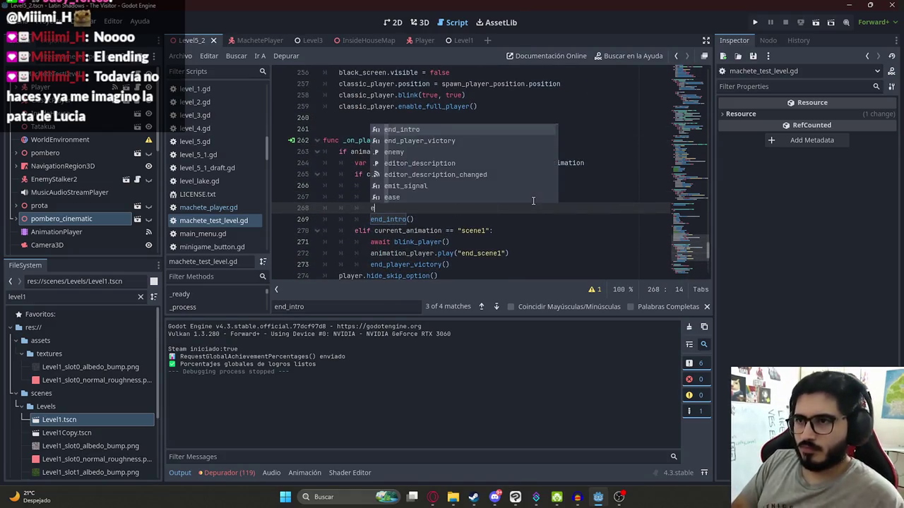
{"action": "type", "text": "nemy.pl"}
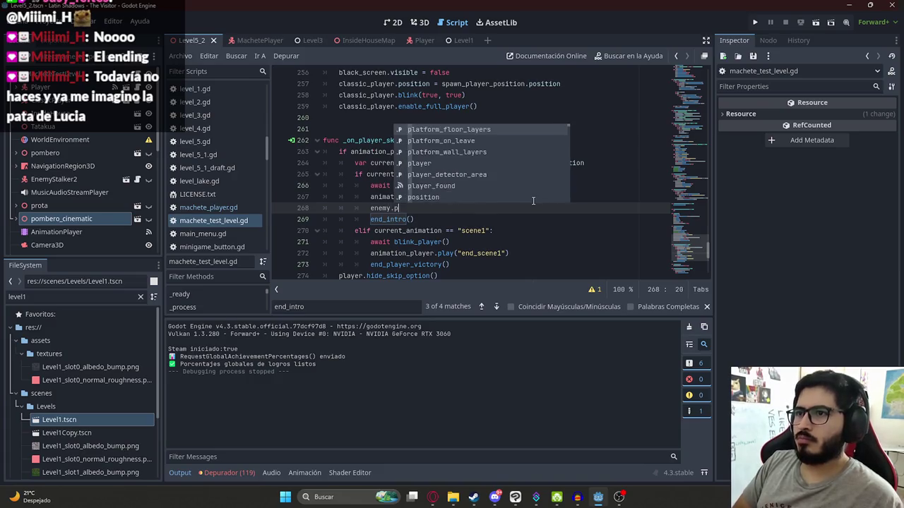
{"action": "key", "text": "BackSpace"}
{"action": "key", "text": "BackSpace"}
{"action": "key", "text": "BackSpace"}
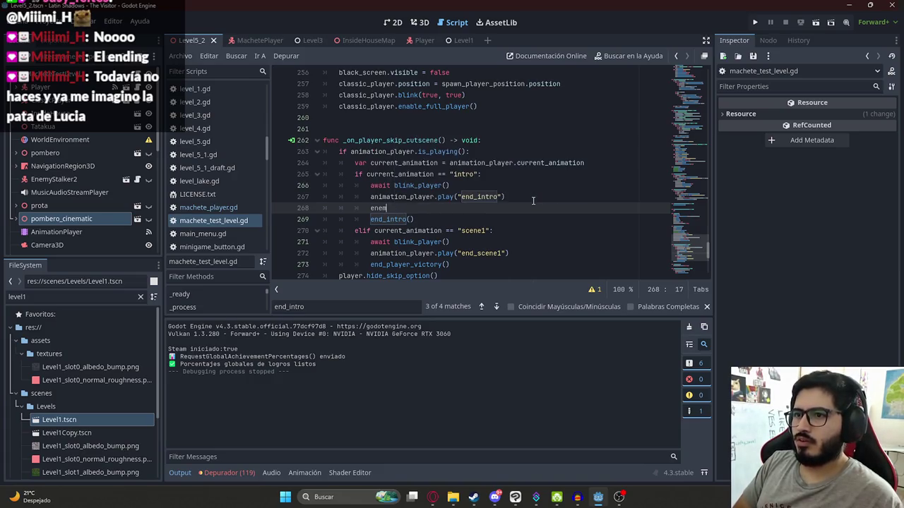
{"action": "type", "text": "y_an"}
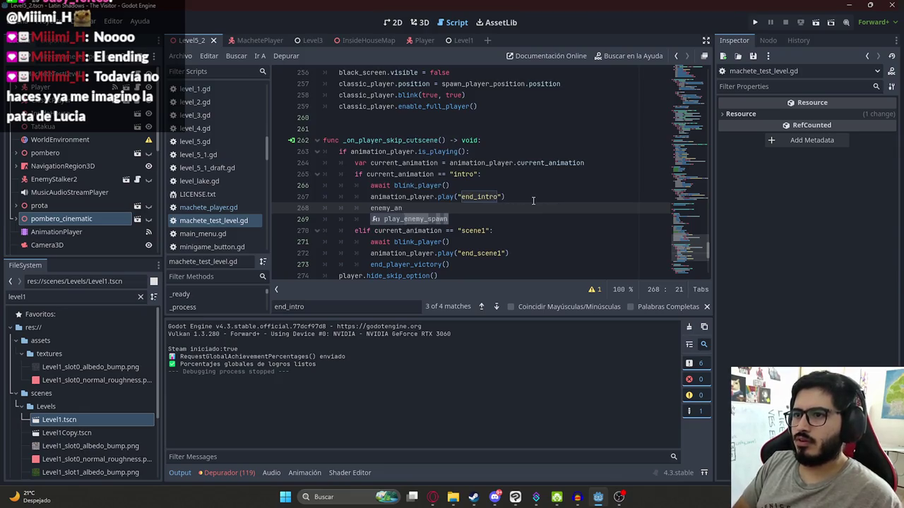
{"action": "key", "text": "BackSpace"}
{"action": "key", "text": "BackSpace"}
{"action": "key", "text": "BackSpace"}
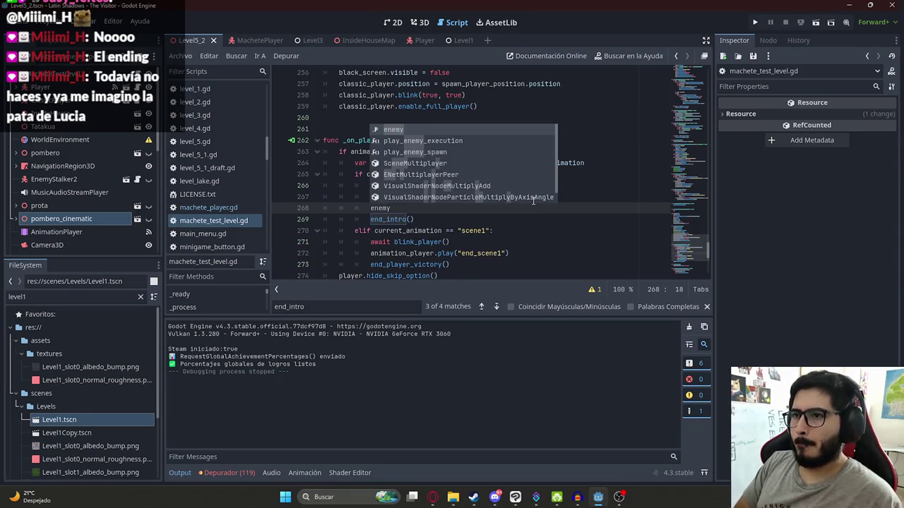
{"action": "type", "text": "."}
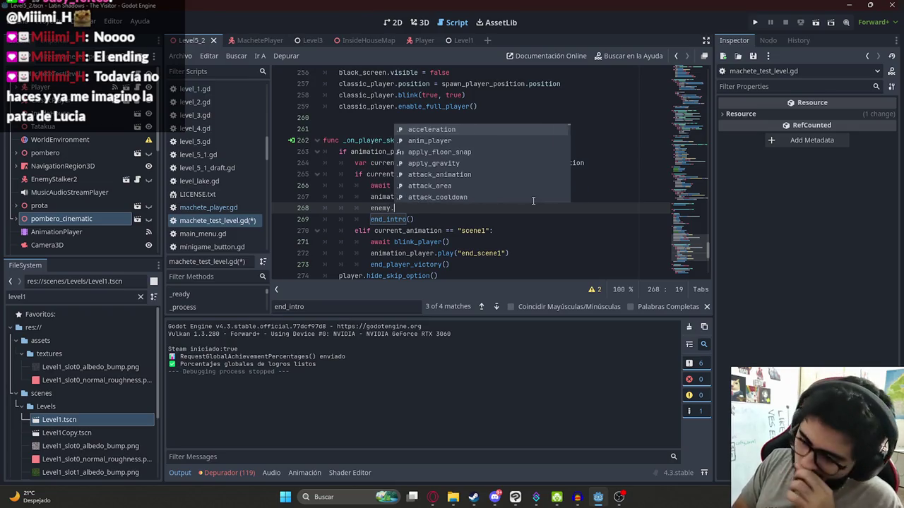
{"action": "key", "text": "BackSpace"}
{"action": "key", "text": "BackSpace"}
{"action": "key", "text": "BackSpace"}
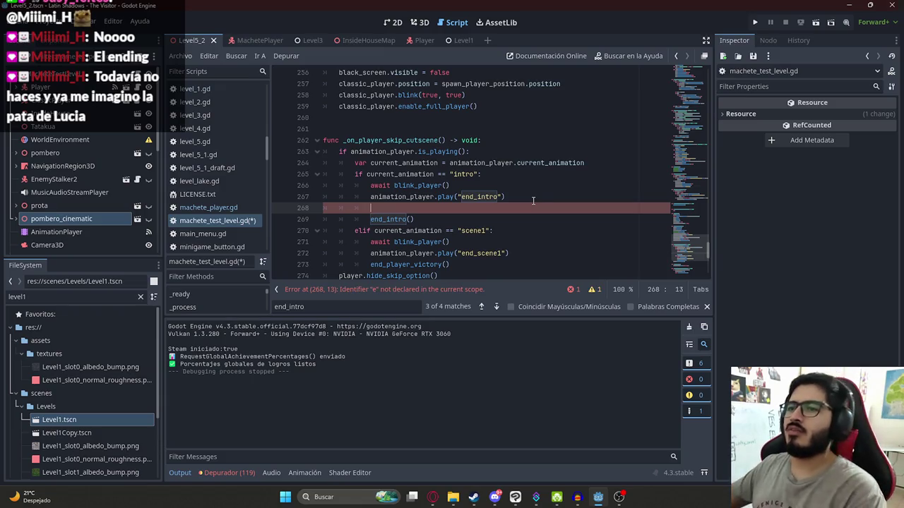
{"action": "key", "text": "BackSpace"}
{"action": "key", "text": "ctrl+s"}
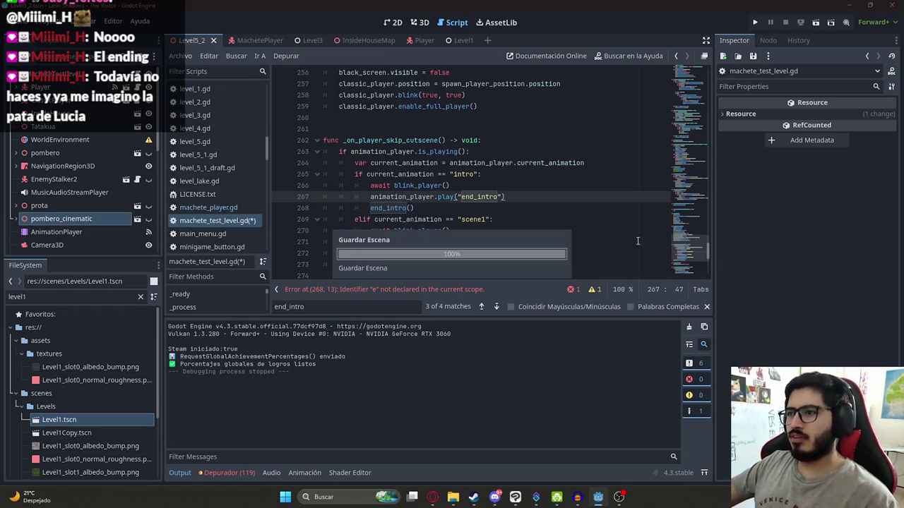
Inspect the enemy variable declared on line 4, then run the current scene
{"action": "left_click", "coordinate": [675, 90]}
{"action": "scroll", "coordinate": [675, 89], "scroll_direction": "up", "scroll_amount": 4}
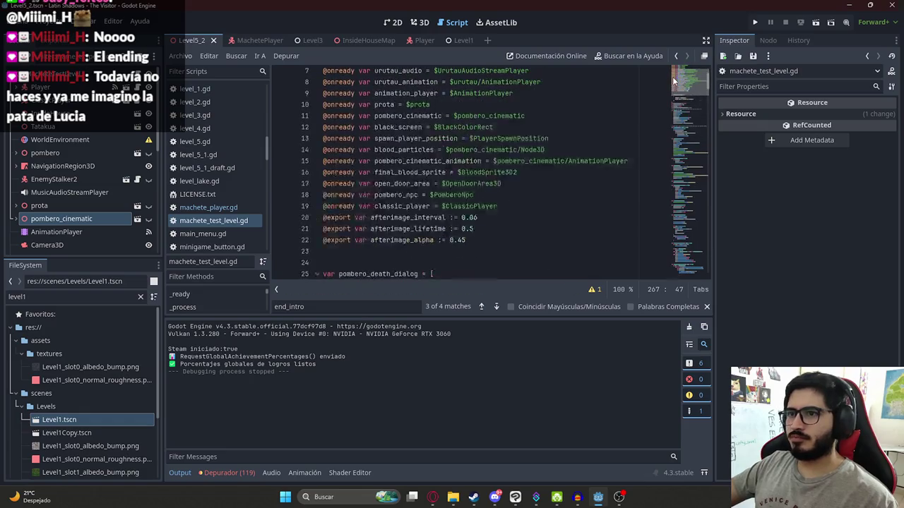
{"action": "left_click", "coordinate": [432, 229]}
{"action": "scroll", "coordinate": [416, 183], "scroll_direction": "up", "scroll_amount": 2}
{"action": "double_click", "coordinate": [385, 105]}
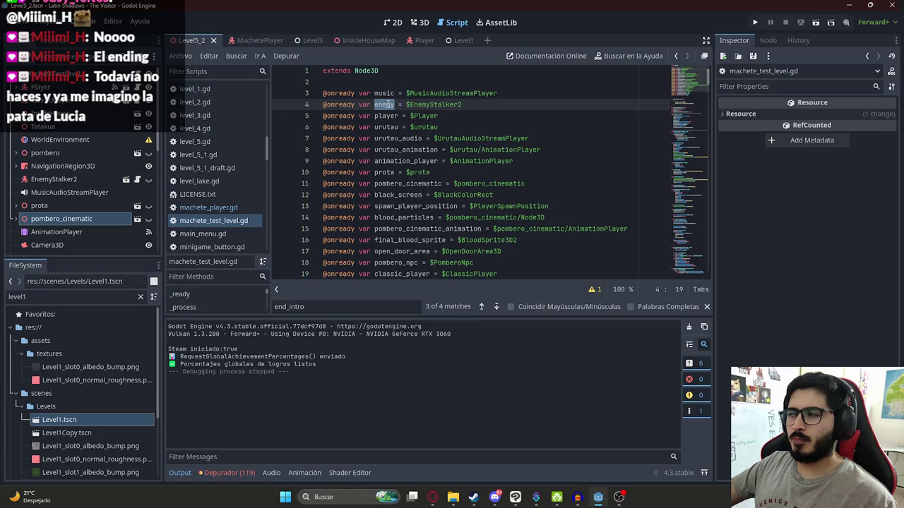
{"action": "left_click", "coordinate": [209, 55]}
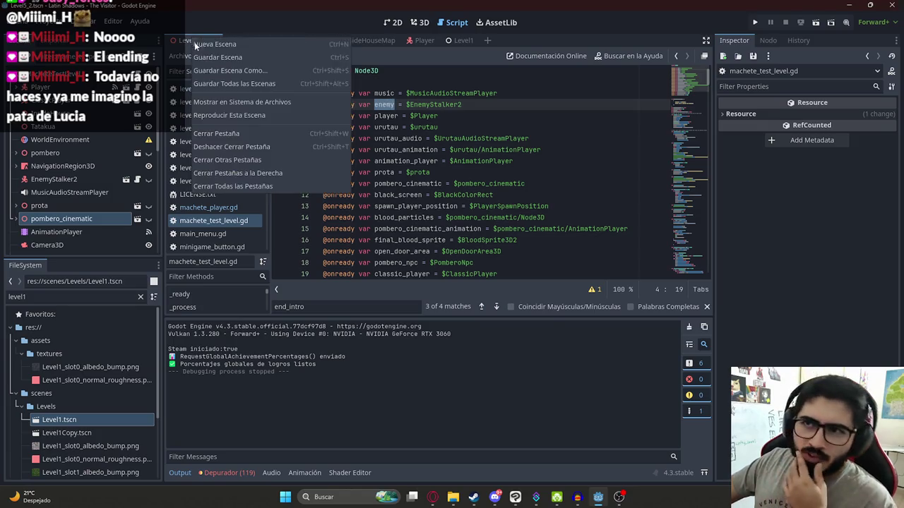
{"action": "left_click", "coordinate": [238, 110]}
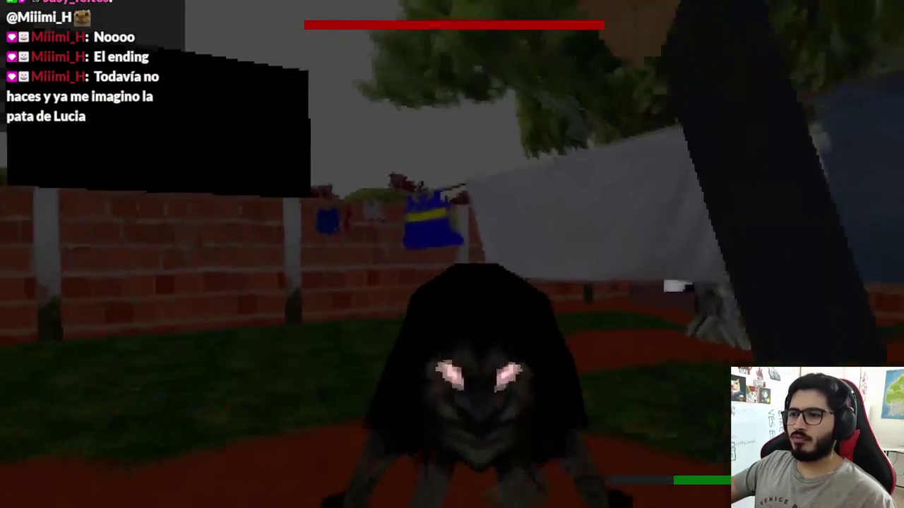
Skip the opening cutscene, play to the creature attack, then stop the game with F8
{"action": "key", "text": "space"}
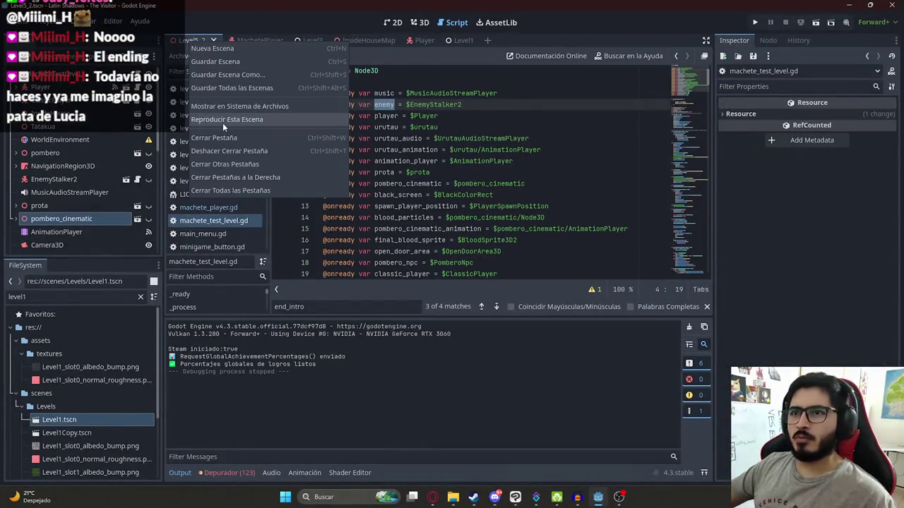
{"action": "left_click", "coordinate": [222, 123]}
{"action": "key", "text": "F5"}
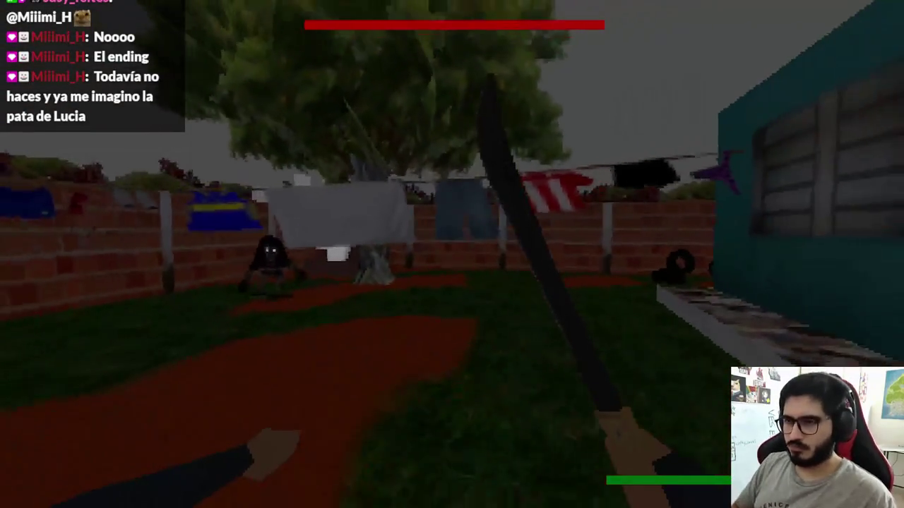
{"action": "key", "text": "F8"}
{"action": "left_click", "coordinate": [572, 183]}
{"action": "key", "text": "ctrl+f"}
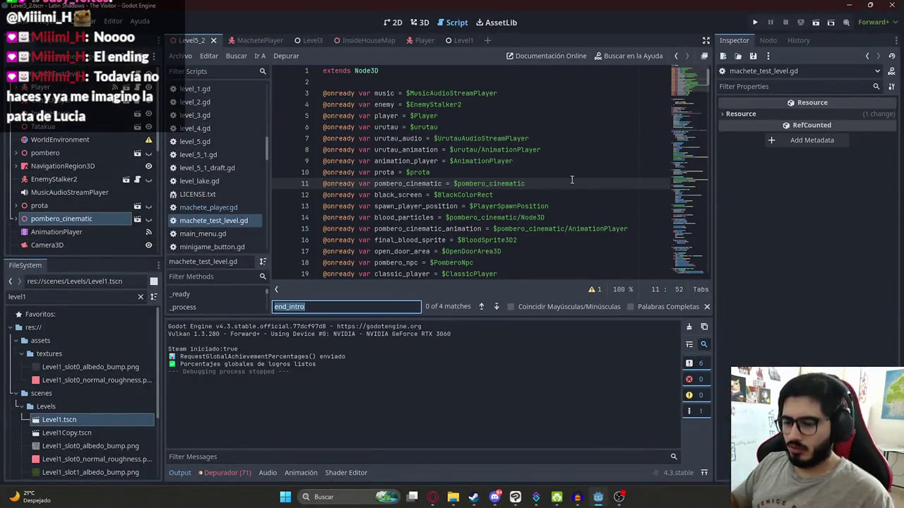
Delete the await timer line 203 in the OpenDoor branch and save the Level5_2 scene
{"action": "type", "text": "await"}
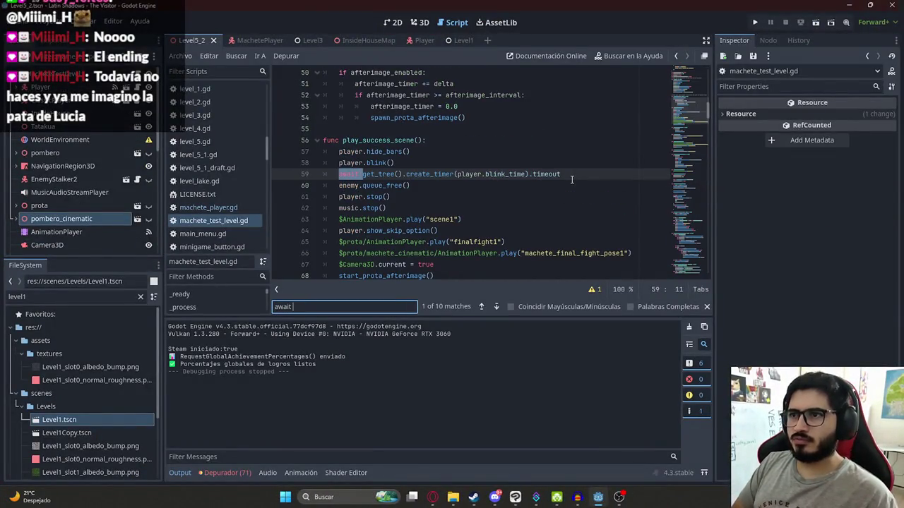
{"action": "key", "text": "Return"}
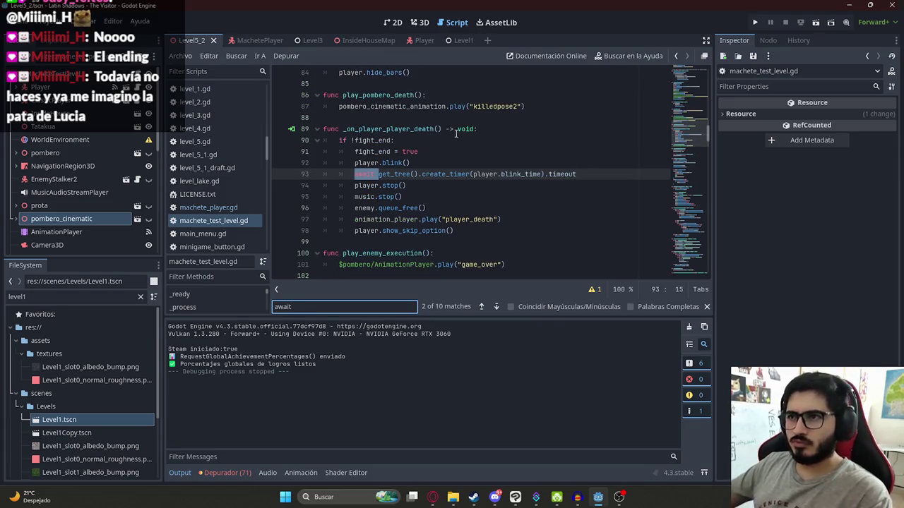
{"action": "key", "text": "Return"}
{"action": "type", "text": "opendoor"}
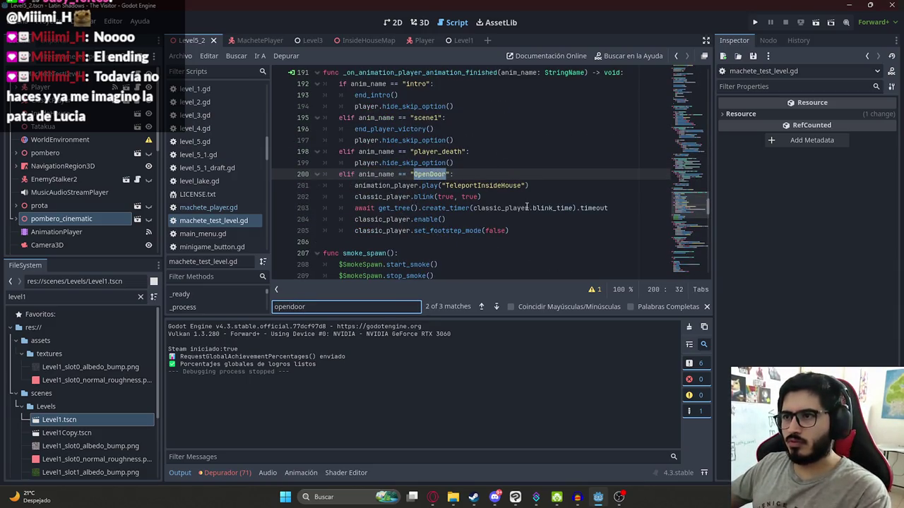
{"action": "left_click", "coordinate": [285, 208]}
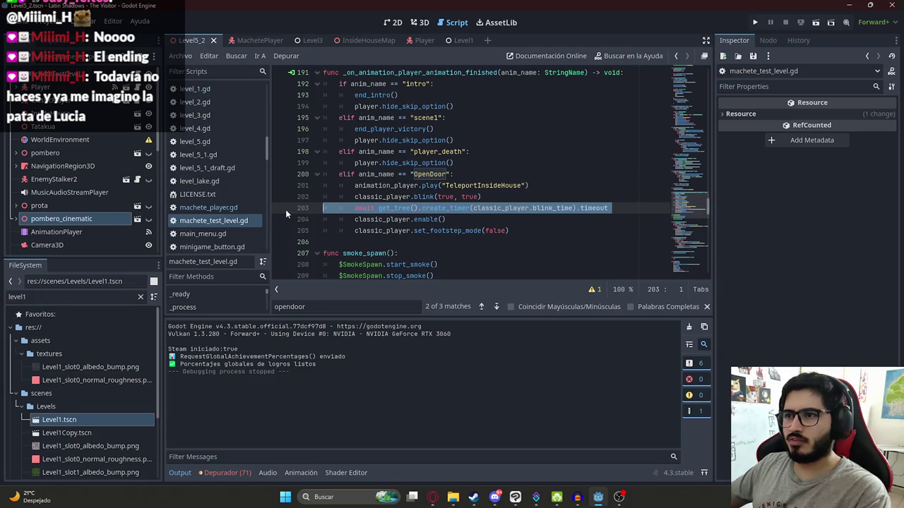
{"action": "key", "text": "BackSpace"}
{"action": "key", "text": "BackSpace"}
{"action": "right_click", "coordinate": [192, 39]}
{"action": "left_click", "coordinate": [227, 118]}
Run the game, skip the intro, fight the creature, enter the house, then quit to the editor
{"action": "key", "text": "F5"}
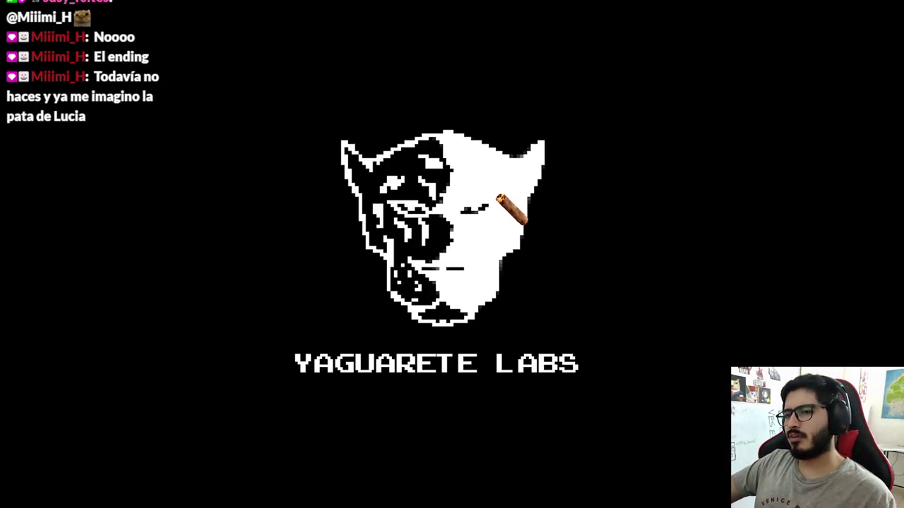
{"action": "key", "text": "space"}
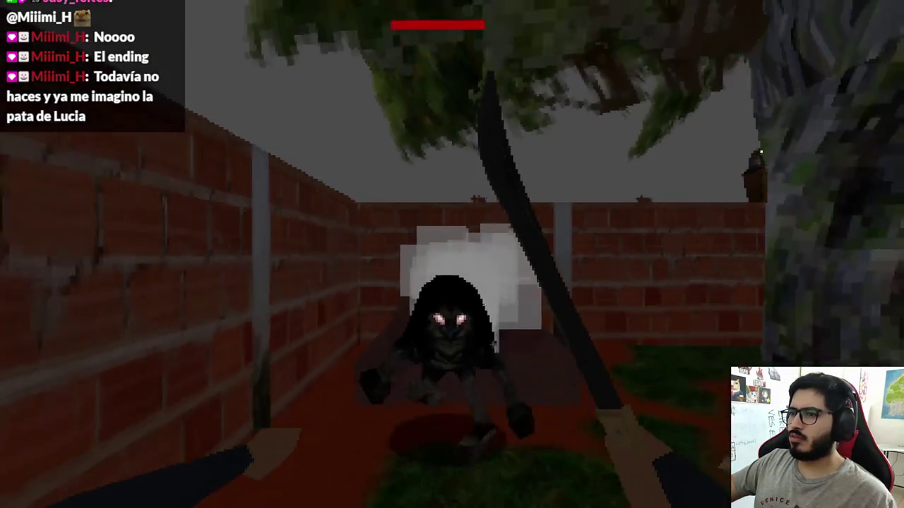
{"action": "left_click", "coordinate": [452, 254]}
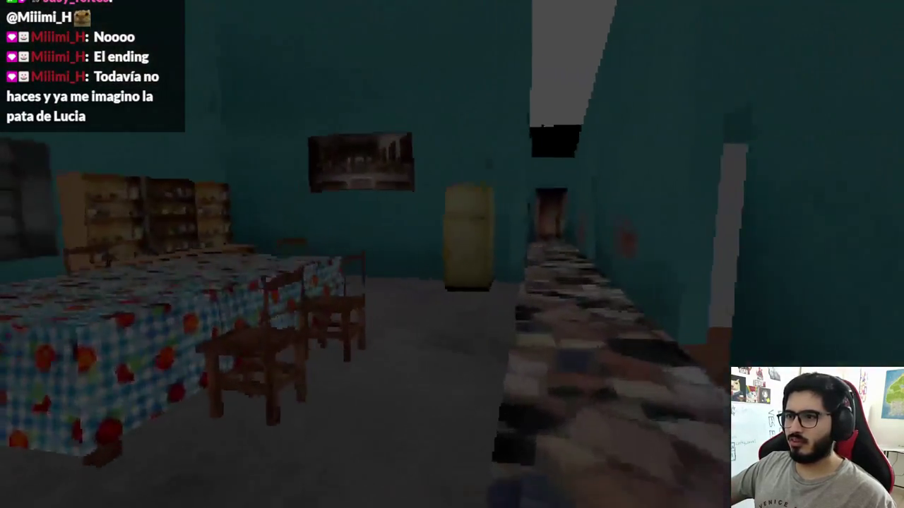
{"action": "key", "text": "Escape"}
{"action": "left_click", "coordinate": [445, 367]}
{"action": "double_click", "coordinate": [487, 185]}
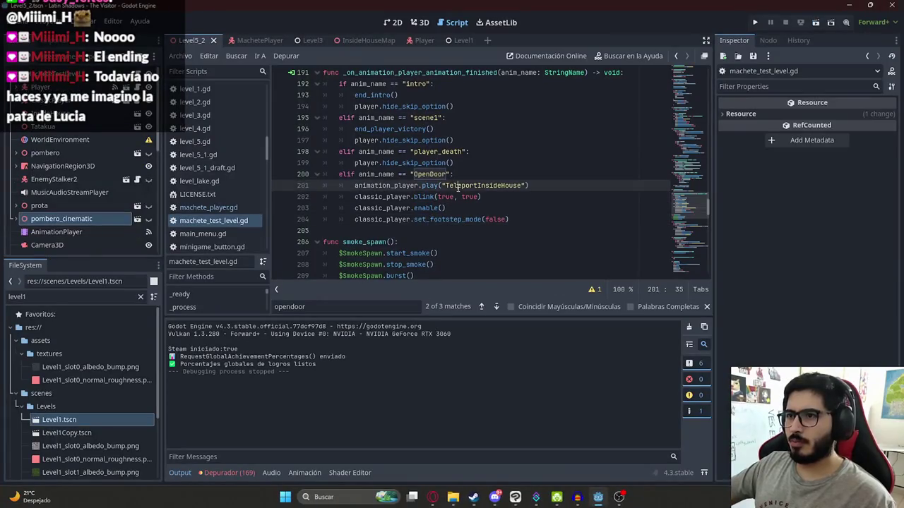
{"action": "left_click", "coordinate": [453, 207]}
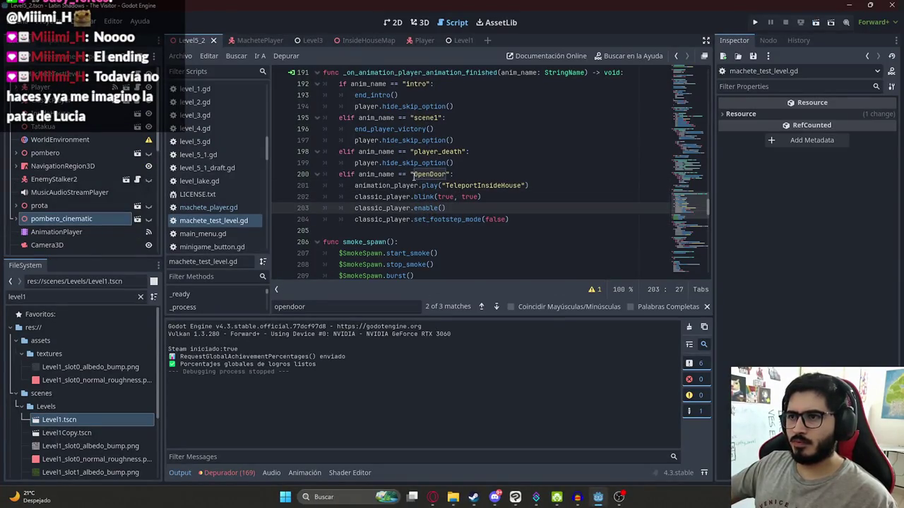
{"action": "left_click_drag", "start_coordinate": [412, 175], "coordinate": [471, 175]}
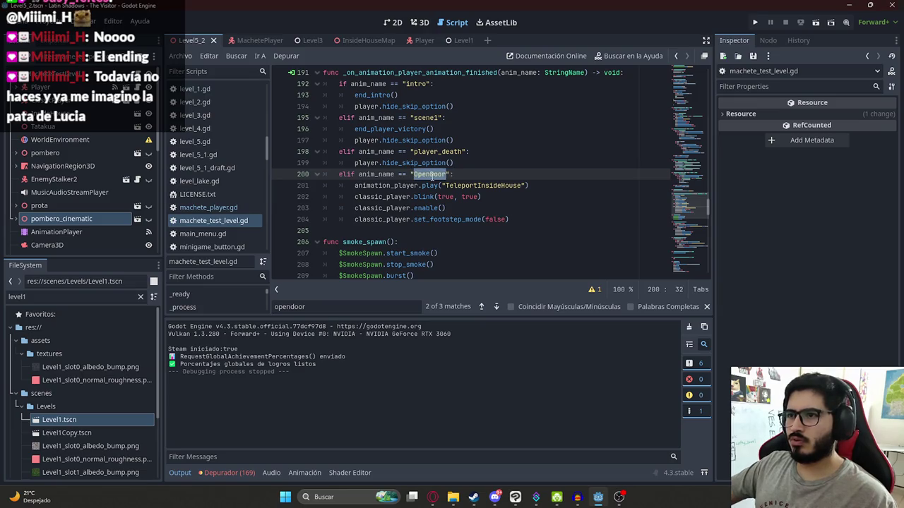
{"action": "double_click", "coordinate": [483, 185]}
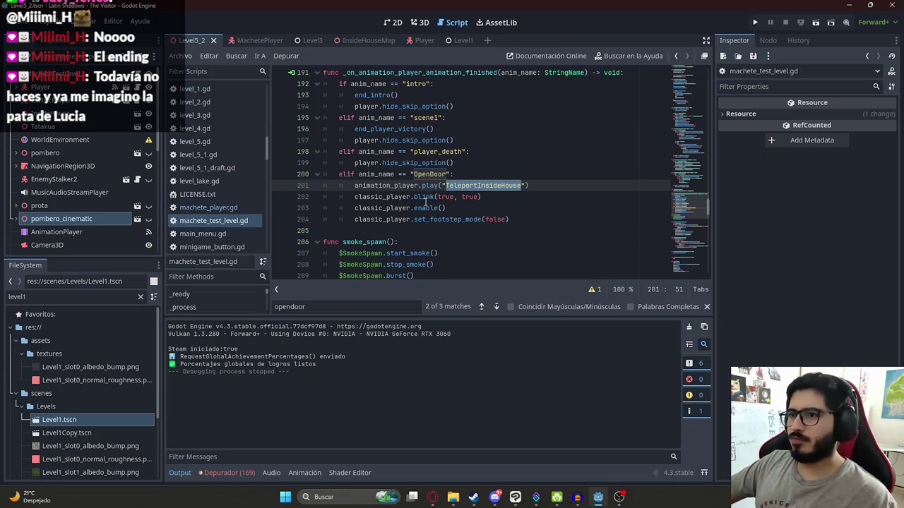
{"action": "left_click_drag", "start_coordinate": [408, 197], "coordinate": [480, 201]}
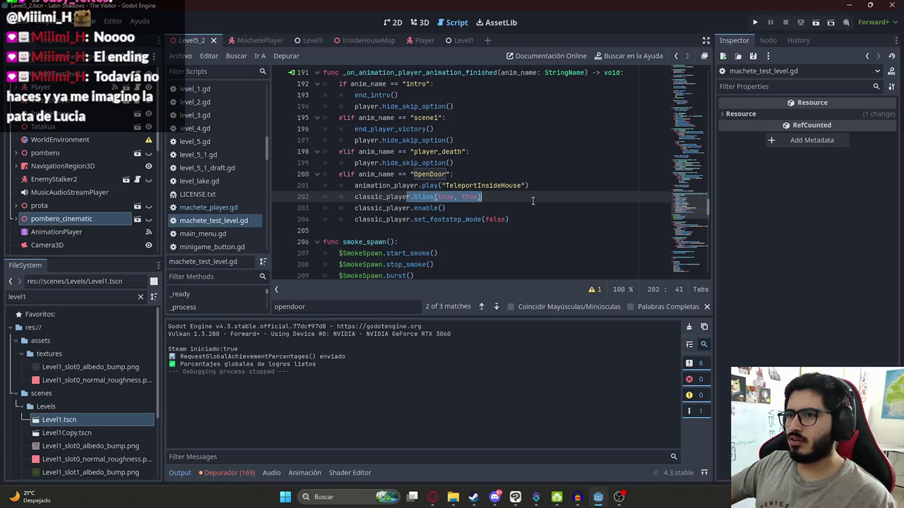
{"action": "left_click_drag", "start_coordinate": [411, 208], "coordinate": [535, 207]}
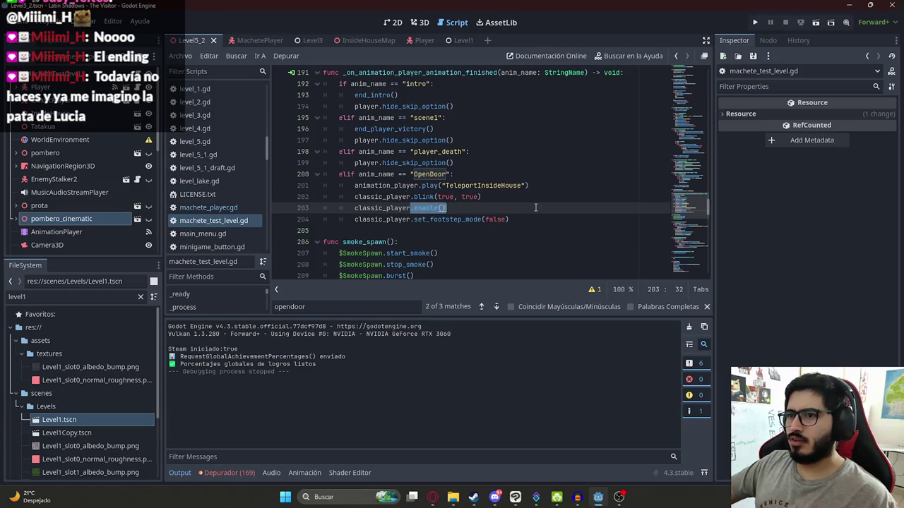
{"action": "left_click_drag", "start_coordinate": [394, 219], "coordinate": [648, 219]}
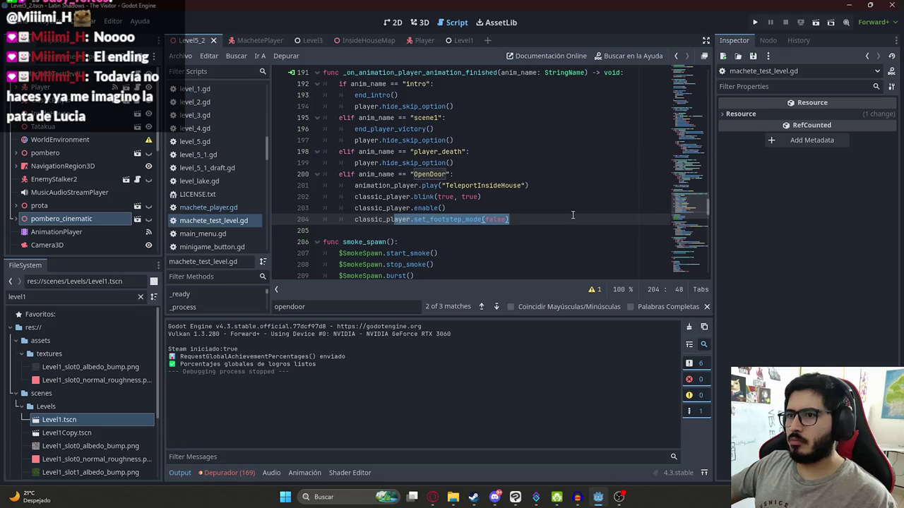
{"action": "left_click", "coordinate": [422, 208]}
{"action": "scroll", "coordinate": [425, 208], "scroll_direction": "up", "scroll_amount": 2}
{"action": "scroll", "coordinate": [424, 208], "scroll_direction": "down", "scroll_amount": 2}
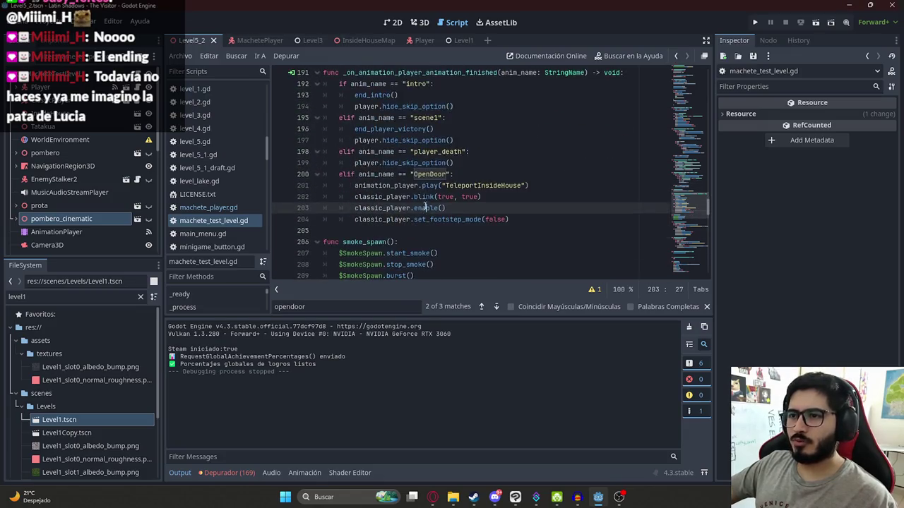
{"action": "left_click", "coordinate": [233, 58]}
{"action": "left_click", "coordinate": [253, 118]}
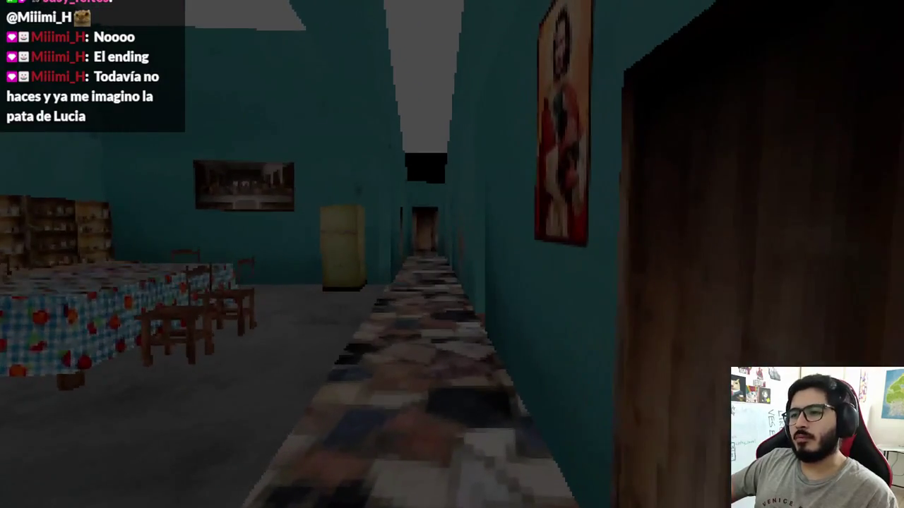
Bring up the in-game pause menu after the door sequence into the house
{"action": "key", "text": "Escape"}
Quit the playtest and set line 203's timer wait to 0.1 seconds, saving the script
{"action": "left_click", "coordinate": [451, 365]}
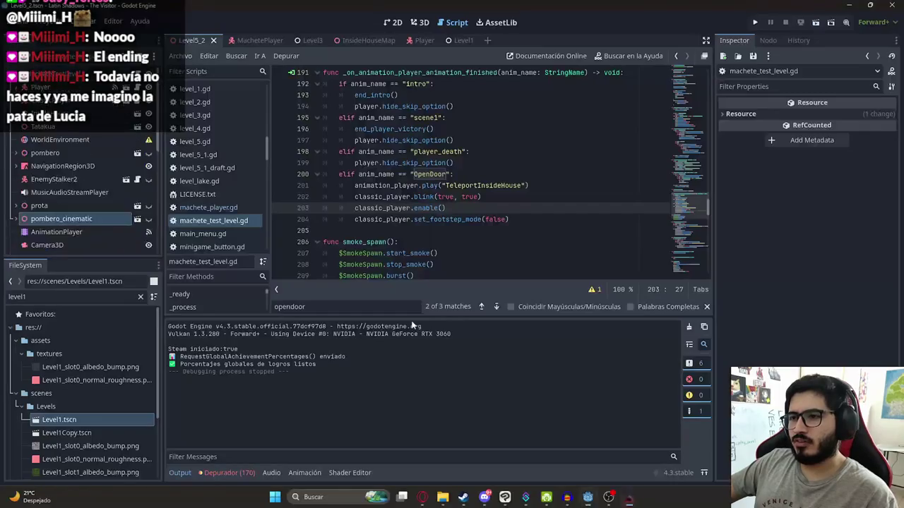
{"action": "triple_click", "coordinate": [514, 209]}
{"action": "double_click", "coordinate": [514, 208]}
{"action": "left_click", "coordinate": [573, 208], "text": "shift"}
{"action": "type", "text": "0.1).timeout"}
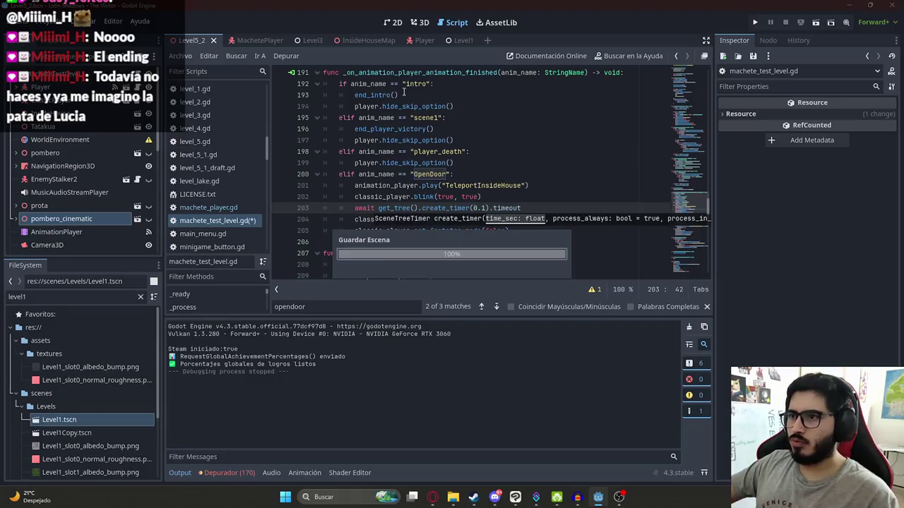
{"action": "left_click", "coordinate": [201, 59]}
{"action": "left_click", "coordinate": [212, 125]}
Compare with blink_time in player.gd, then restore the fixed 0.1-second wait
{"action": "left_click", "coordinate": [598, 172], "text": "shift"}
{"action": "key", "text": "ctrl+z"}
{"action": "left_click", "coordinate": [537, 209], "text": "ctrl"}
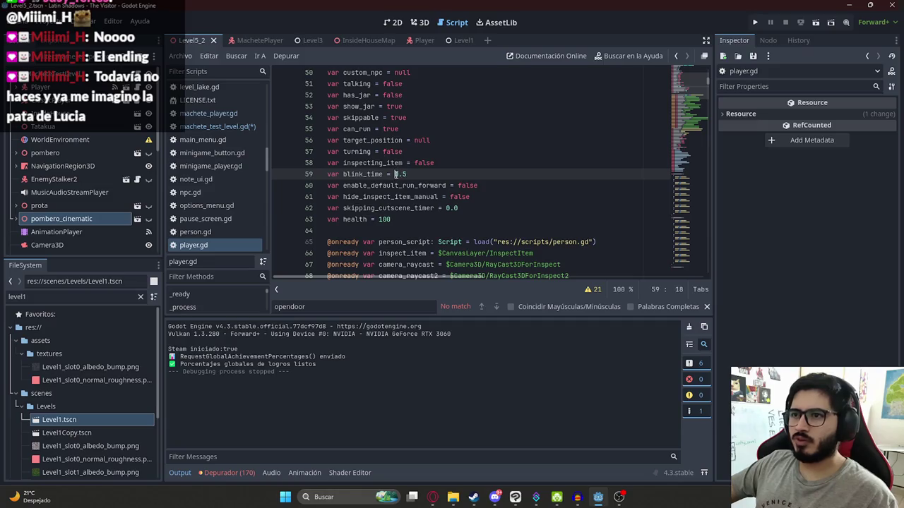
{"action": "key", "text": "alt+Left"}
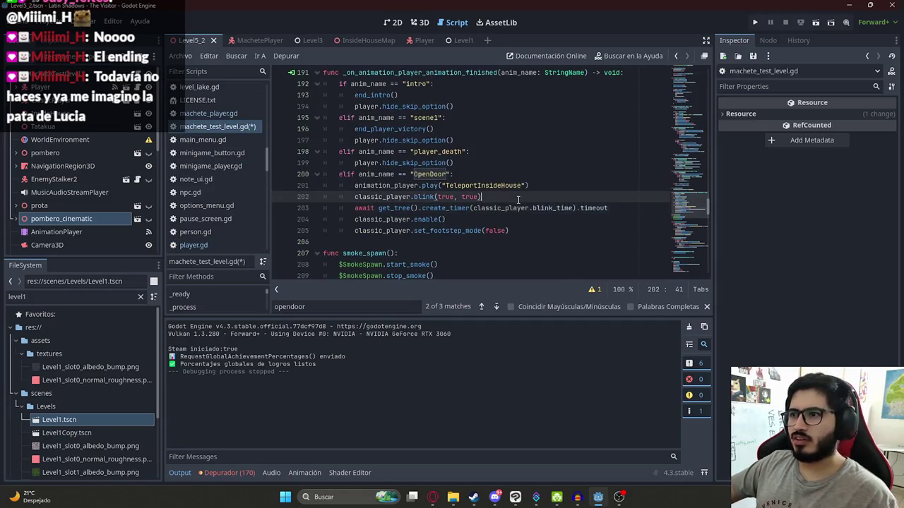
{"action": "key", "text": "alt+Left"}
{"action": "key", "text": "shift+F3"}
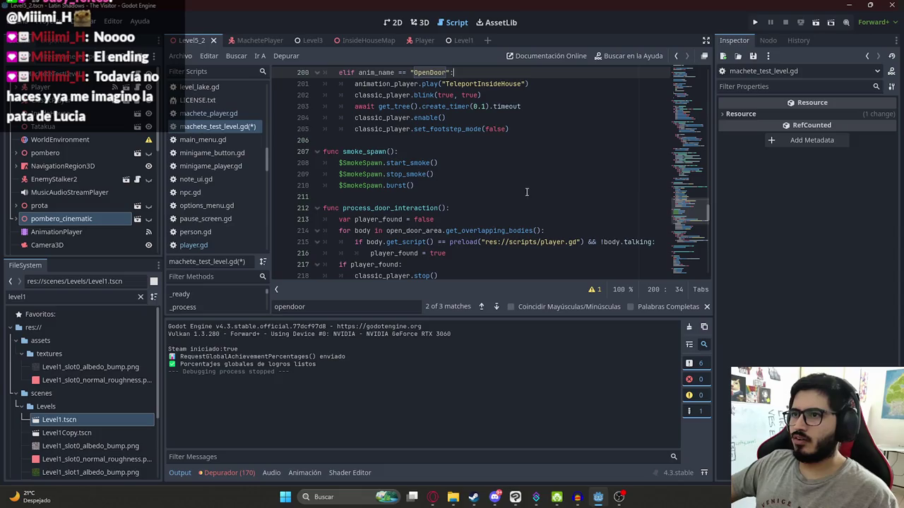
{"action": "key", "text": "ctrl+z"}
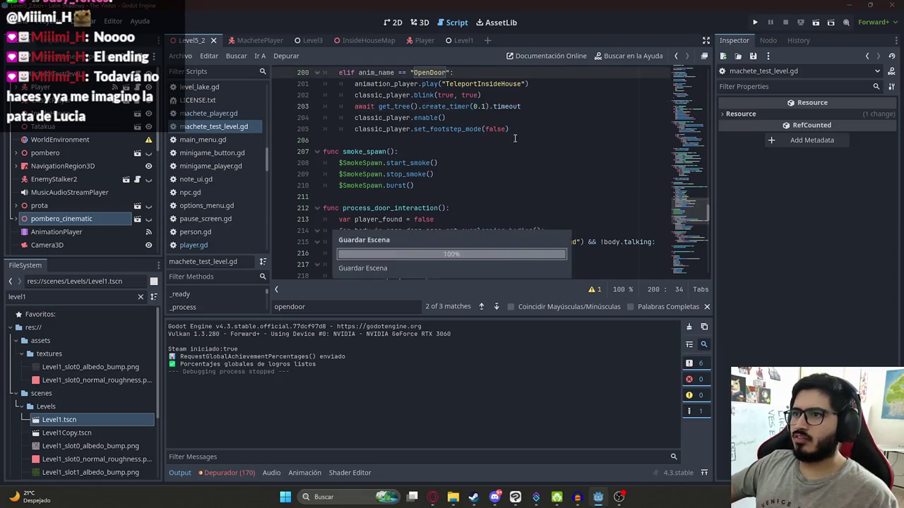
{"action": "key", "text": "ctrl+y"}
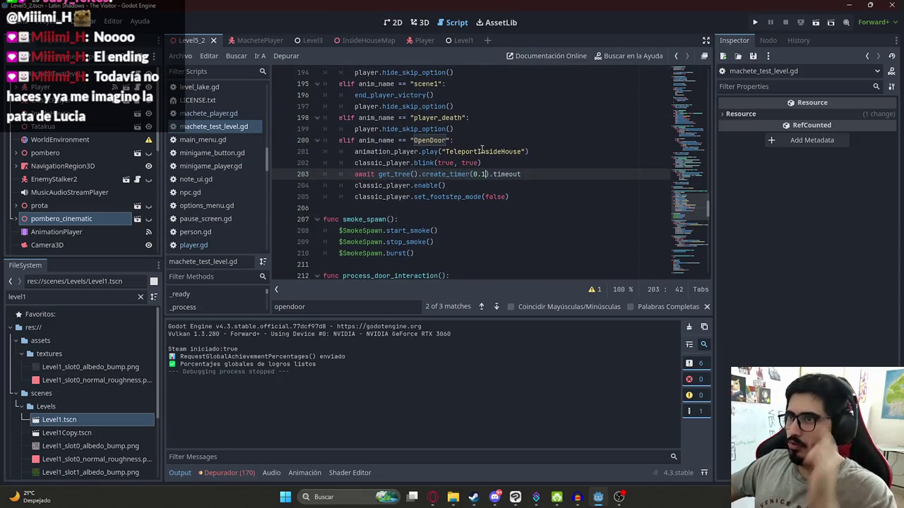
Review the TeleportInsideHouse animation name, then run the Level5_2 scene
{"action": "double_click", "coordinate": [483, 151]}
{"action": "left_click", "coordinate": [445, 140]}
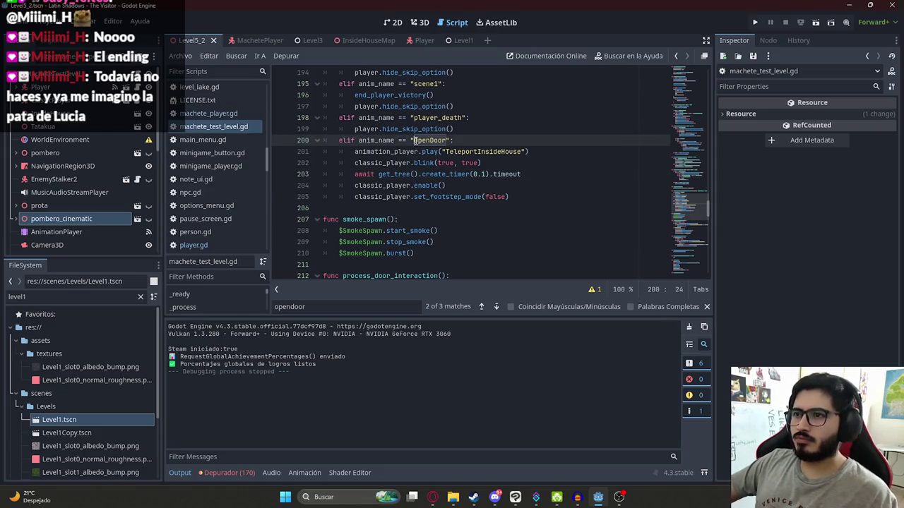
{"action": "double_click", "coordinate": [451, 152]}
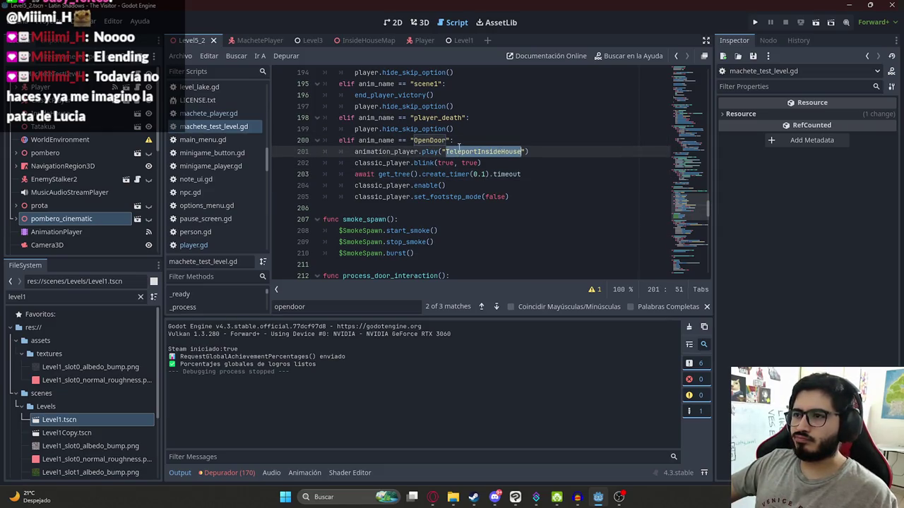
{"action": "right_click", "coordinate": [193, 43]}
{"action": "left_click", "coordinate": [250, 113]}
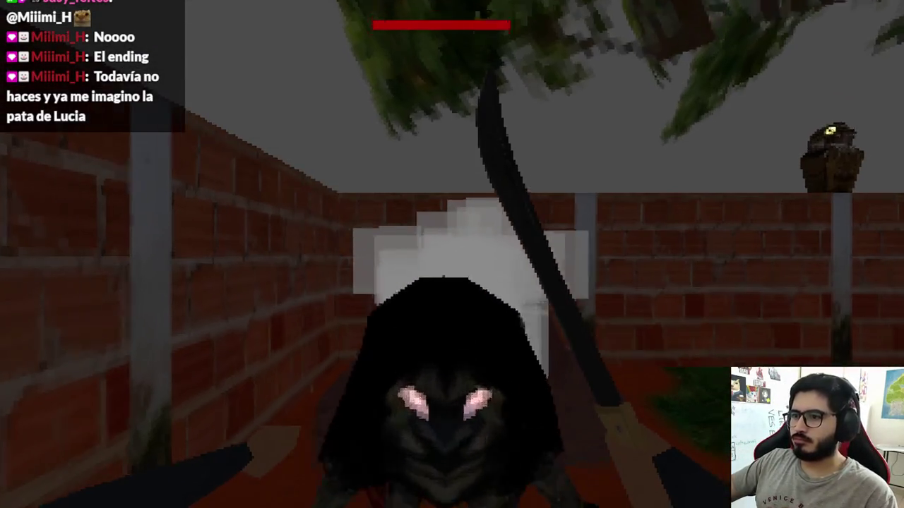
{"action": "key", "text": "space"}
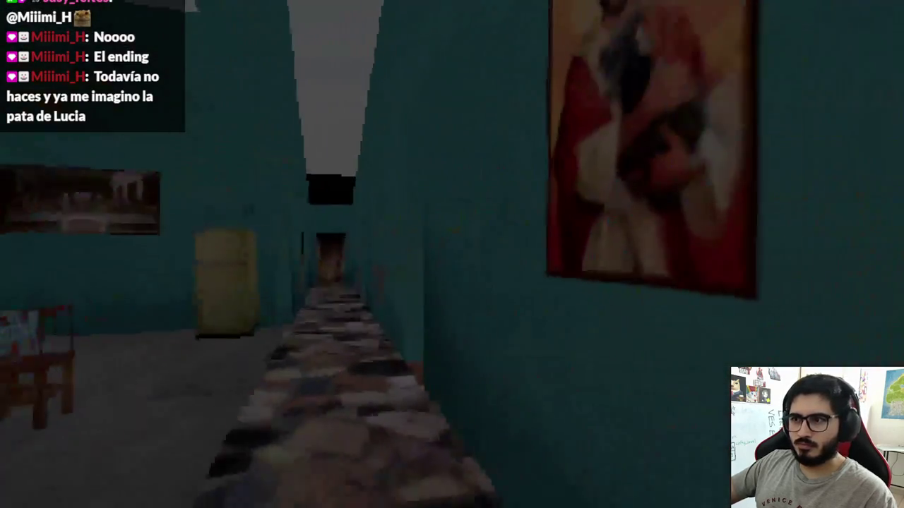
{"action": "key", "text": "Escape"}
{"action": "left_click", "coordinate": [452, 366]}
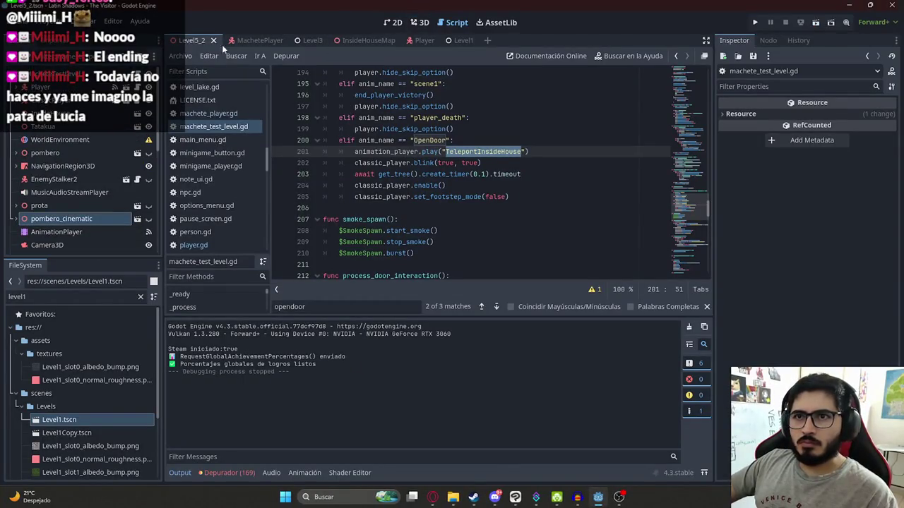
Select the AnimationPlayer, load the OpenDoor animation, and scroll through its track list
{"action": "left_click", "coordinate": [420, 22]}
{"action": "left_click", "coordinate": [51, 243]}
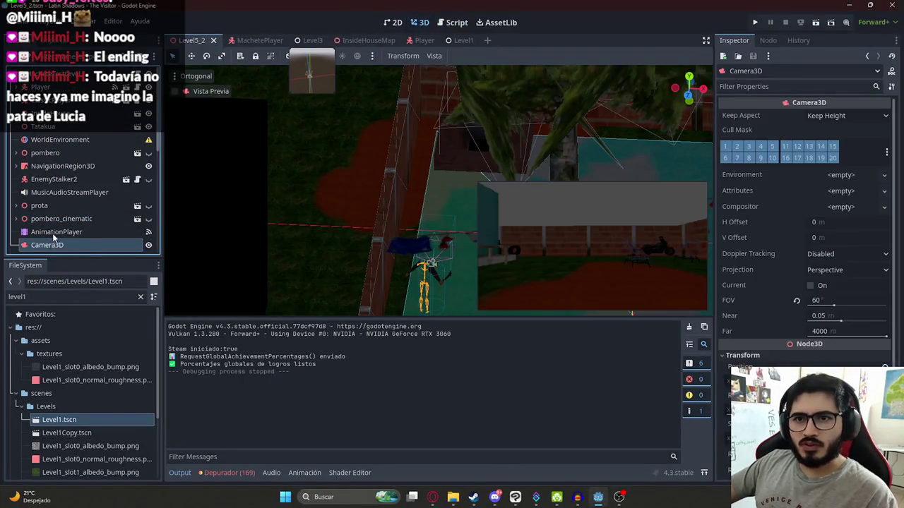
{"action": "left_click", "coordinate": [56, 231]}
{"action": "left_click", "coordinate": [377, 328]}
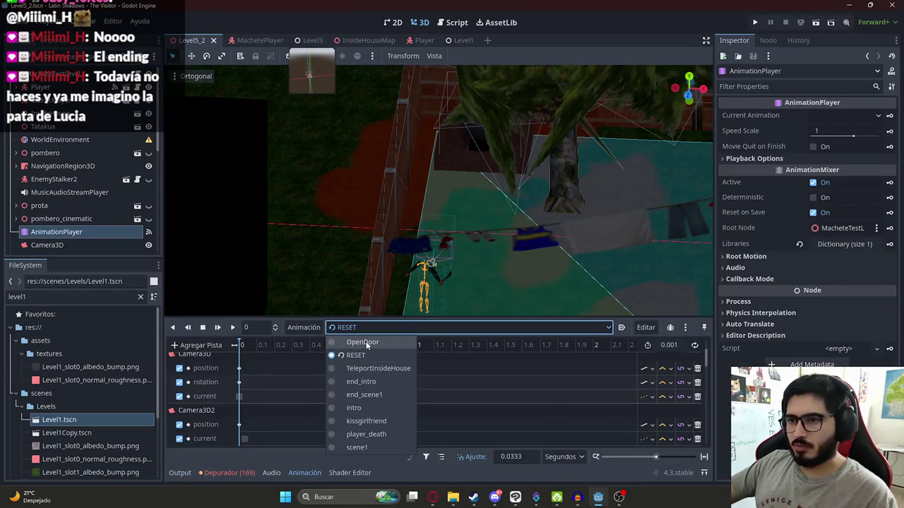
{"action": "left_click", "coordinate": [362, 343]}
{"action": "left_click", "coordinate": [316, 346]}
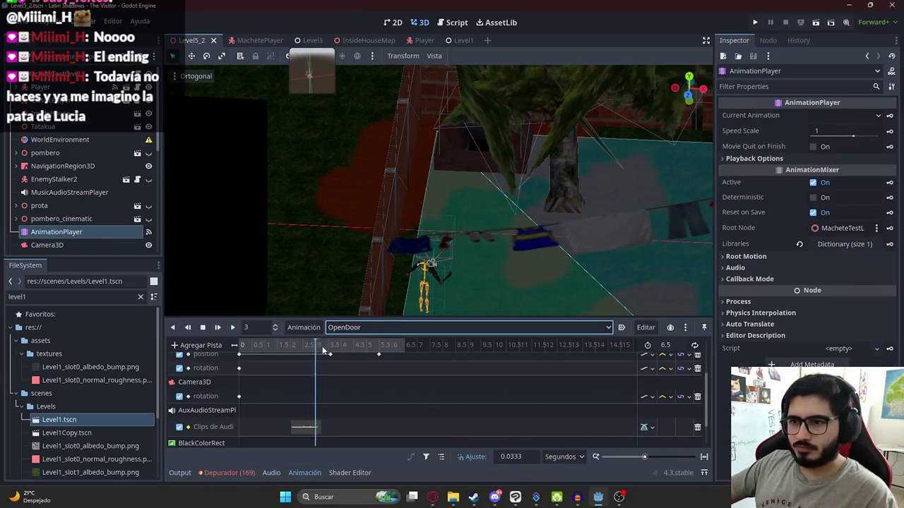
{"action": "scroll", "coordinate": [385, 363], "scroll_direction": "up", "scroll_amount": 4}
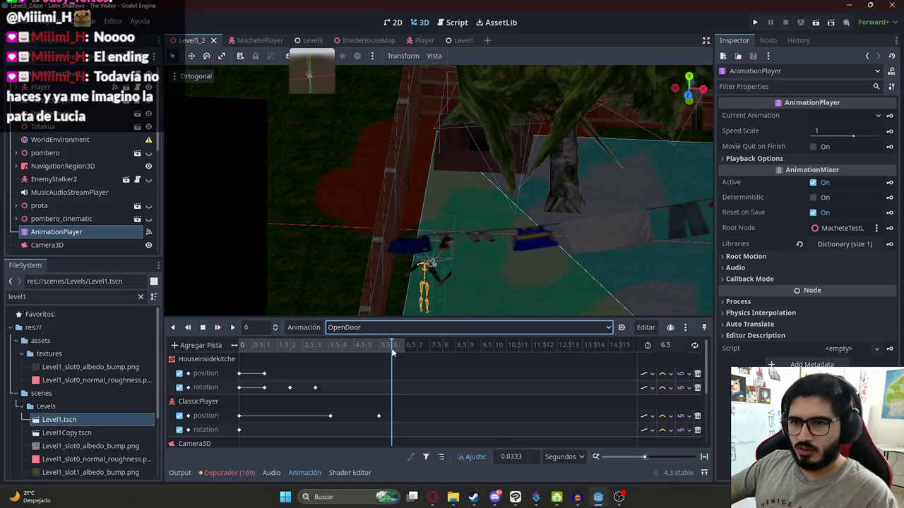
{"action": "scroll", "coordinate": [382, 410], "scroll_direction": "down", "scroll_amount": 3}
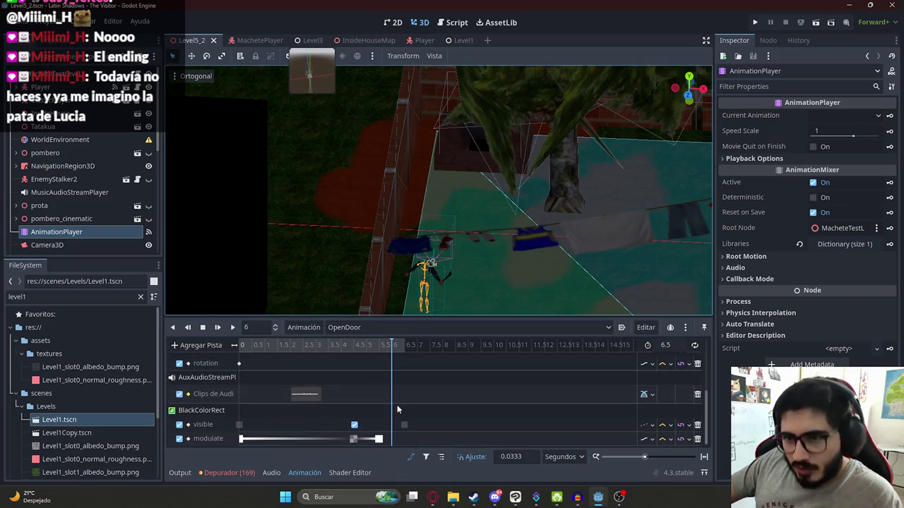
{"action": "scroll", "coordinate": [398, 405], "scroll_direction": "up", "scroll_amount": 3}
{"action": "scroll", "coordinate": [284, 396], "scroll_direction": "down", "scroll_amount": 3}
{"action": "scroll", "coordinate": [312, 394], "scroll_direction": "down", "scroll_amount": 1}
Add a method call track targeting the MacheteTestLevel root to the OpenDoor animation
{"action": "scroll", "coordinate": [227, 380], "scroll_direction": "up", "scroll_amount": 5}
{"action": "left_click", "coordinate": [201, 346]}
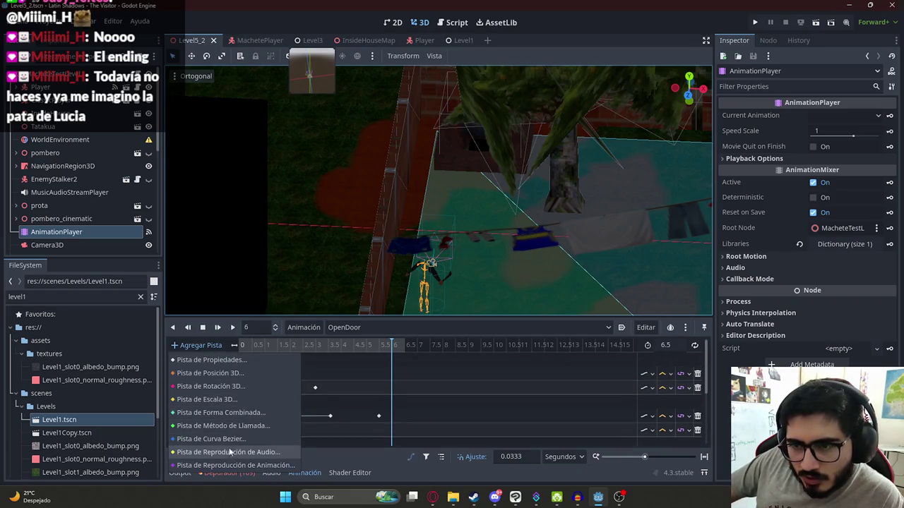
{"action": "left_click", "coordinate": [268, 427]}
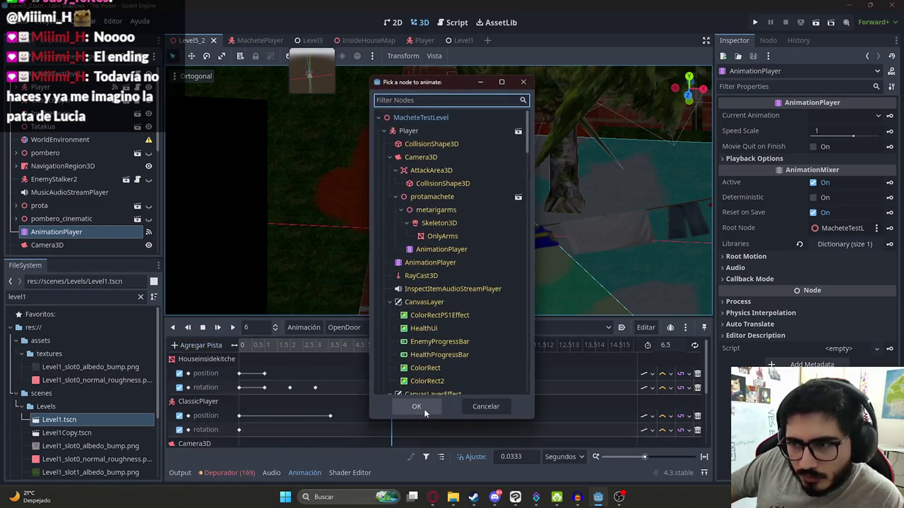
{"action": "left_click", "coordinate": [423, 409]}
{"action": "scroll", "coordinate": [338, 413], "scroll_direction": "down", "scroll_amount": 2}
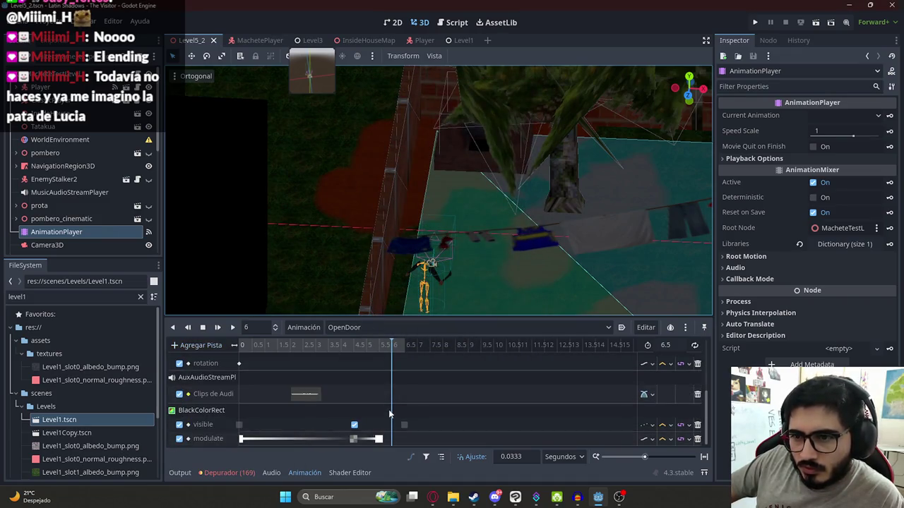
{"action": "scroll", "coordinate": [389, 415], "scroll_direction": "up", "scroll_amount": 2}
{"action": "scroll", "coordinate": [389, 416], "scroll_direction": "down", "scroll_amount": 3}
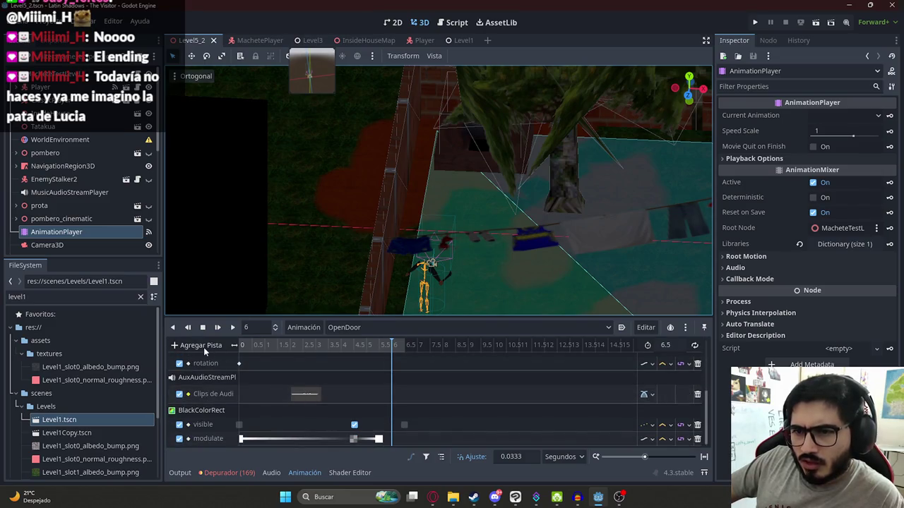
{"action": "left_click", "coordinate": [203, 346]}
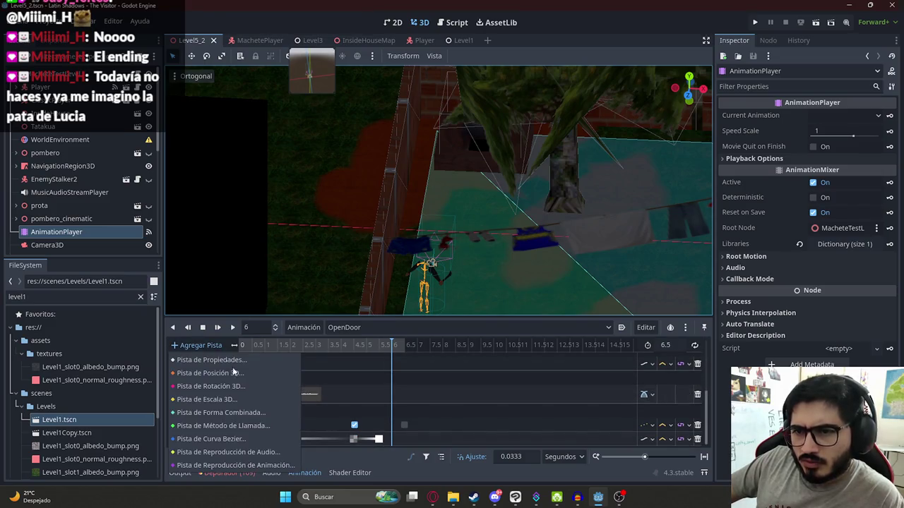
{"action": "left_click", "coordinate": [247, 426]}
{"action": "double_click", "coordinate": [400, 117]}
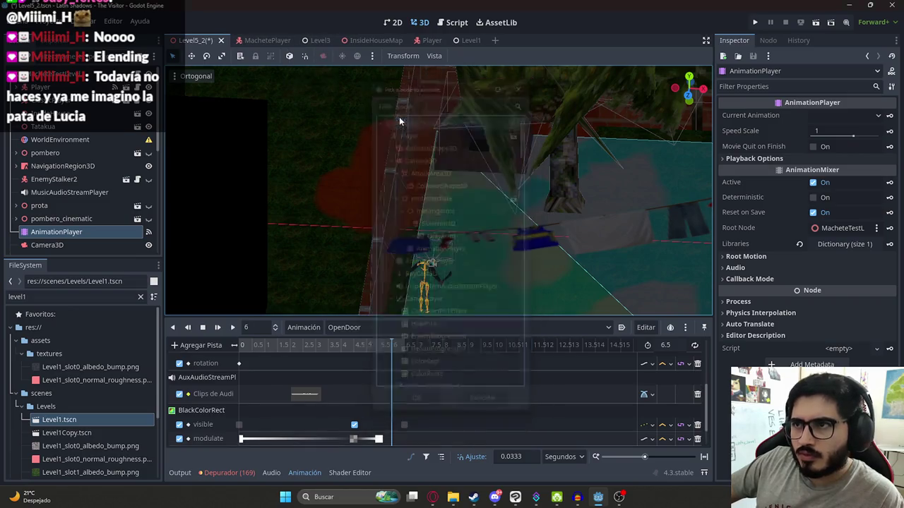
Key a blink_classic_player() call on the Funciones track, save, and run the Level5_2 scene
{"action": "right_click", "coordinate": [395, 441]}
{"action": "left_click", "coordinate": [399, 443]}
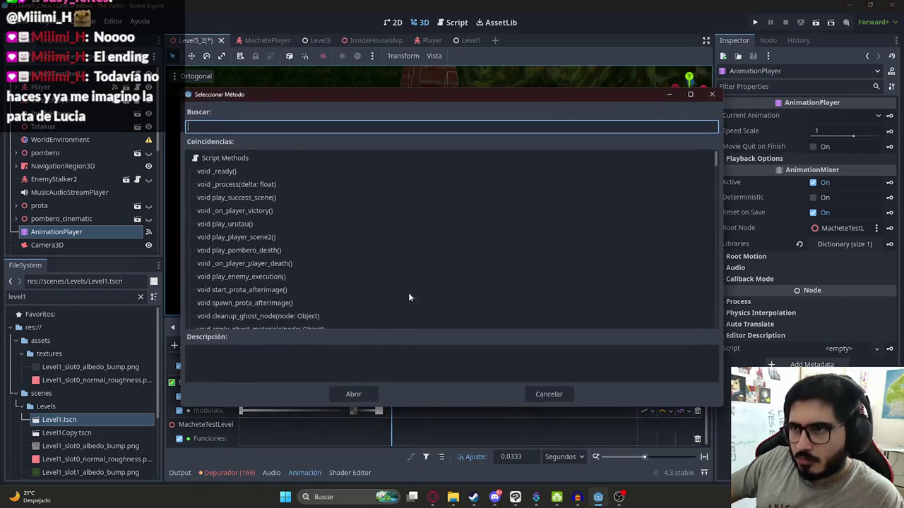
{"action": "type", "text": "blink"}
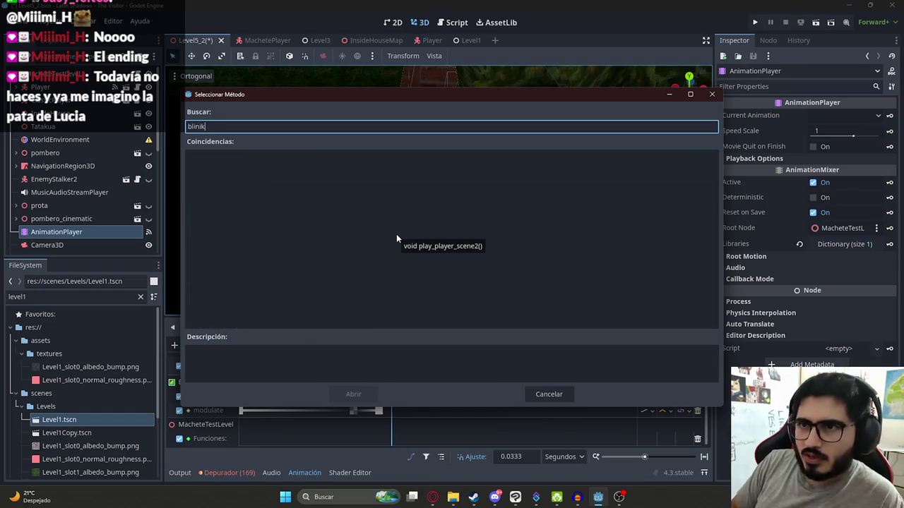
{"action": "key", "text": "BackSpace"}
{"action": "key", "text": "BackSpace"}
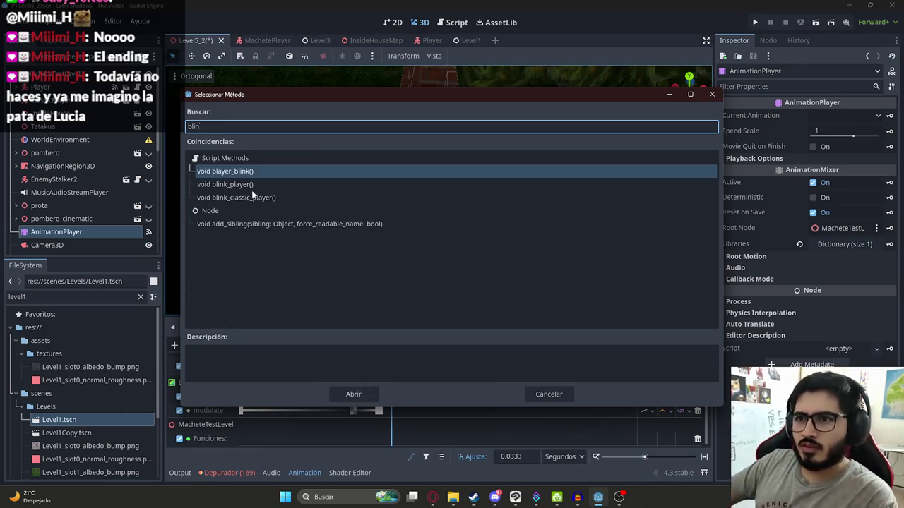
{"action": "double_click", "coordinate": [252, 197]}
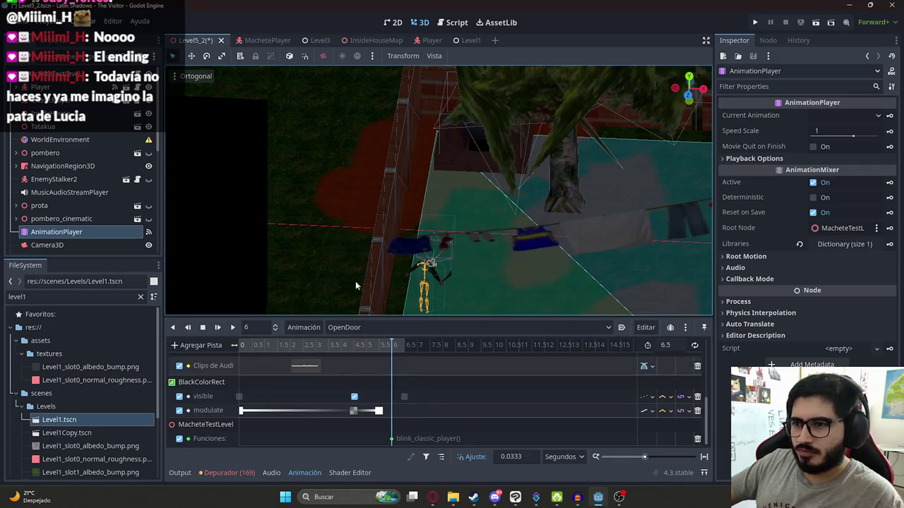
{"action": "key", "text": "ctrl+s"}
{"action": "right_click", "coordinate": [192, 42]}
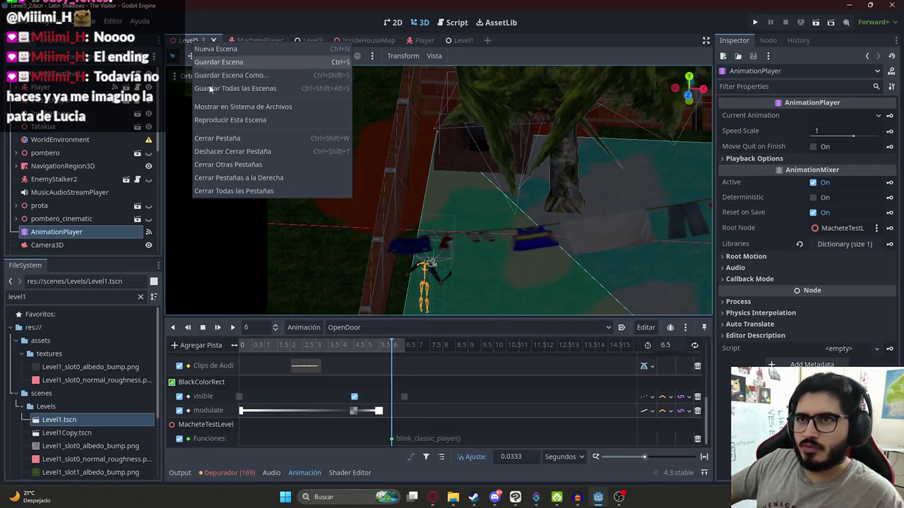
{"action": "left_click", "coordinate": [229, 121]}
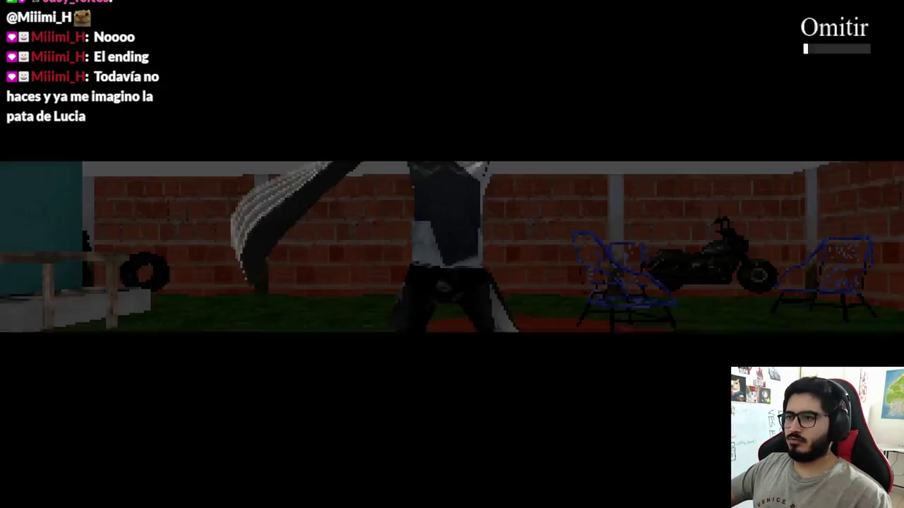
Skip the opening cutscene, watch the door sequence, then close the game with Alt+F4
{"action": "key", "text": "space"}
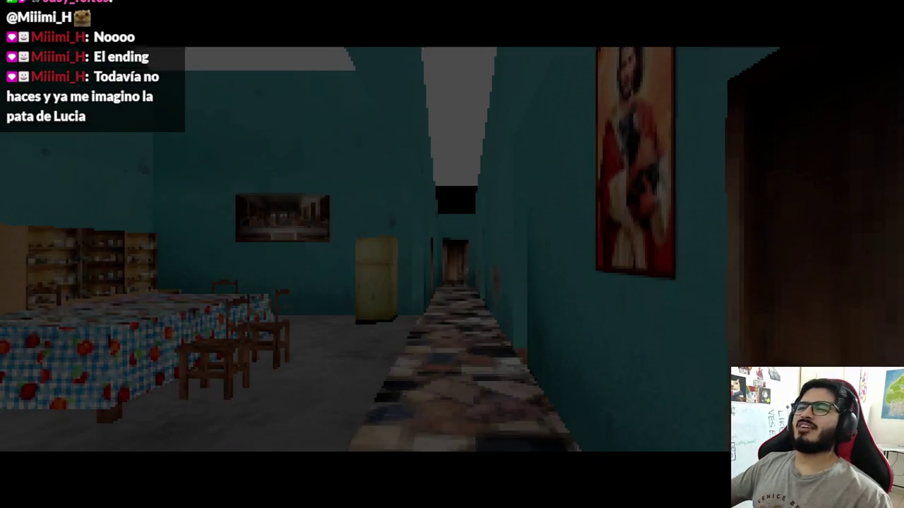
{"action": "key", "text": "alt+F4"}
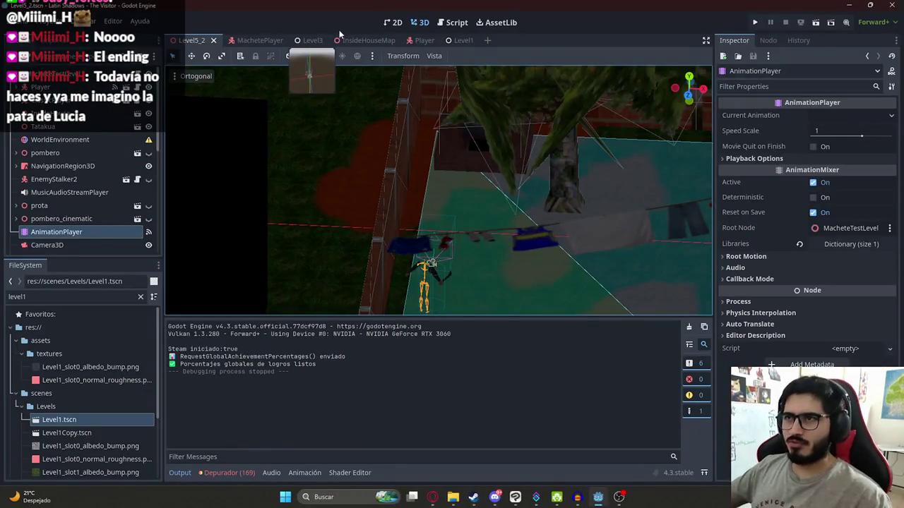
Select the OpenDoor function key at 6 seconds on the AnimationPlayer's Funciones track
{"action": "left_click", "coordinate": [77, 218]}
{"action": "left_click", "coordinate": [71, 232]}
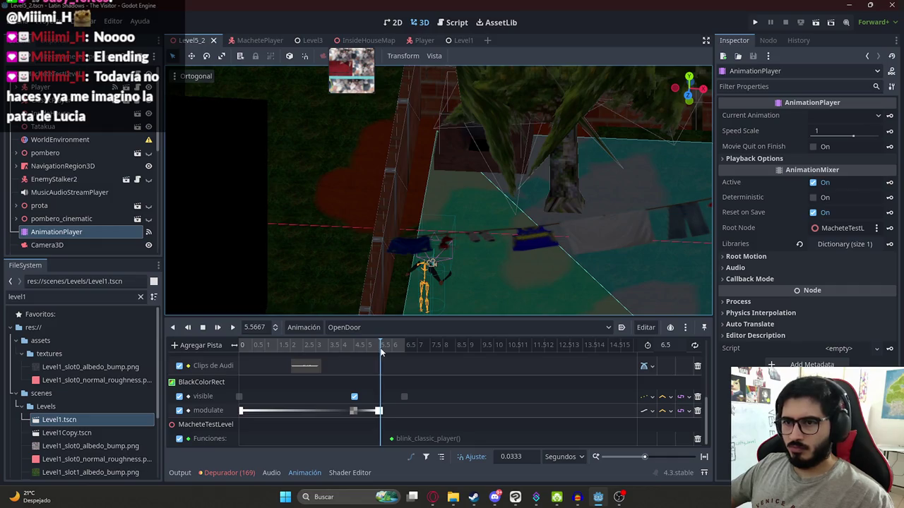
{"action": "left_click_drag", "start_coordinate": [390, 347], "coordinate": [394, 350]}
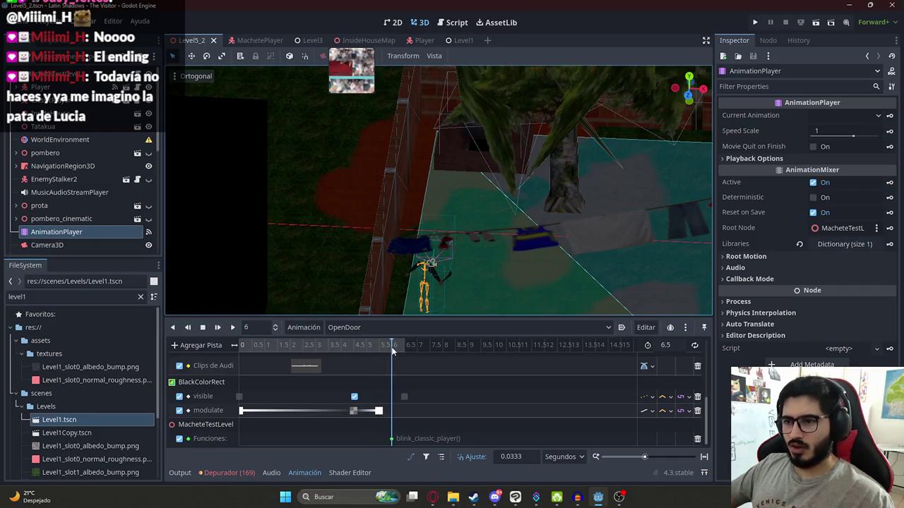
{"action": "left_click", "coordinate": [392, 438]}
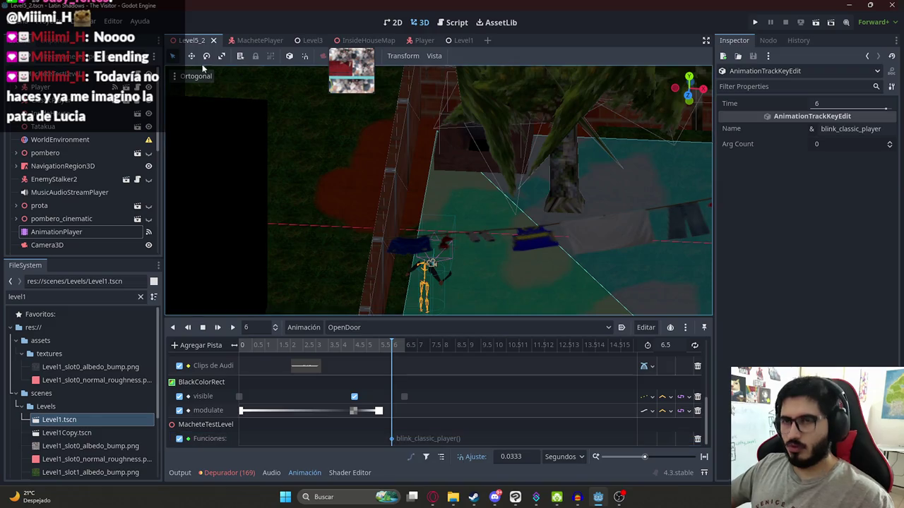
In machete_test_level.gd, look up classic_player.blink's parameters and add a keep parameter to blink_classic_player
{"action": "key", "text": "ctrl+F3"}
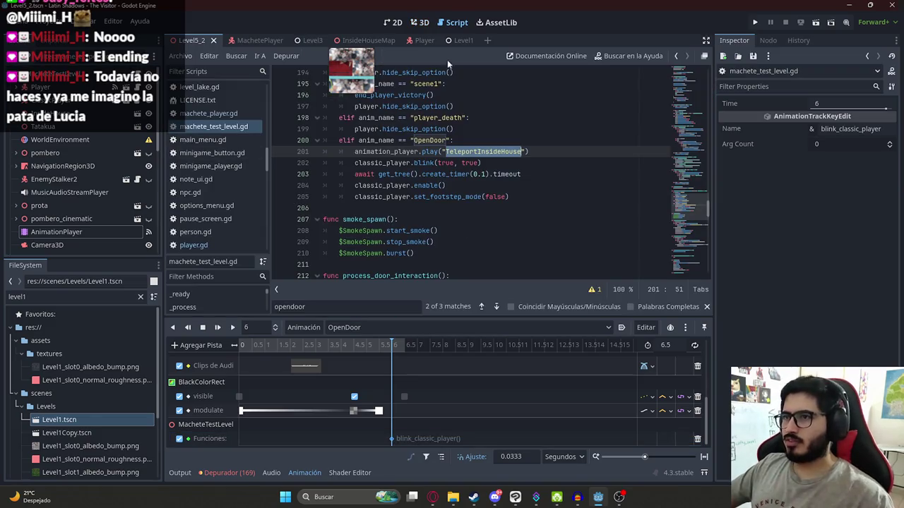
{"action": "left_click", "coordinate": [680, 261]}
{"action": "left_click", "coordinate": [449, 265]}
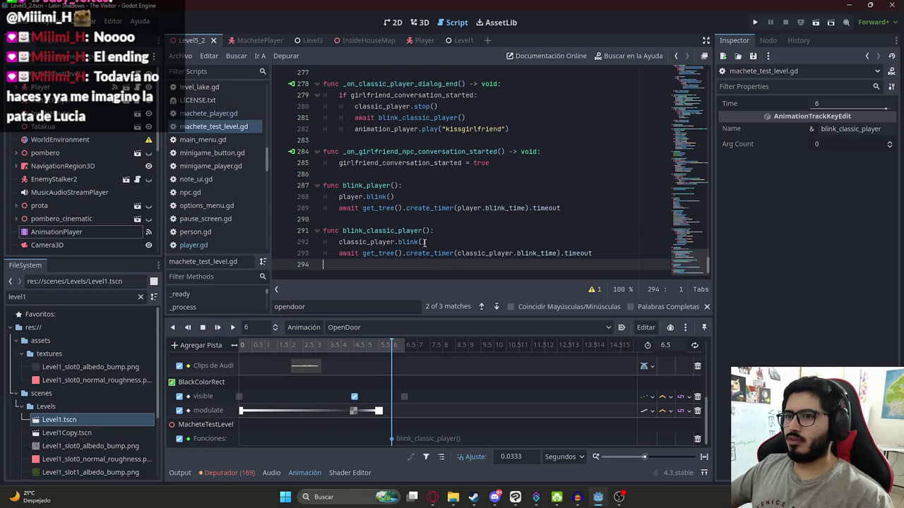
{"action": "left_click", "coordinate": [426, 230]}
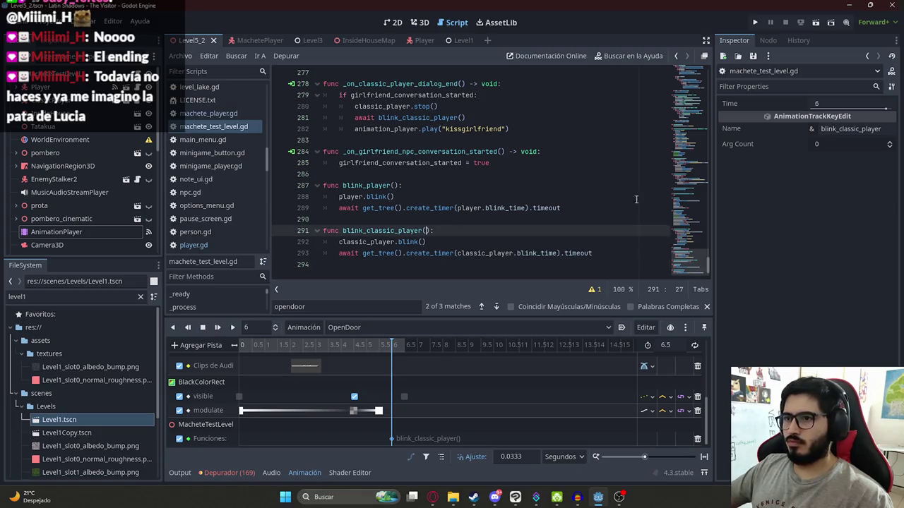
{"action": "left_click", "coordinate": [401, 241]}
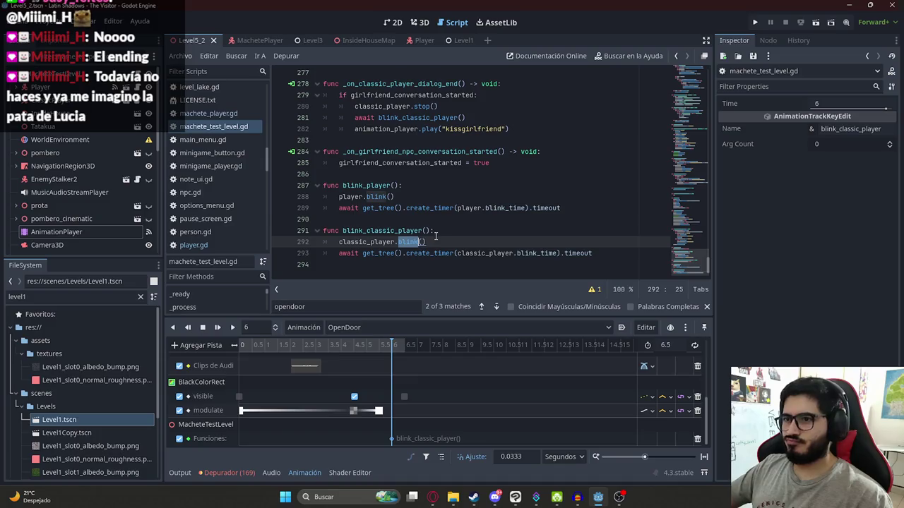
{"action": "key", "text": "BackSpace"}
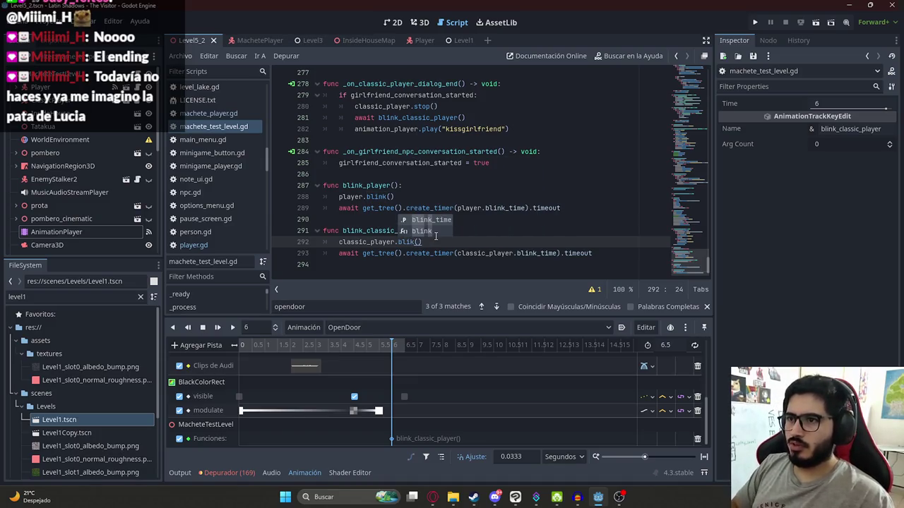
{"action": "left_click", "coordinate": [432, 232]}
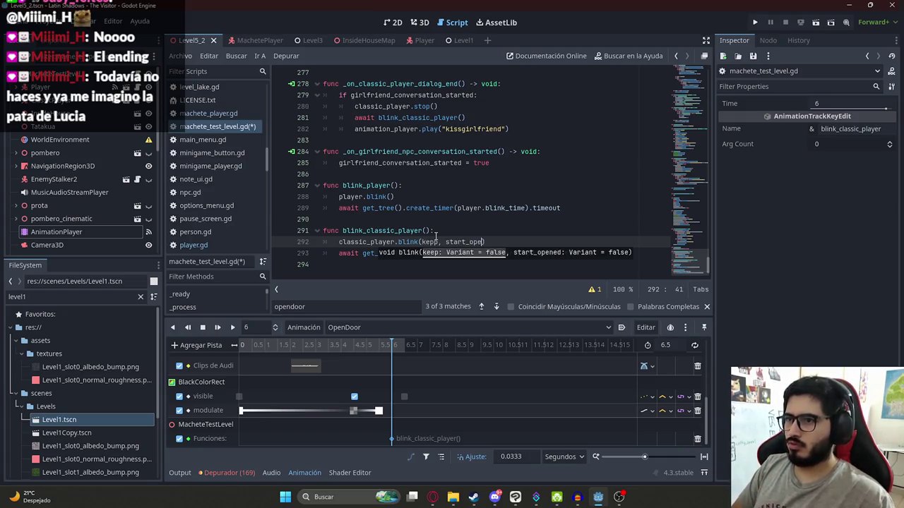
{"action": "type", "text": "d"}
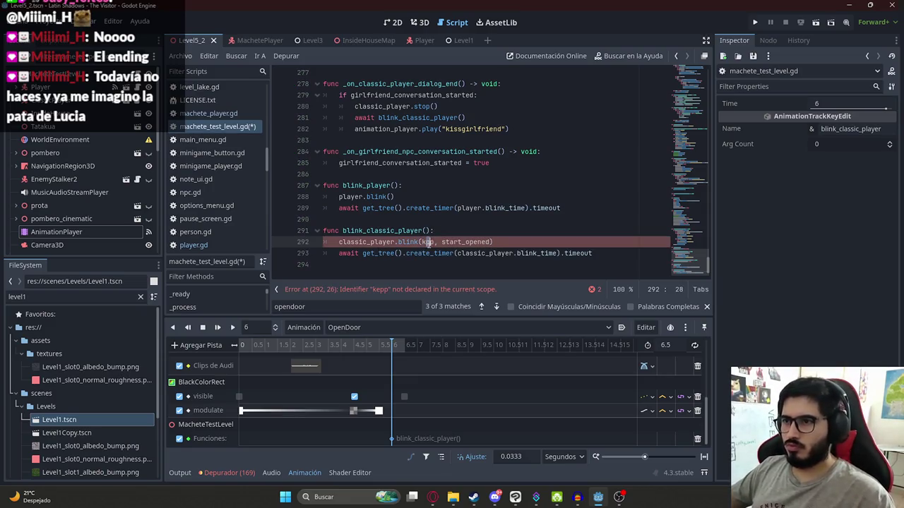
{"action": "key", "text": "BackSpace"}
{"action": "type", "text": "ee"}
{"action": "left_click", "coordinate": [413, 219]}
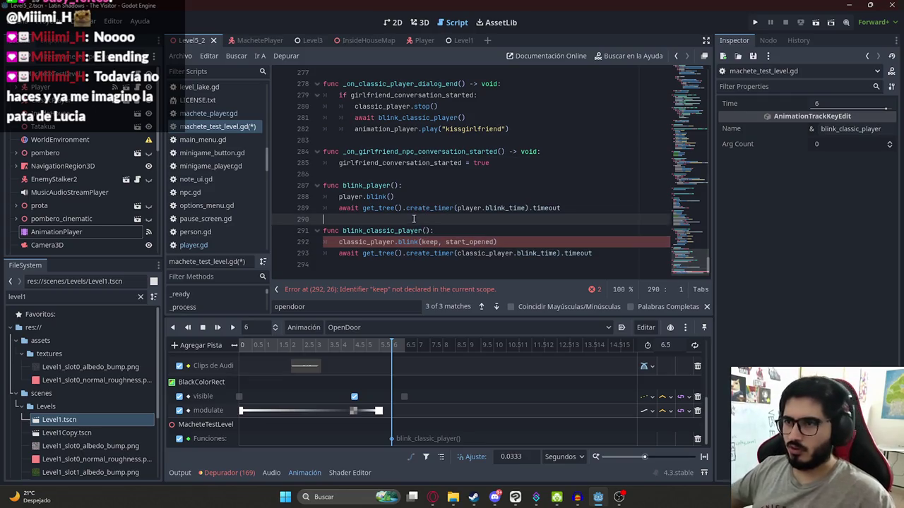
Default keep and start_opened to false, pass both to classic_player.blink, and save the script
{"action": "left_click", "coordinate": [425, 231]}
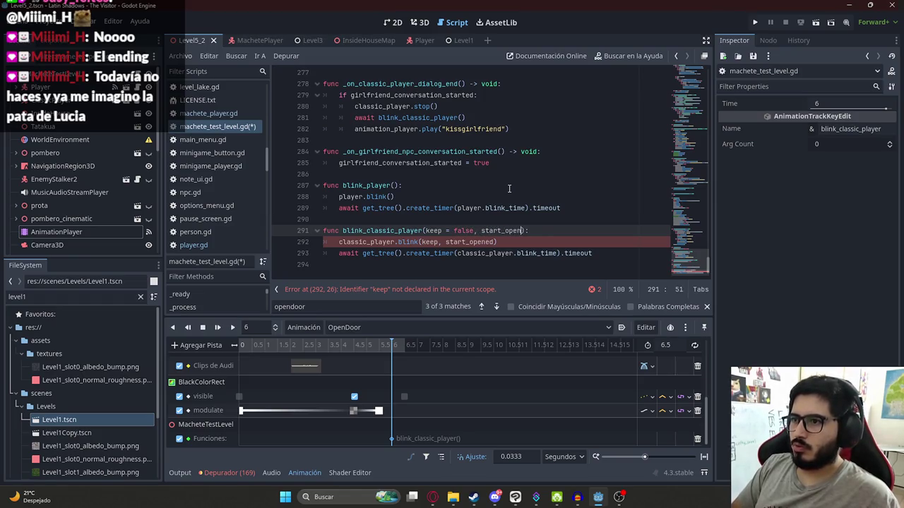
{"action": "type", "text": "ed = false"}
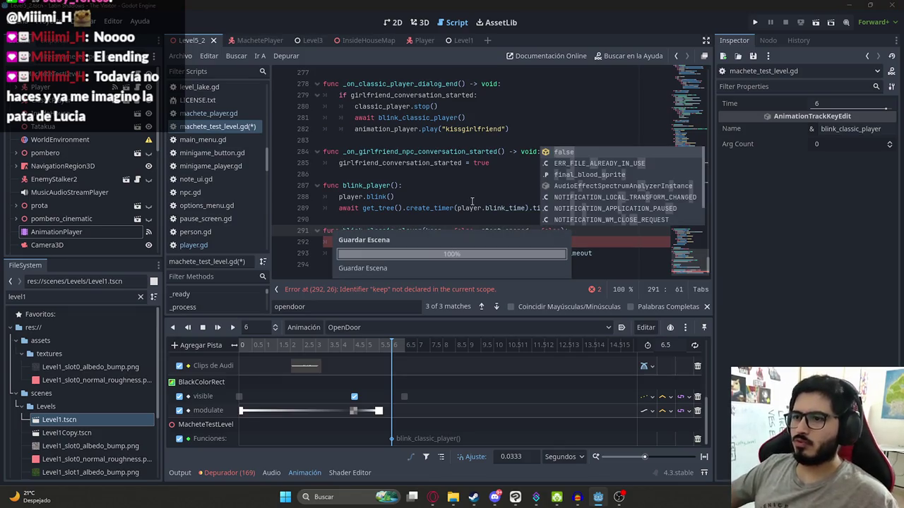
{"action": "key", "text": "ctrl+s"}
{"action": "left_click", "coordinate": [442, 233]}
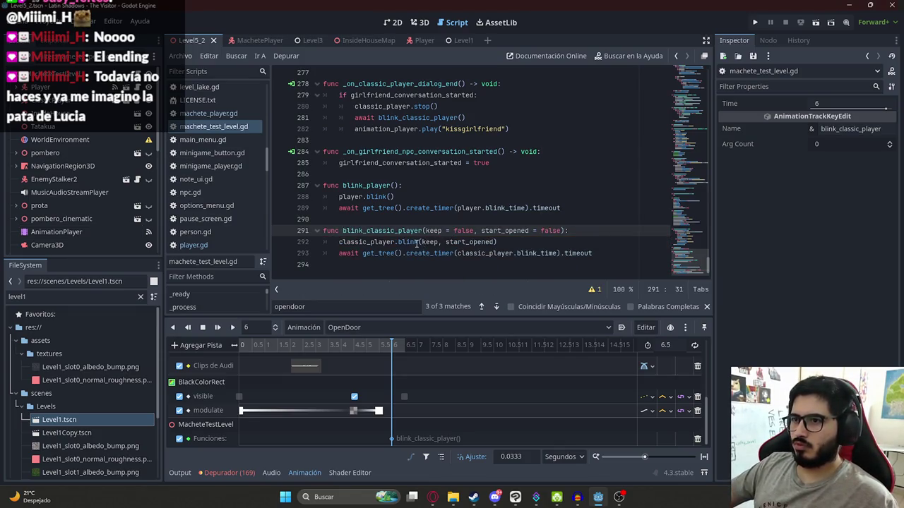
{"action": "left_click_drag", "start_coordinate": [422, 242], "coordinate": [498, 241]}
{"action": "key", "text": "BackSpace"}
{"action": "type", "text": "("}
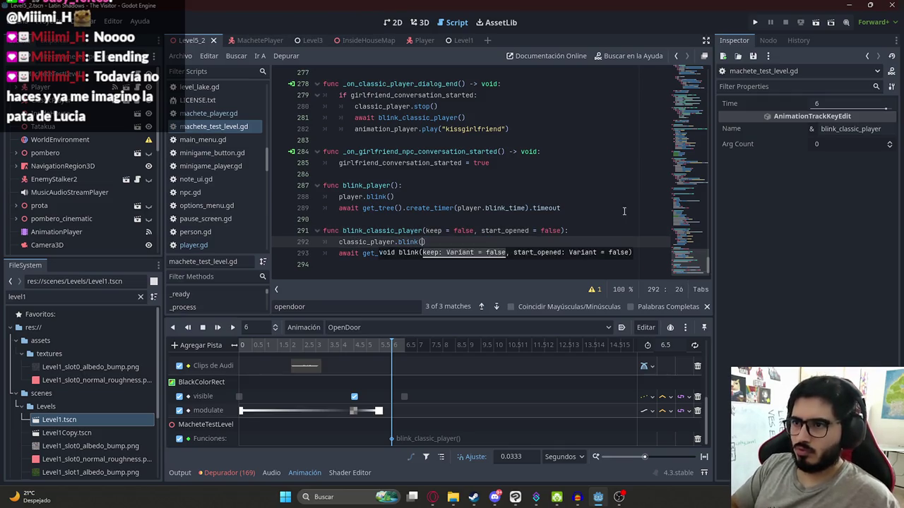
{"action": "type", "text": "keep, start_opened"}
{"action": "key", "text": "ctrl+s"}
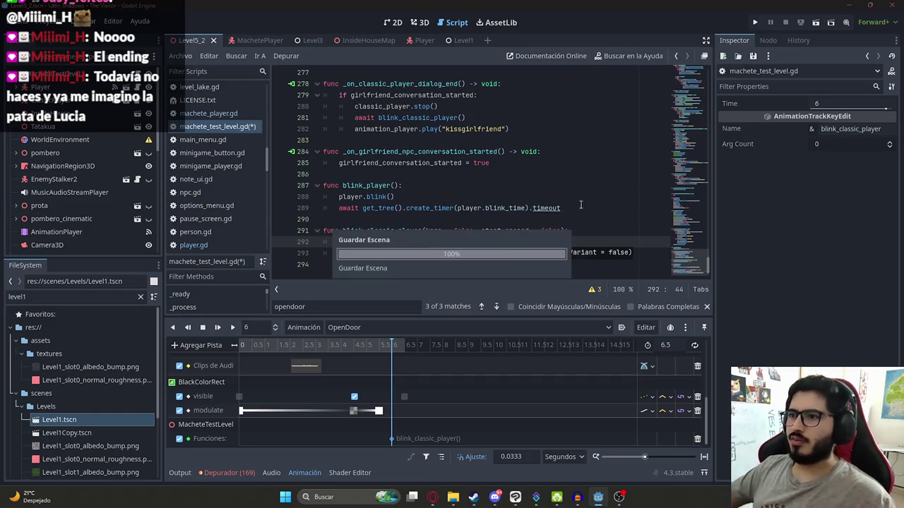
{"action": "left_click", "coordinate": [429, 198]}
Replace the old Funciones key with a new blink_classic_player method call key
{"action": "left_click", "coordinate": [397, 231]}
{"action": "double_click", "coordinate": [397, 231]}
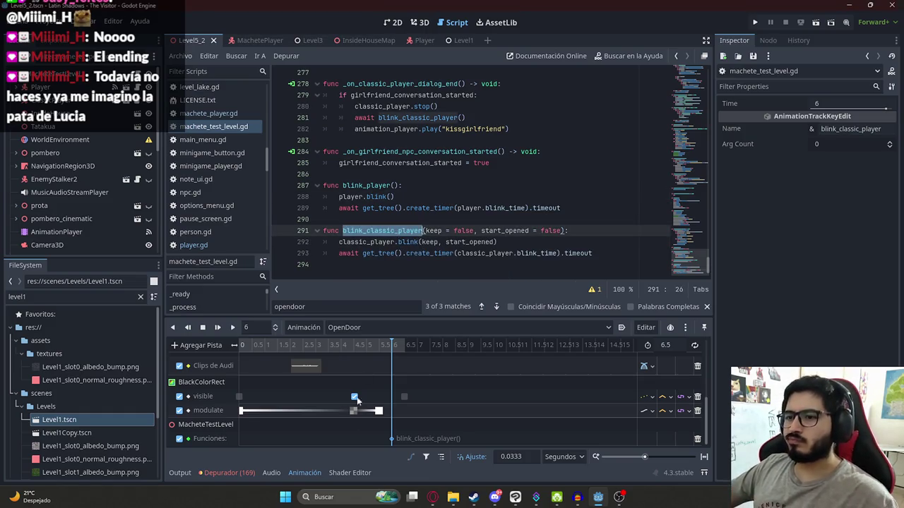
{"action": "right_click", "coordinate": [395, 439]}
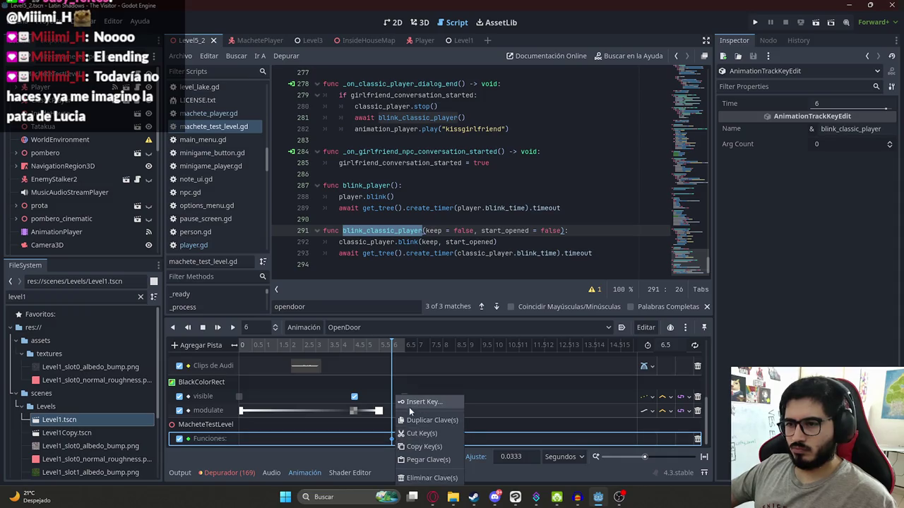
{"action": "left_click", "coordinate": [411, 478]}
{"action": "right_click", "coordinate": [400, 438]}
{"action": "left_click", "coordinate": [409, 446]}
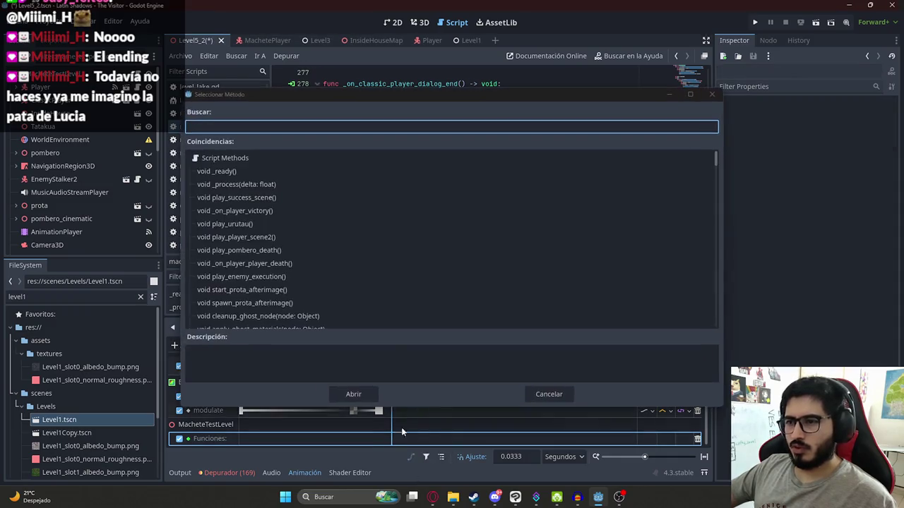
{"action": "type", "text": "blink_classic_player"}
{"action": "double_click", "coordinate": [241, 171]}
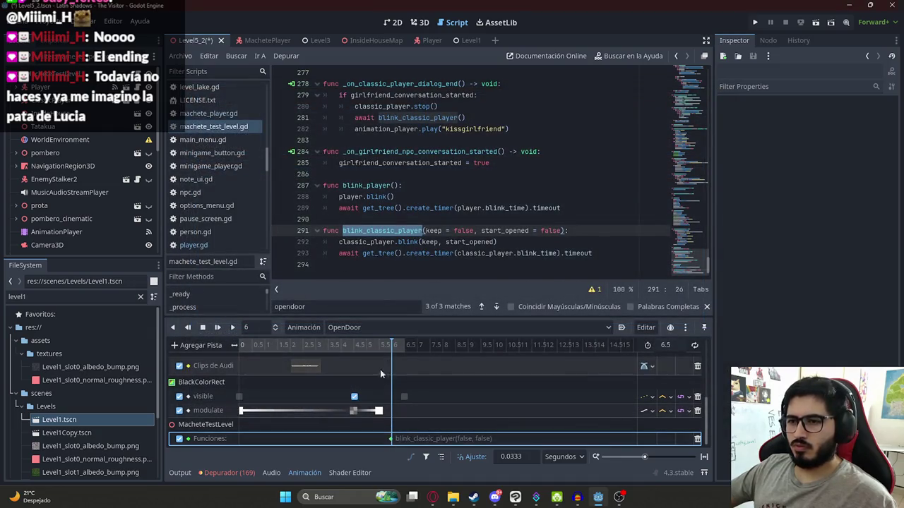
Place the new key at 6 seconds, set both arguments to true, and run the scene
{"action": "left_click", "coordinate": [392, 439]}
{"action": "left_click_drag", "start_coordinate": [392, 439], "coordinate": [393, 438]}
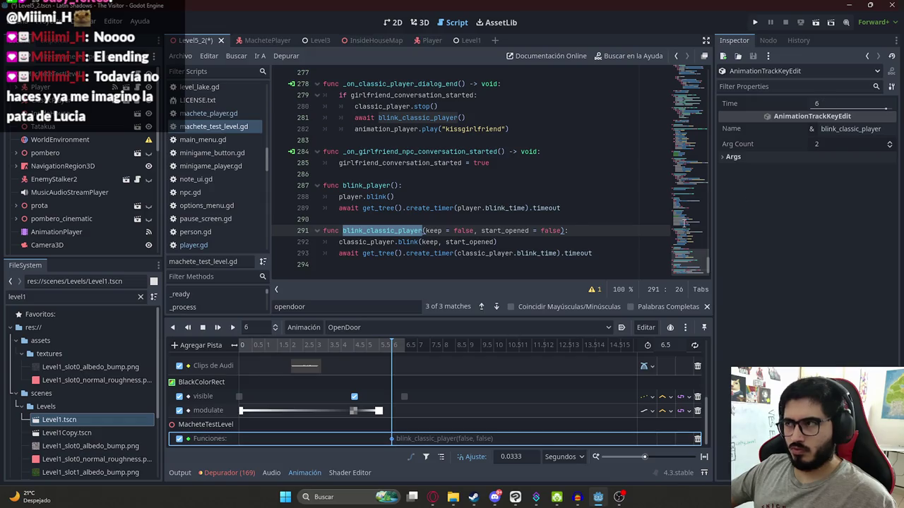
{"action": "left_click", "coordinate": [797, 158]}
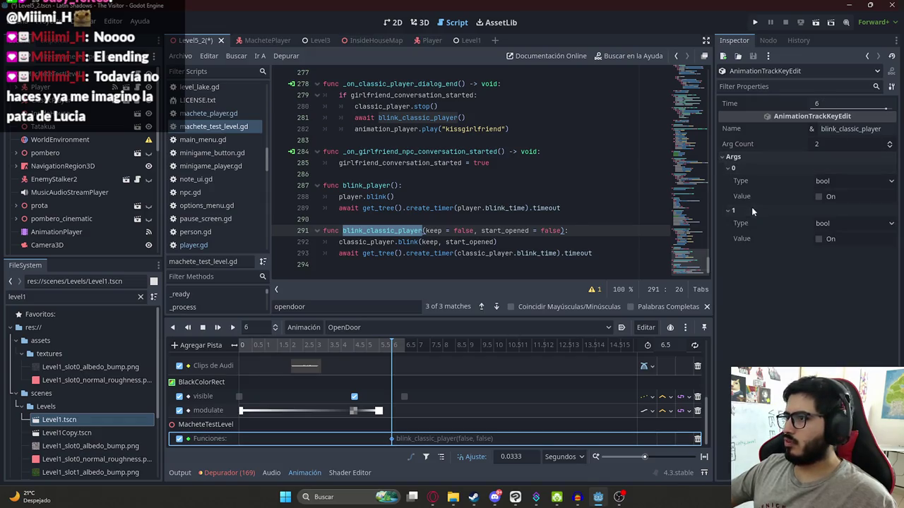
{"action": "left_click", "coordinate": [819, 197]}
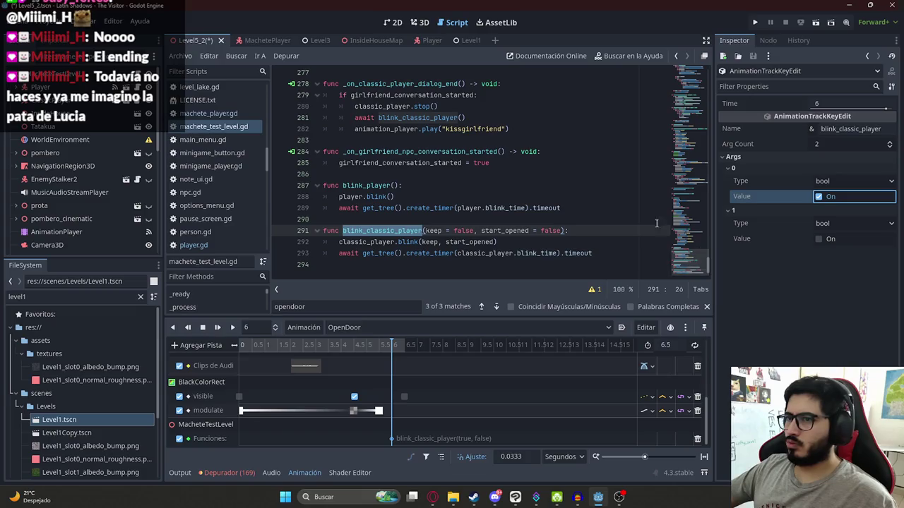
{"action": "left_click", "coordinate": [827, 242]}
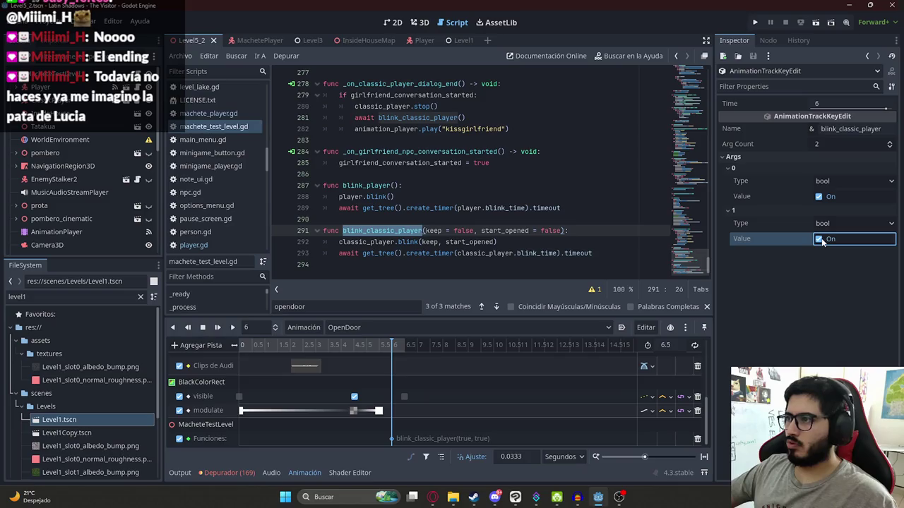
{"action": "right_click", "coordinate": [191, 34]}
{"action": "left_click", "coordinate": [233, 118]}
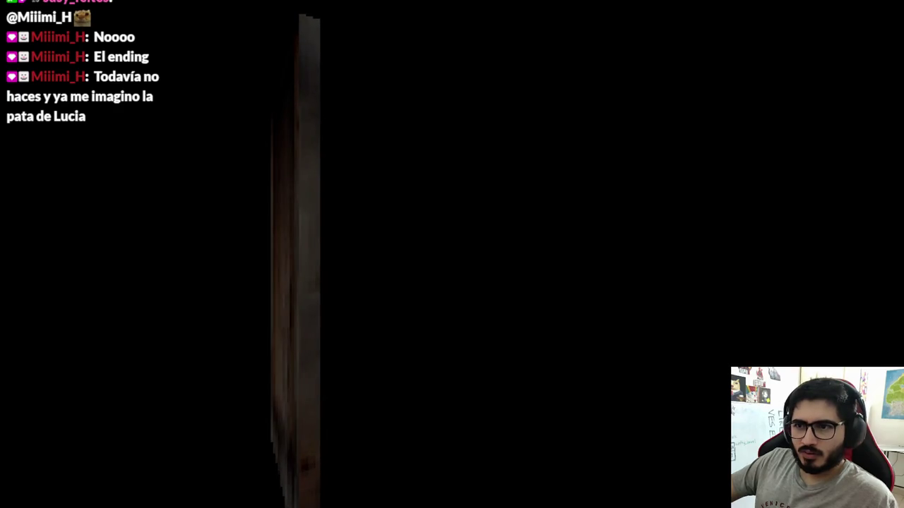
Watch the door open in darkness, then stop the running game with F8
{"action": "key", "text": "F8"}
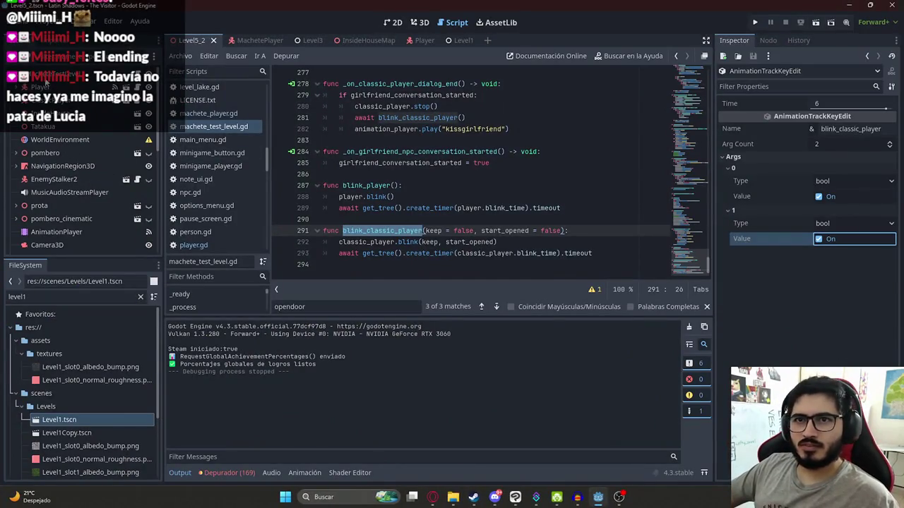
Keep the Funciones method key at 6 seconds and set its second argument to false
{"action": "scroll", "coordinate": [71, 162], "scroll_direction": "down", "scroll_amount": 3}
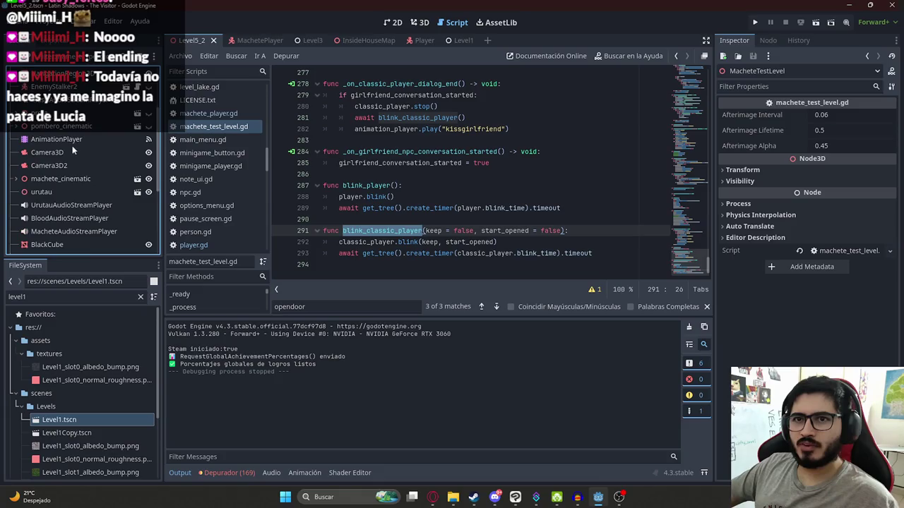
{"action": "left_click", "coordinate": [68, 139]}
{"action": "left_click", "coordinate": [390, 438]}
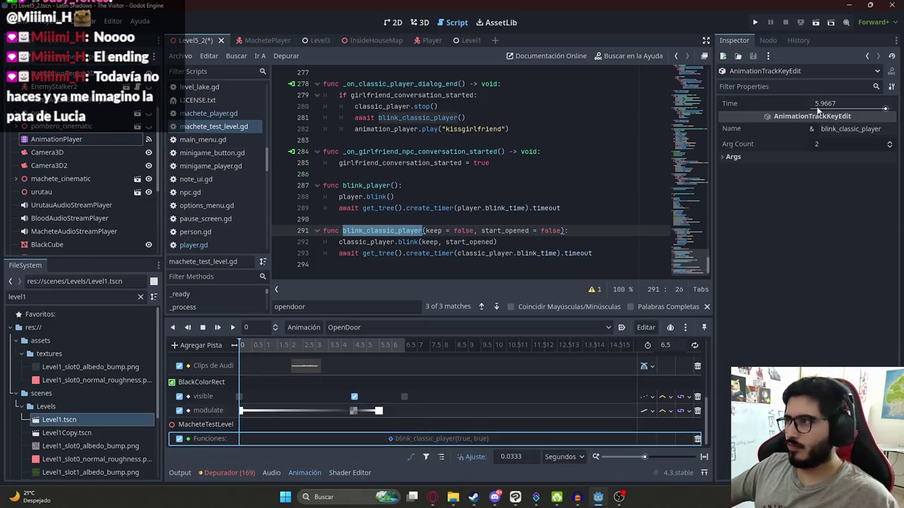
{"action": "left_click_drag", "start_coordinate": [819, 105], "coordinate": [823, 105]}
{"action": "left_click", "coordinate": [816, 145]}
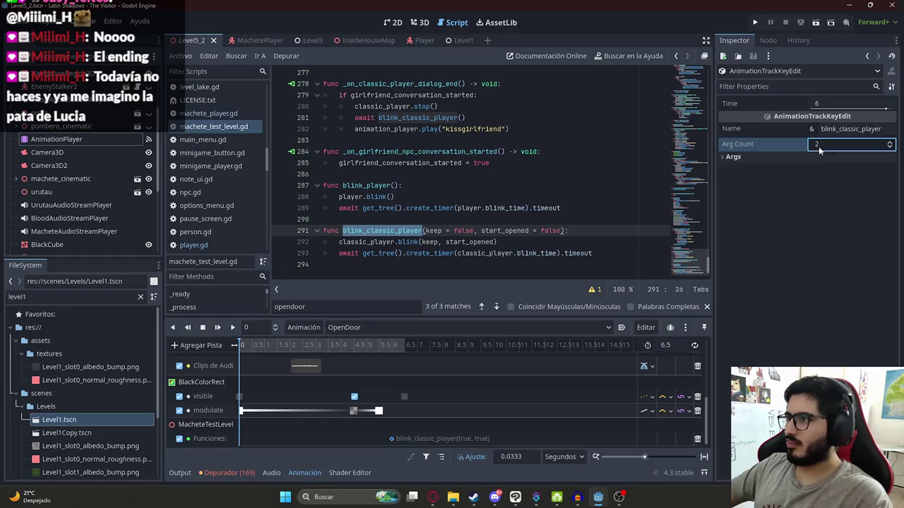
{"action": "left_click", "coordinate": [812, 155]}
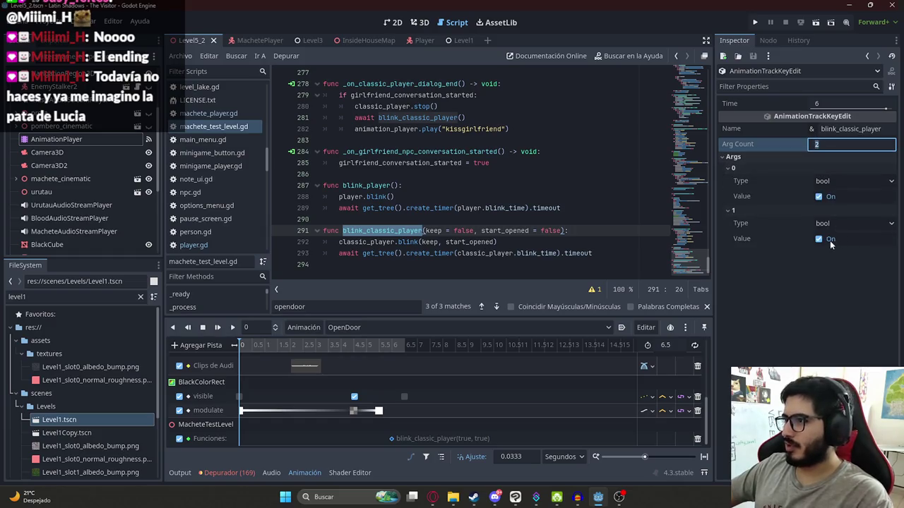
{"action": "left_click", "coordinate": [831, 240]}
Run Level5_2 with Reproducir Esta Escena, watch the cutscene, then stop with F8
{"action": "right_click", "coordinate": [202, 40]}
{"action": "left_click", "coordinate": [252, 120]}
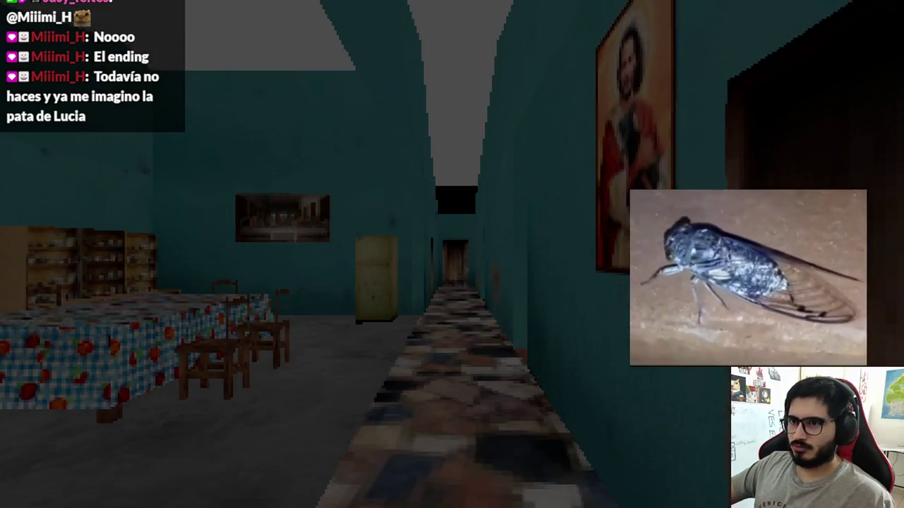
{"action": "key", "text": "F8"}
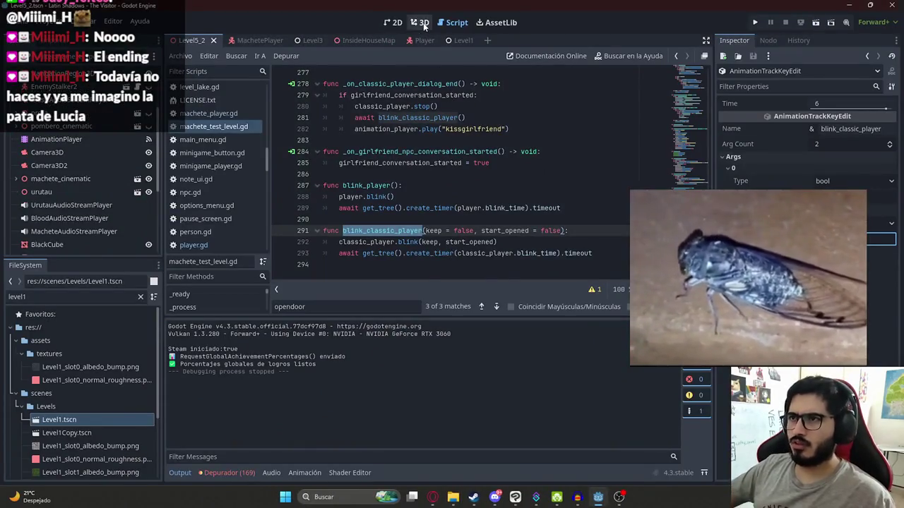
In the 3D view, drag OpenDoor's blink_classic_player key earlier to about 5.27 s
{"action": "left_click", "coordinate": [420, 22]}
{"action": "left_click", "coordinate": [56, 139]}
{"action": "scroll", "coordinate": [369, 371], "scroll_direction": "down", "scroll_amount": 3}
{"action": "left_click", "coordinate": [392, 438]}
{"action": "left_click_drag", "start_coordinate": [392, 438], "coordinate": [373, 438]}
Set the OpenDoor playhead to about 4.5 seconds
{"action": "scroll", "coordinate": [371, 392], "scroll_direction": "up", "scroll_amount": 2}
{"action": "scroll", "coordinate": [340, 386], "scroll_direction": "down", "scroll_amount": 2}
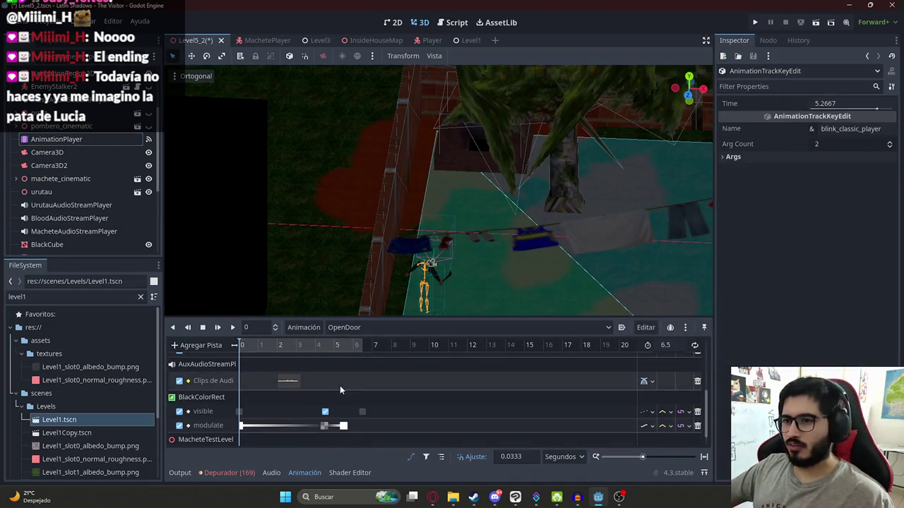
{"action": "scroll", "coordinate": [338, 383], "scroll_direction": "down", "scroll_amount": 2}
{"action": "left_click", "coordinate": [252, 328]}
{"action": "left_click", "coordinate": [319, 347]}
{"action": "left_click_drag", "start_coordinate": [321, 349], "coordinate": [325, 349]}
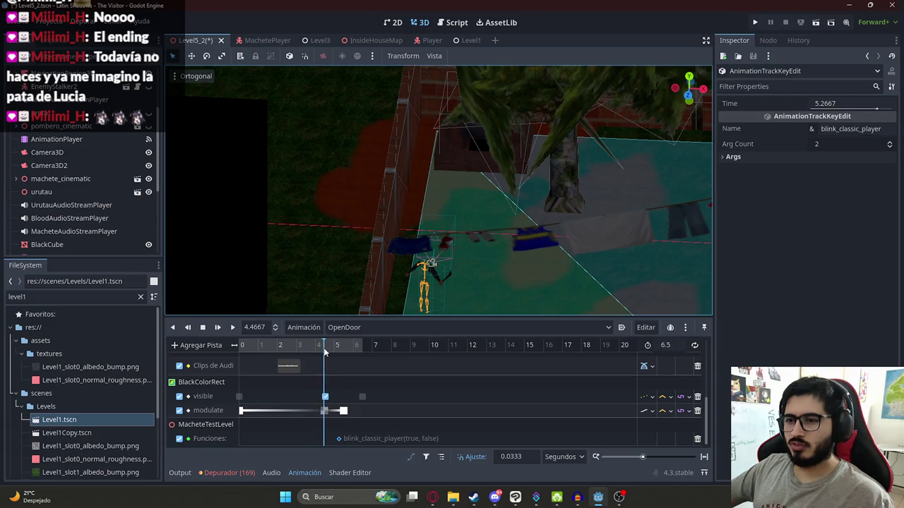
Snap the method key onto the 4.5 s playhead and save the scene
{"action": "scroll", "coordinate": [325, 352], "scroll_direction": "up", "scroll_amount": 2}
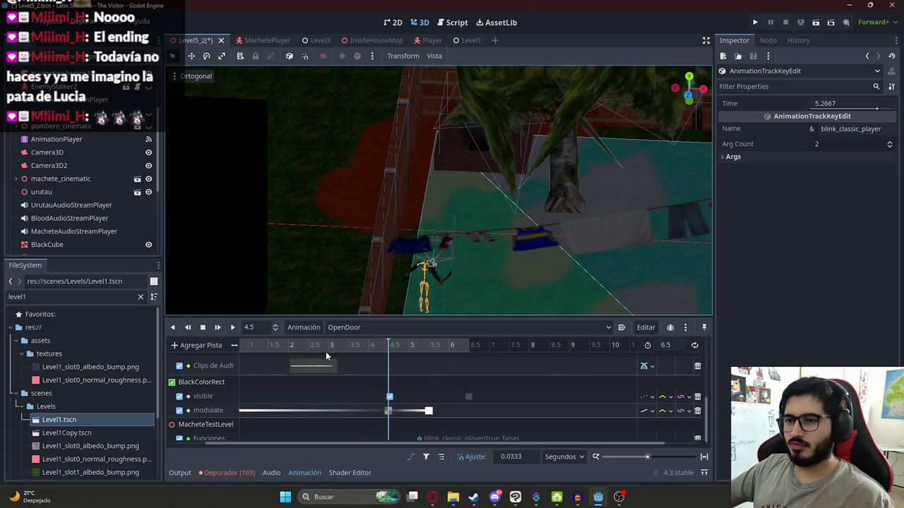
{"action": "scroll", "coordinate": [398, 381], "scroll_direction": "up", "scroll_amount": 5}
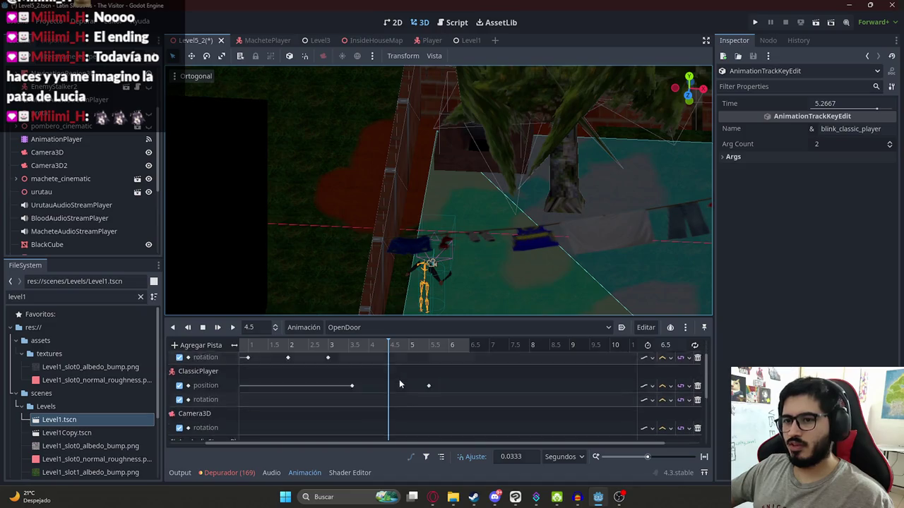
{"action": "scroll", "coordinate": [399, 380], "scroll_direction": "up", "scroll_amount": 3}
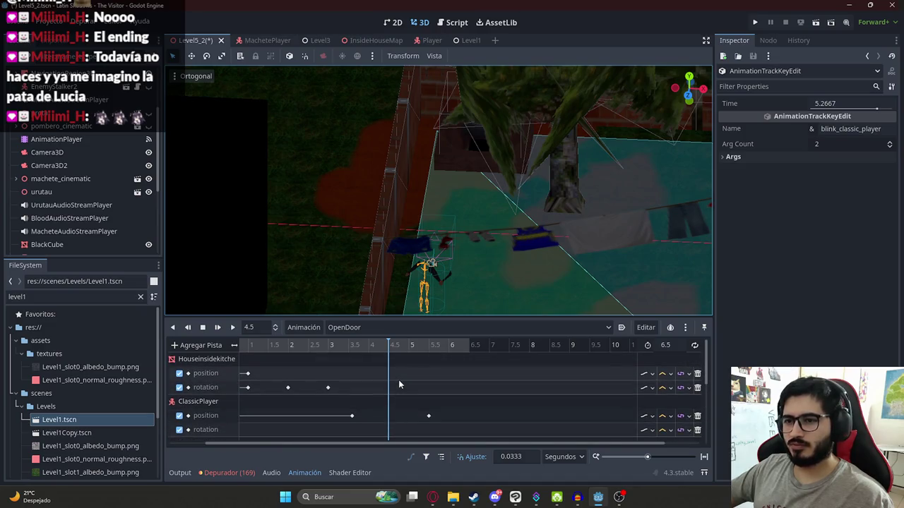
{"action": "scroll", "coordinate": [398, 378], "scroll_direction": "up", "scroll_amount": 1}
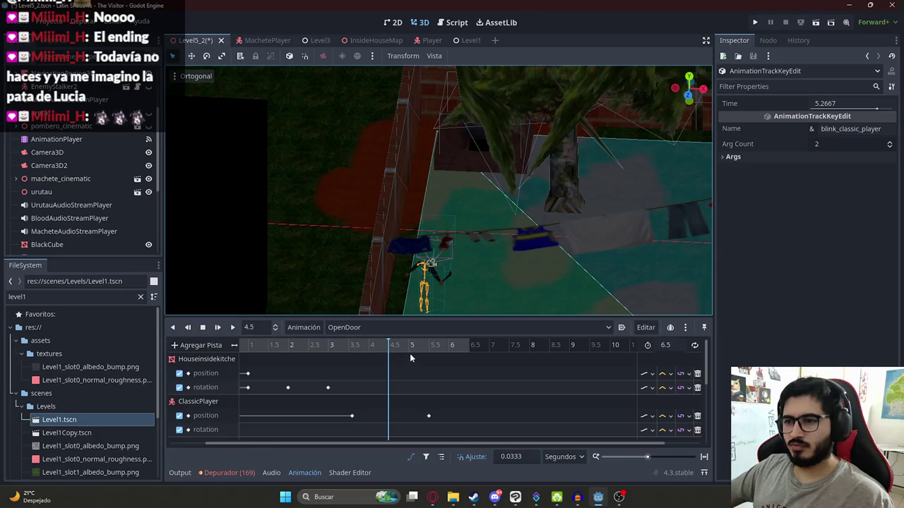
{"action": "scroll", "coordinate": [407, 364], "scroll_direction": "down", "scroll_amount": 8}
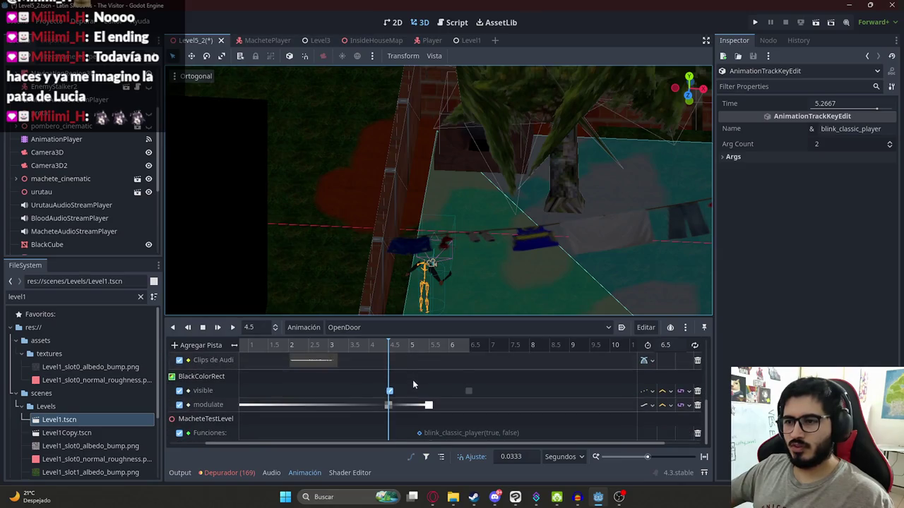
{"action": "left_click_drag", "start_coordinate": [418, 432], "coordinate": [387, 434]}
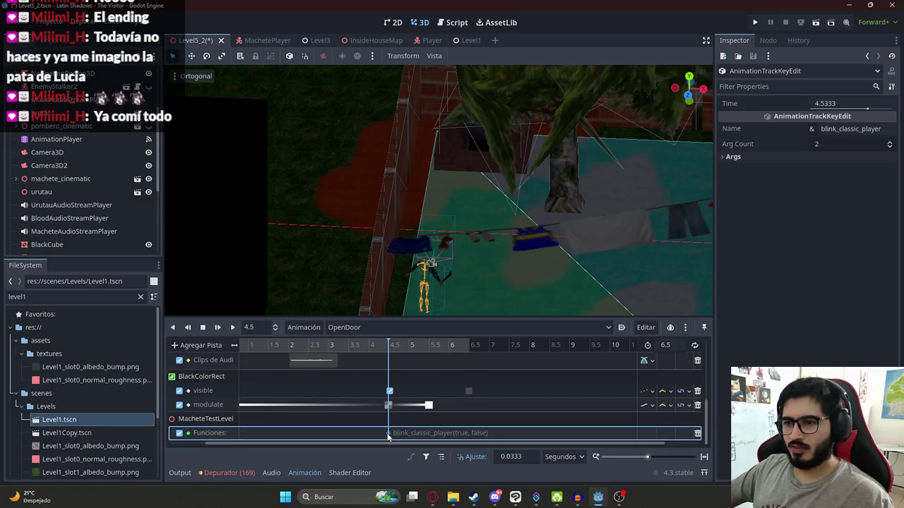
{"action": "key", "text": "ctrl+s"}
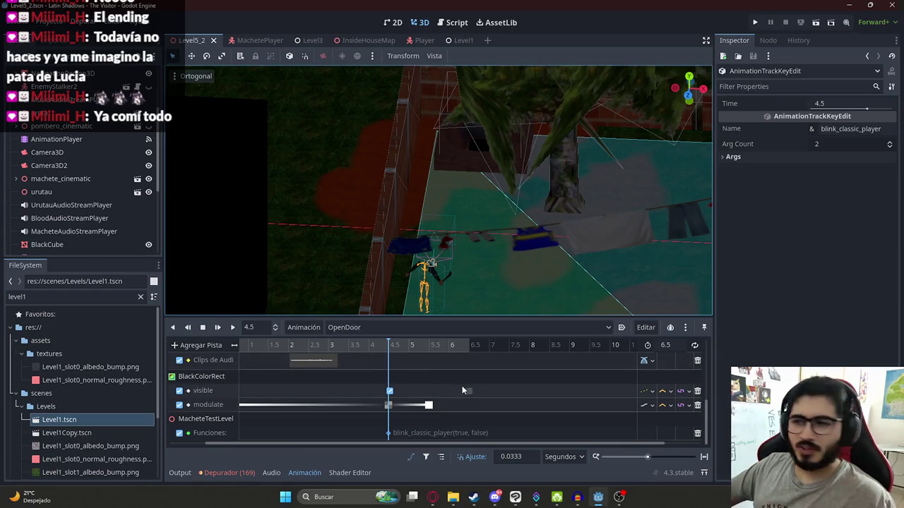
{"action": "scroll", "coordinate": [399, 367], "scroll_direction": "down", "scroll_amount": 3}
{"action": "scroll", "coordinate": [344, 384], "scroll_direction": "up", "scroll_amount": 5}
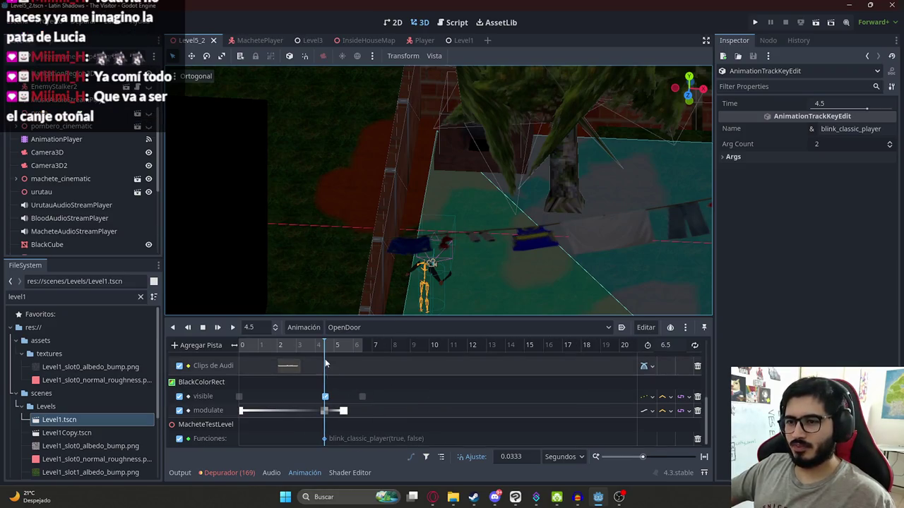
{"action": "scroll", "coordinate": [353, 372], "scroll_direction": "down", "scroll_amount": 5}
{"action": "mouse_move", "coordinate": [308, 352]}
{"action": "left_mouse_down"}
{"action": "mouse_move", "coordinate": [365, 354]}
{"action": "mouse_move", "coordinate": [309, 365]}
{"action": "mouse_move", "coordinate": [352, 373]}
{"action": "left_mouse_up"}
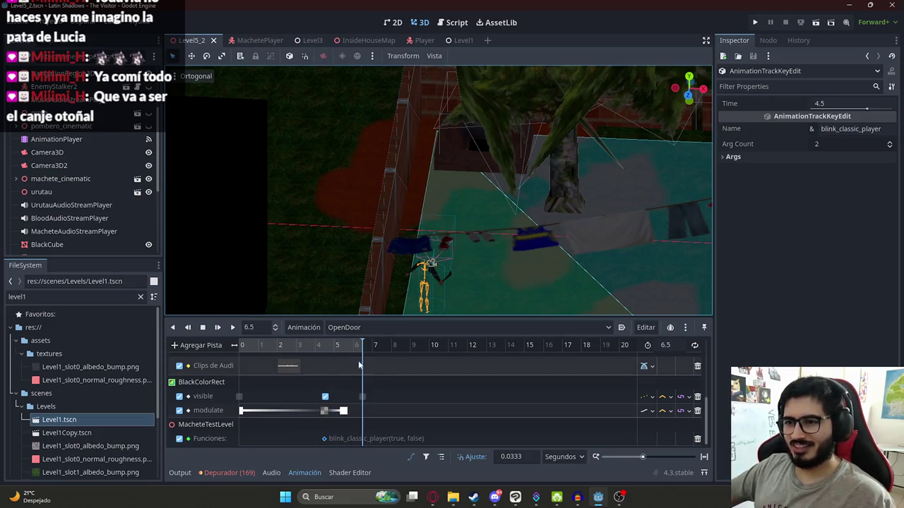
Play Level5_2 through the darkened door into the kitchen, then stop it with F8
{"action": "right_click", "coordinate": [196, 41]}
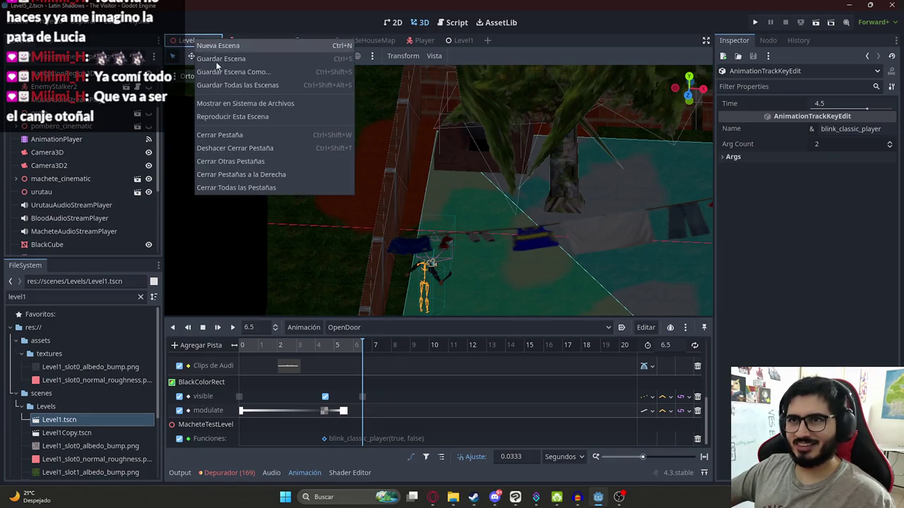
{"action": "left_click", "coordinate": [218, 118]}
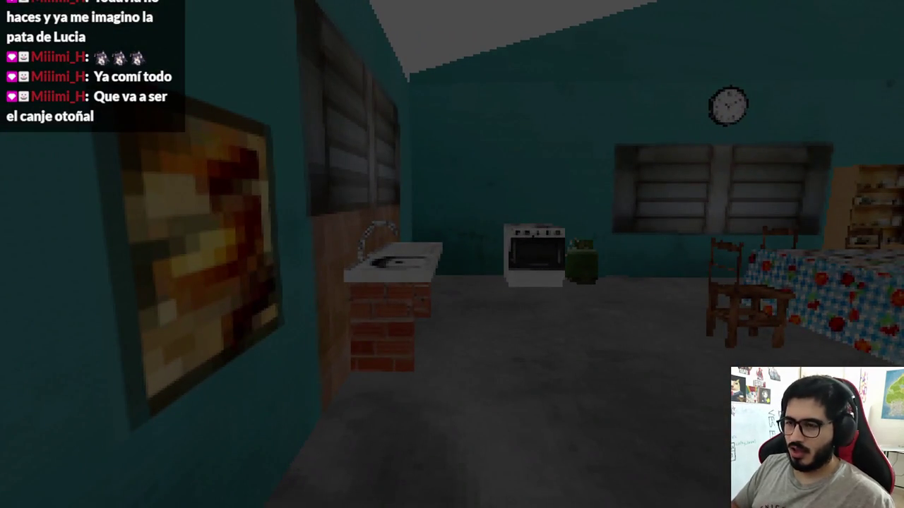
{"action": "key", "text": "F8"}
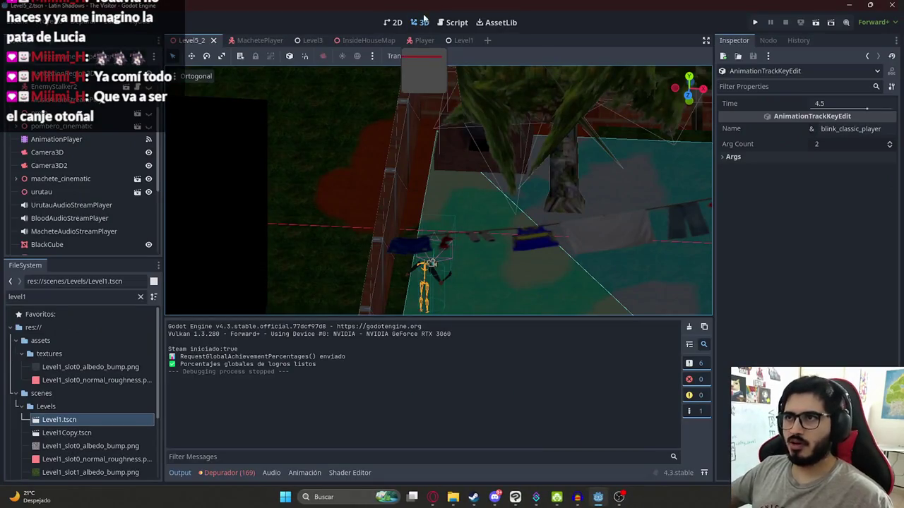
Select the Funciones method key in OpenDoor and save the scene
{"action": "left_click", "coordinate": [32, 138]}
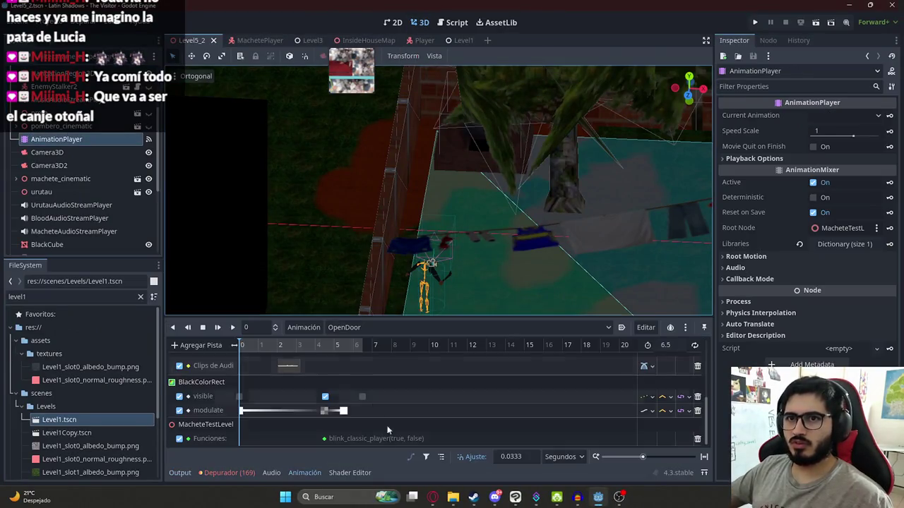
{"action": "left_click", "coordinate": [325, 438]}
{"action": "left_click", "coordinate": [697, 439]}
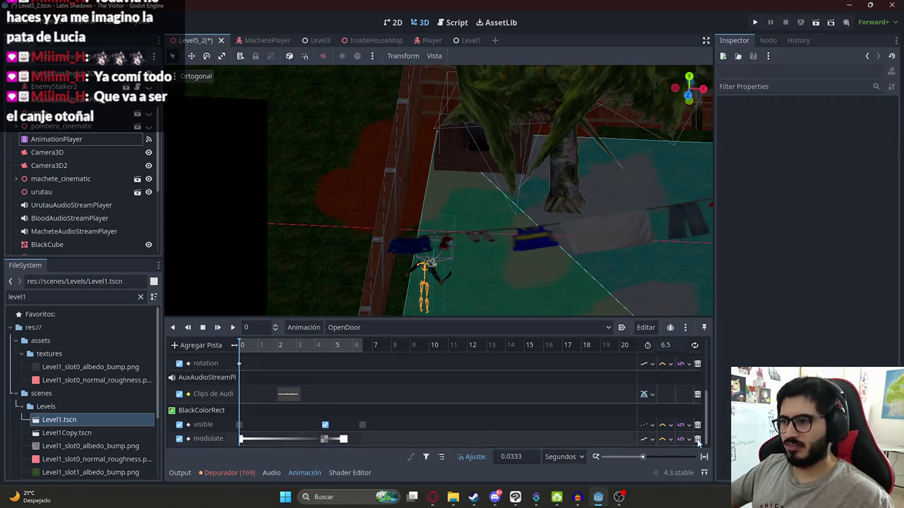
{"action": "key", "text": "ctrl+s"}
Move the playhead to about 4.5 seconds, select BlackColorRect, and save
{"action": "scroll", "coordinate": [266, 360], "scroll_direction": "up", "scroll_amount": 2}
{"action": "left_click_drag", "start_coordinate": [319, 346], "coordinate": [327, 350]}
{"action": "scroll", "coordinate": [104, 166], "scroll_direction": "up", "scroll_amount": 3}
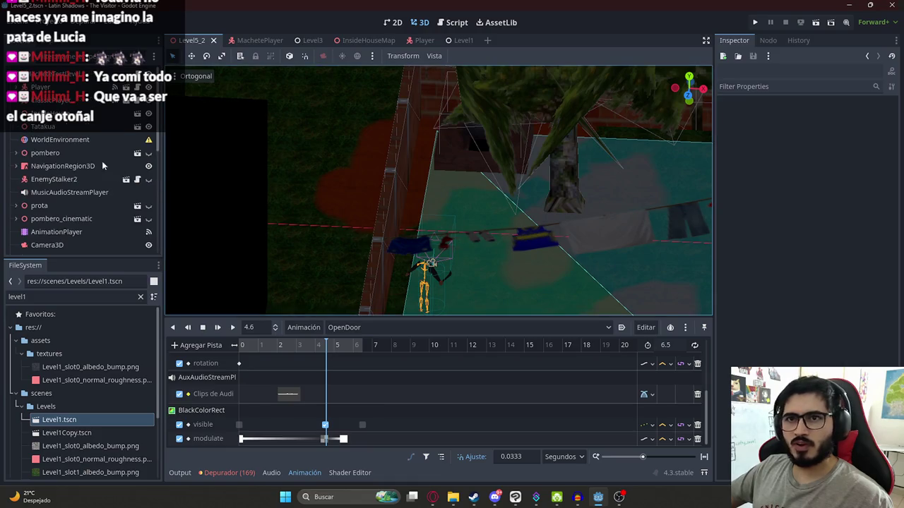
{"action": "scroll", "coordinate": [71, 147], "scroll_direction": "down", "scroll_amount": 5}
{"action": "left_click", "coordinate": [54, 154]}
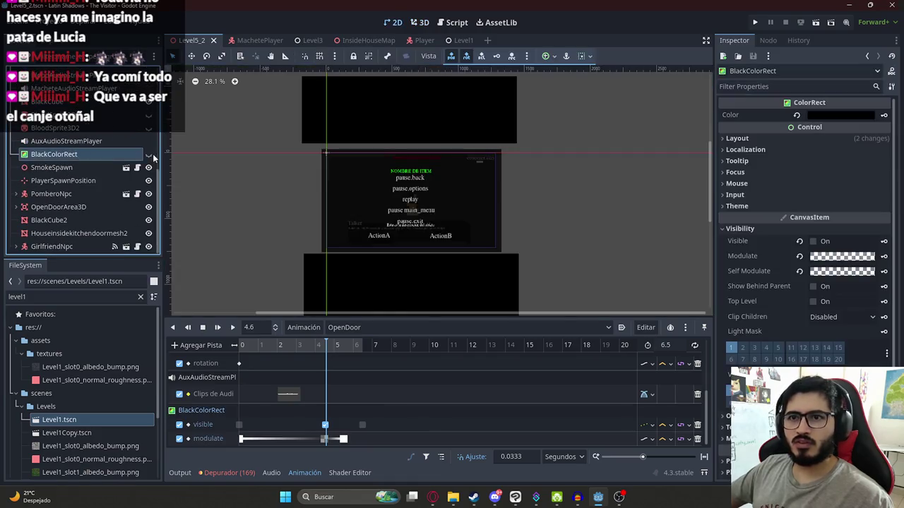
{"action": "scroll", "coordinate": [320, 247], "scroll_direction": "up", "scroll_amount": 2}
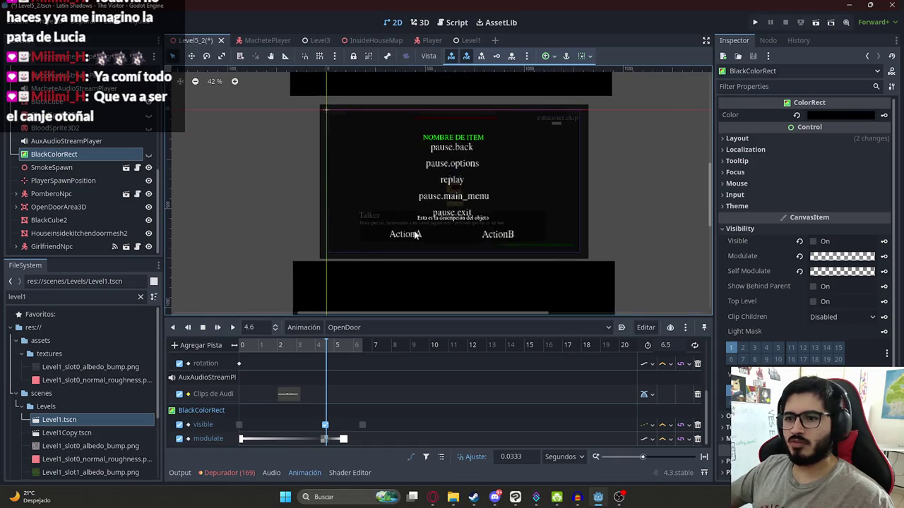
{"action": "key", "text": "ctrl+s"}
{"action": "left_click_drag", "start_coordinate": [328, 355], "coordinate": [325, 352]}
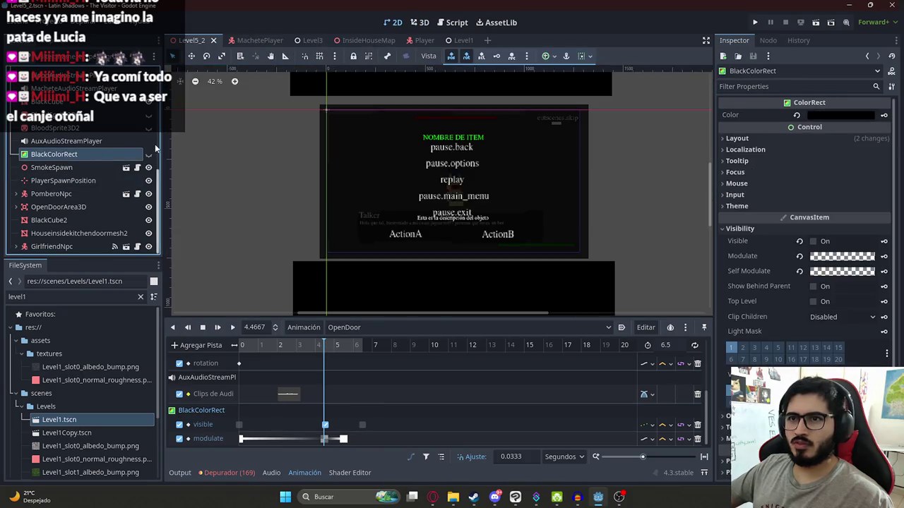
Show BlackColorRect in the editor and widen it while previewing the fade near 4.7 s
{"action": "left_click", "coordinate": [149, 154]}
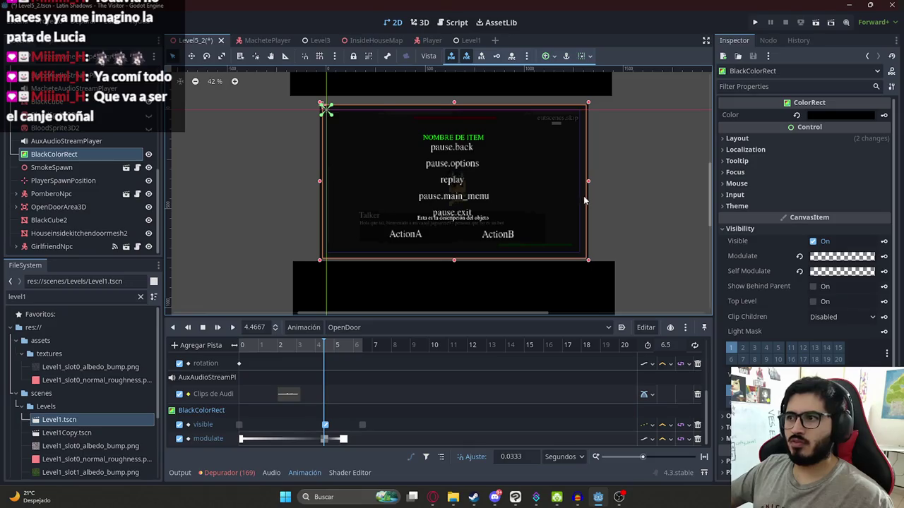
{"action": "left_click_drag", "start_coordinate": [588, 184], "coordinate": [715, 187]}
{"action": "key", "text": "ctrl+z"}
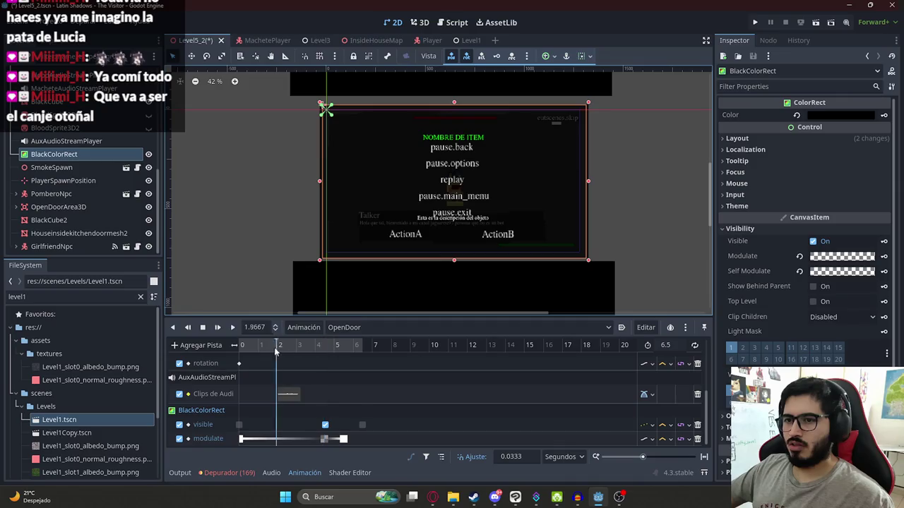
{"action": "left_click", "coordinate": [239, 345]}
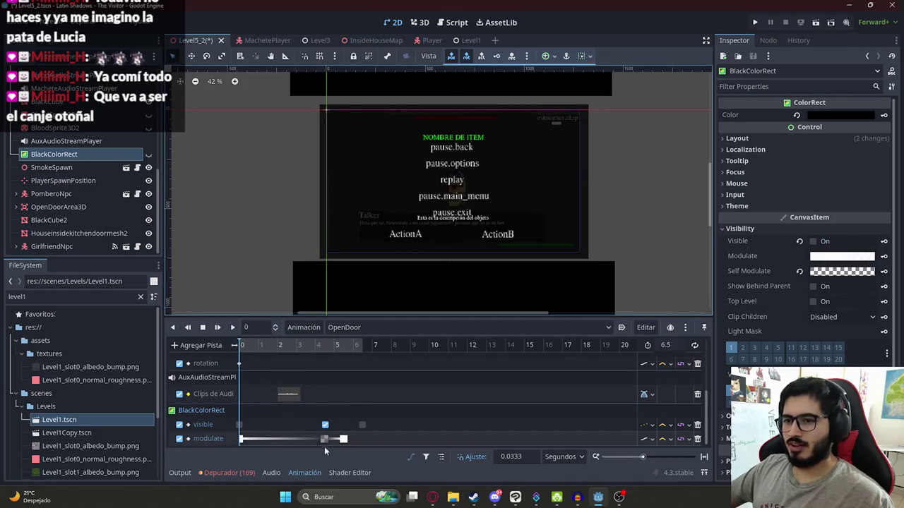
{"action": "left_click_drag", "start_coordinate": [318, 352], "coordinate": [337, 352]}
{"action": "left_click_drag", "start_coordinate": [591, 184], "coordinate": [657, 181]}
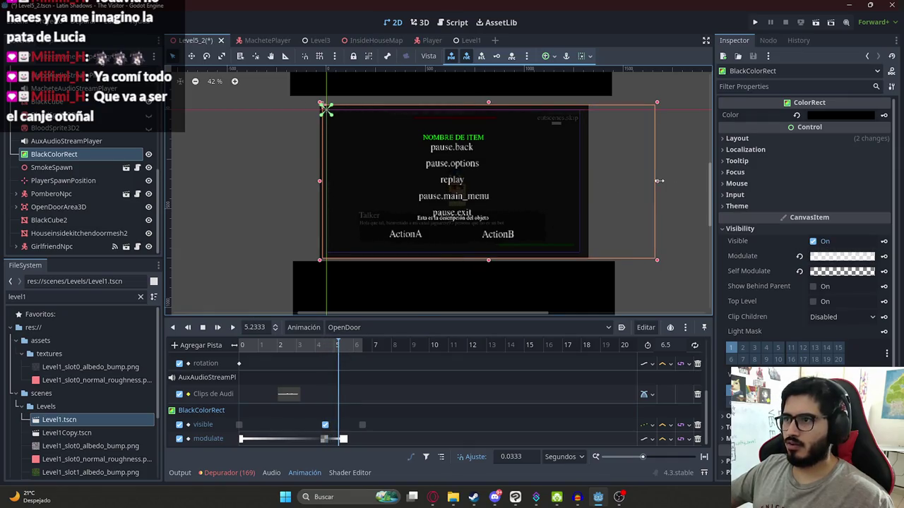
{"action": "mouse_move", "coordinate": [337, 346]}
{"action": "left_mouse_down"}
{"action": "mouse_move", "coordinate": [324, 346]}
{"action": "mouse_move", "coordinate": [355, 350]}
{"action": "mouse_move", "coordinate": [325, 350]}
{"action": "mouse_move", "coordinate": [344, 351]}
{"action": "left_mouse_up"}
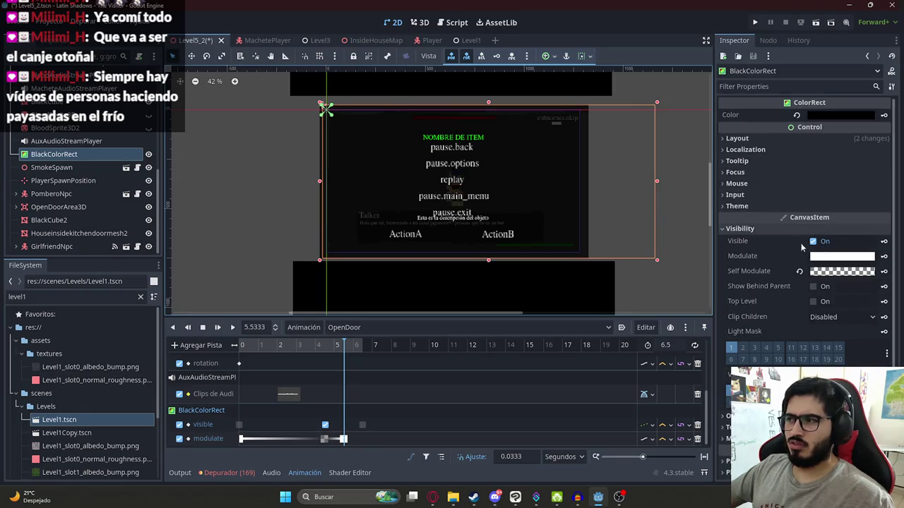
Revert BlackColorRect's self modulate to opaque white and shrink it back to original width
{"action": "left_click", "coordinate": [800, 272]}
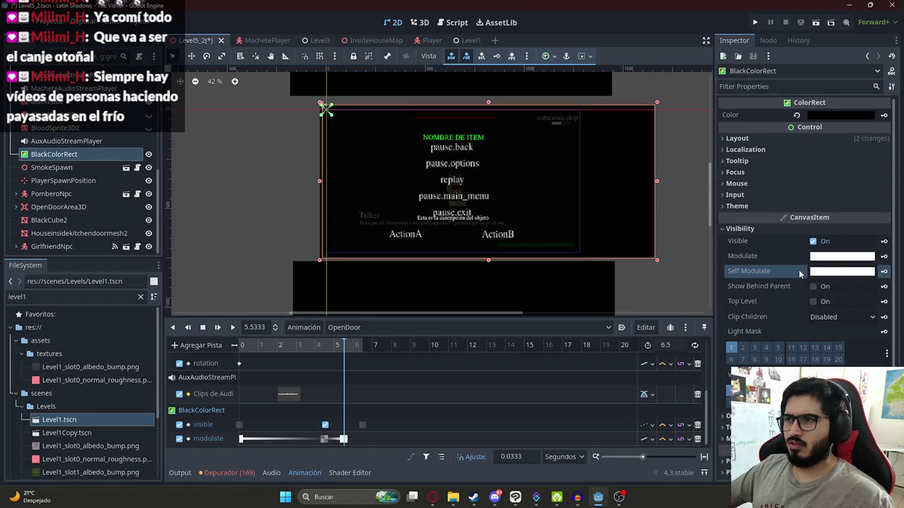
{"action": "left_click", "coordinate": [328, 351]}
{"action": "mouse_move", "coordinate": [329, 353]}
{"action": "left_mouse_down"}
{"action": "mouse_move", "coordinate": [256, 346]}
{"action": "mouse_move", "coordinate": [356, 346]}
{"action": "left_mouse_up"}
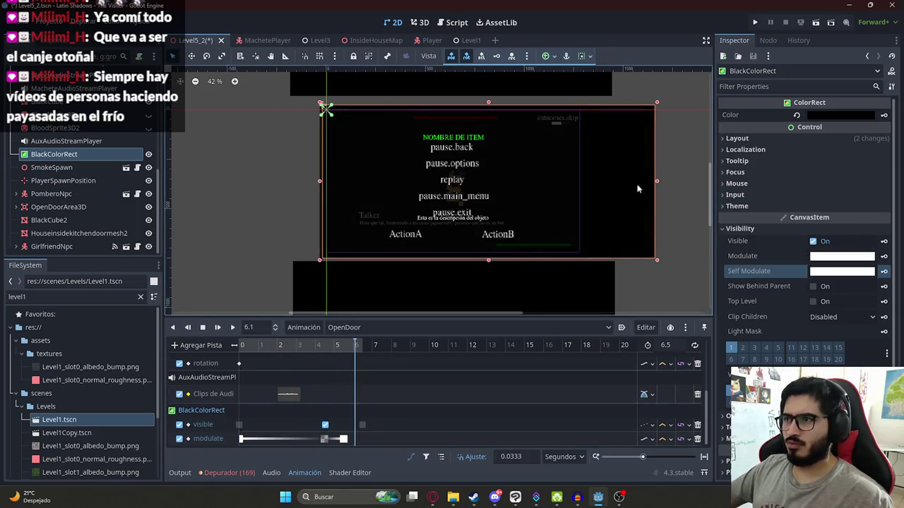
{"action": "left_click_drag", "start_coordinate": [658, 185], "coordinate": [587, 185]}
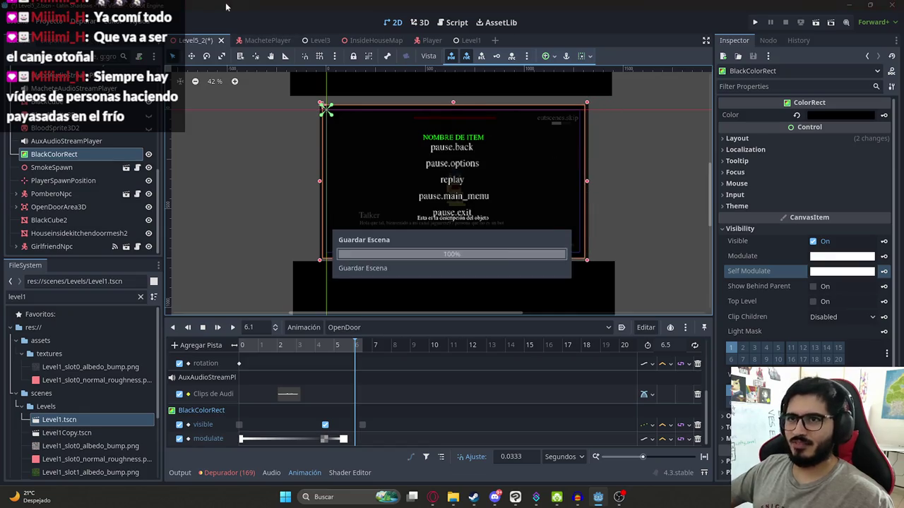
Switch the Animation dropdown to the RESET animation
{"action": "right_click", "coordinate": [205, 41]}
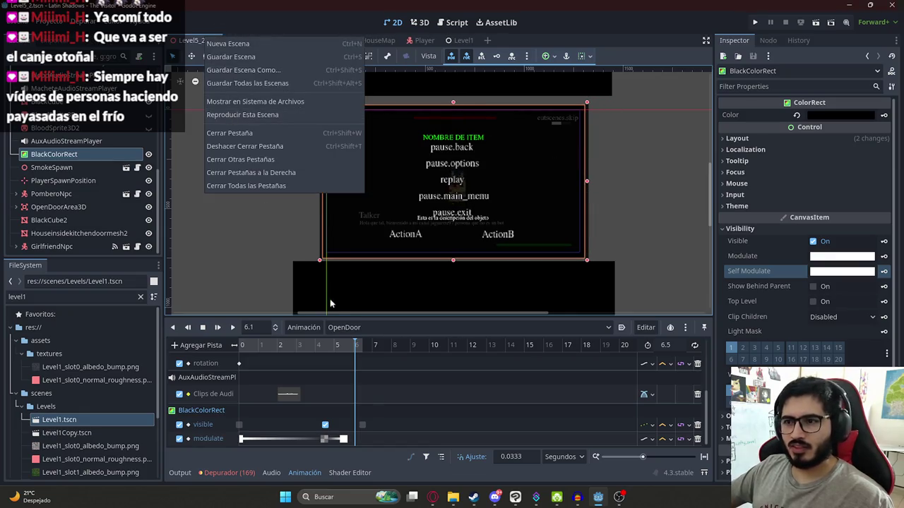
{"action": "left_click", "coordinate": [332, 326]}
{"action": "left_click", "coordinate": [339, 327]}
{"action": "left_click", "coordinate": [353, 367]}
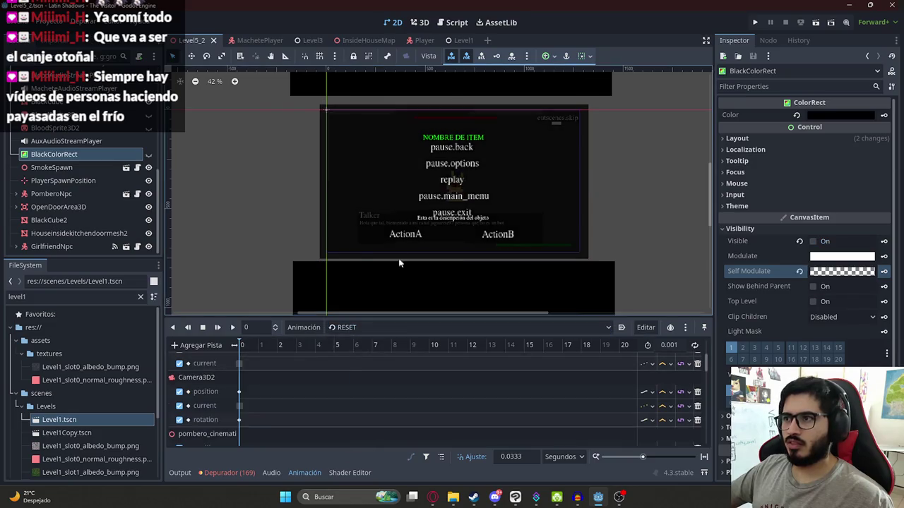
Inspect RESET's BlackColorRect self_modulate key at 0 s (fully transparent), then list the animations
{"action": "scroll", "coordinate": [297, 427], "scroll_direction": "down", "scroll_amount": 5}
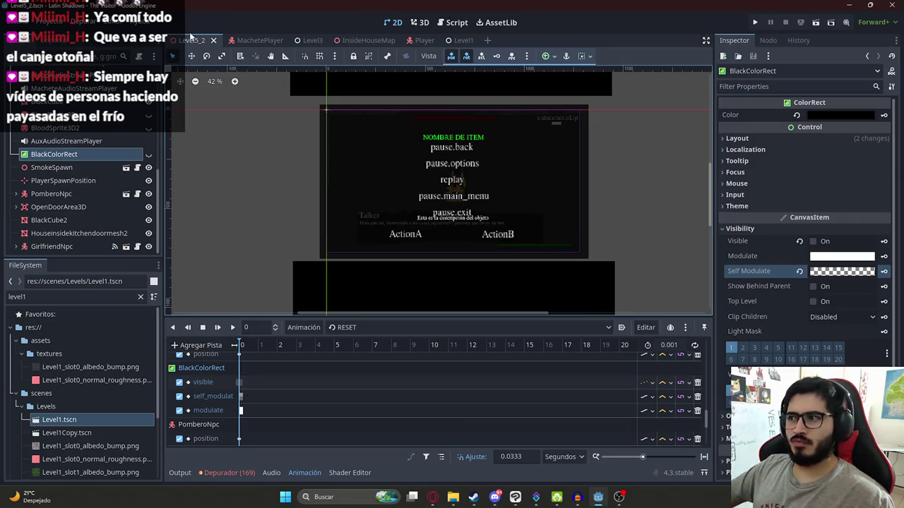
{"action": "right_click", "coordinate": [191, 40]}
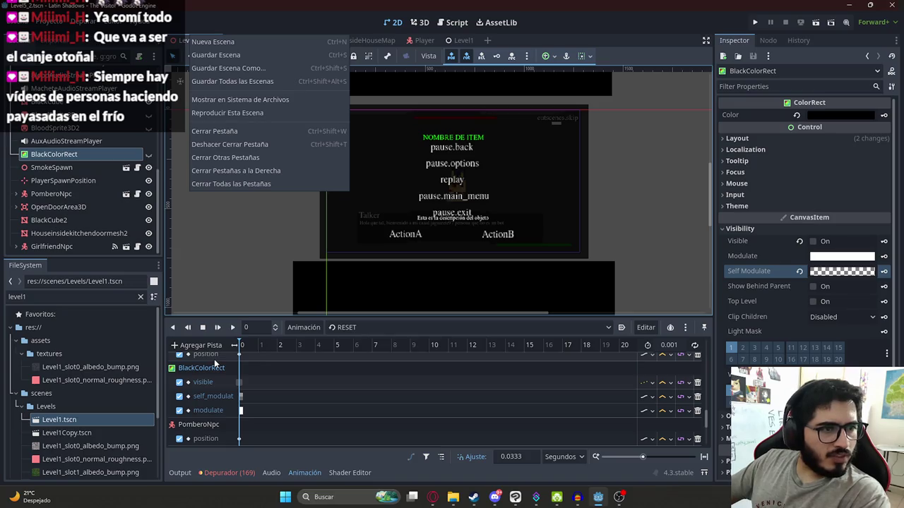
{"action": "left_click", "coordinate": [241, 404]}
{"action": "left_click", "coordinate": [240, 397]}
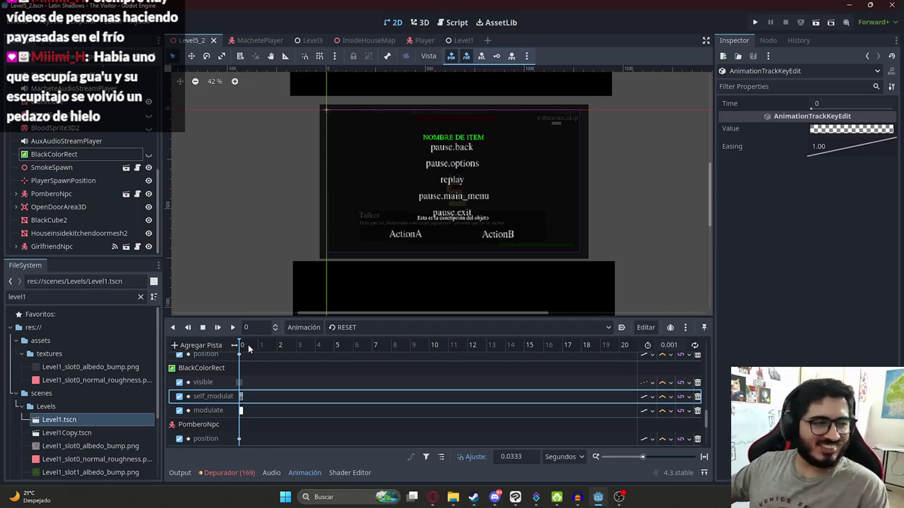
{"action": "scroll", "coordinate": [266, 357], "scroll_direction": "up", "scroll_amount": 3}
{"action": "scroll", "coordinate": [273, 366], "scroll_direction": "up", "scroll_amount": 3}
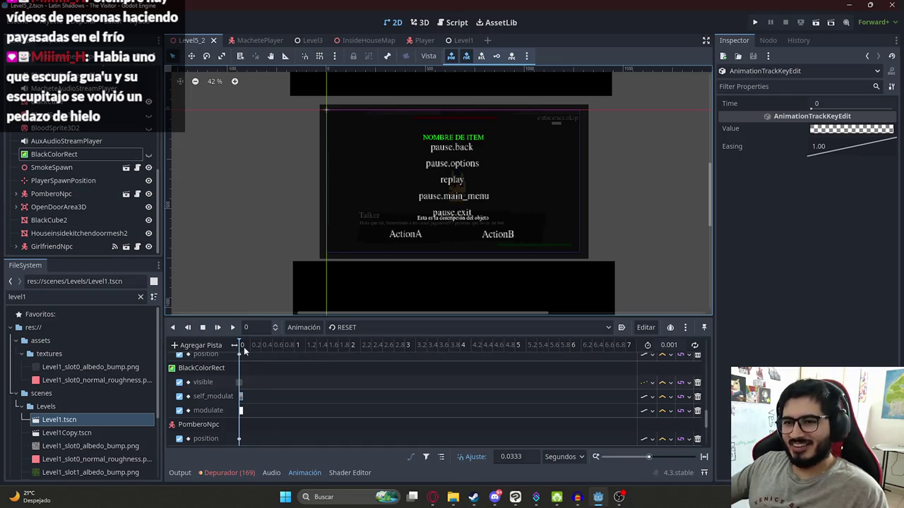
{"action": "left_click", "coordinate": [246, 398]}
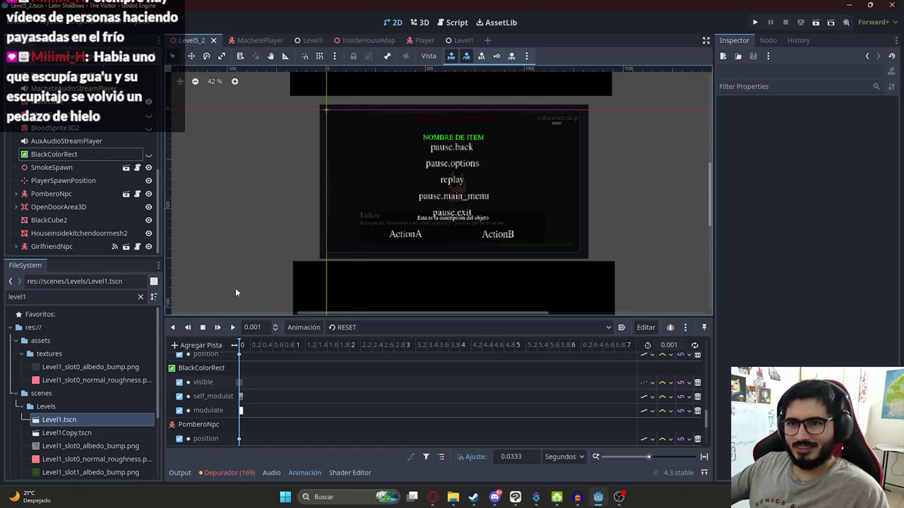
{"action": "left_click", "coordinate": [378, 332]}
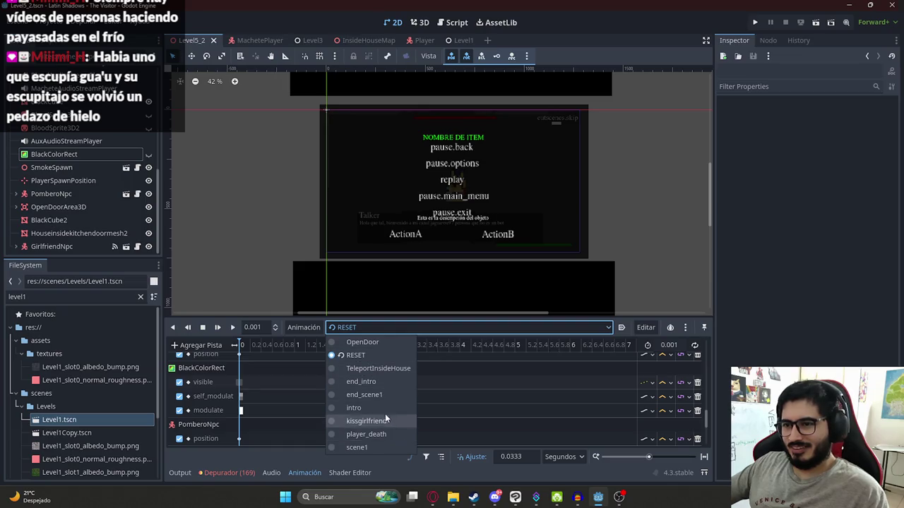
Switch to the OpenDoor animation and scrub its preview back to the start
{"action": "left_click", "coordinate": [362, 342]}
{"action": "left_click_drag", "start_coordinate": [257, 346], "coordinate": [557, 350]}
{"action": "scroll", "coordinate": [359, 380], "scroll_direction": "down", "scroll_amount": 10}
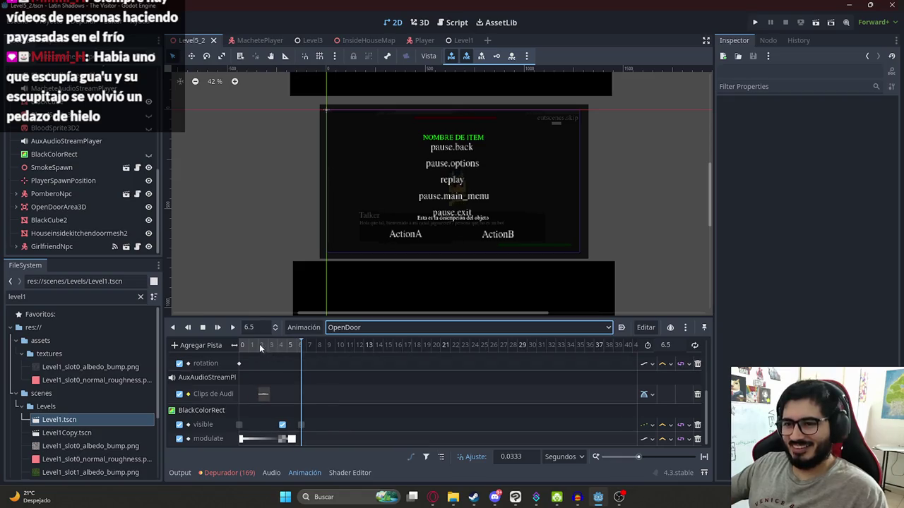
{"action": "left_click_drag", "start_coordinate": [252, 339], "coordinate": [221, 346]}
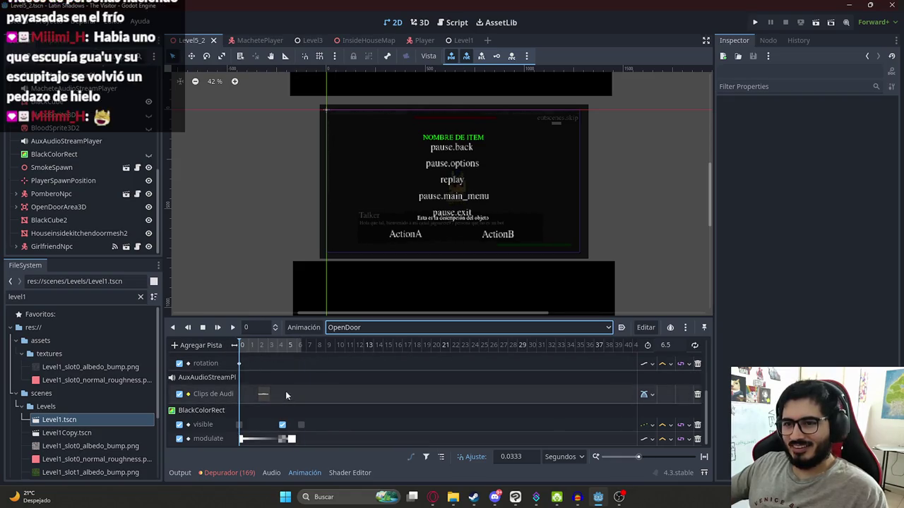
Reset BlackColorRect's self modulate to white and keyframe it on a new self_modulate track
{"action": "left_click", "coordinate": [144, 154]}
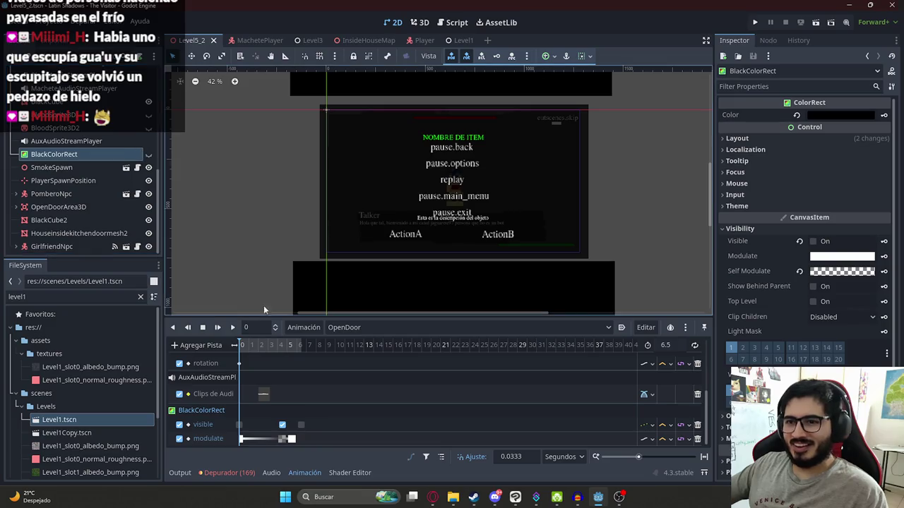
{"action": "left_click_drag", "start_coordinate": [281, 346], "coordinate": [288, 350]}
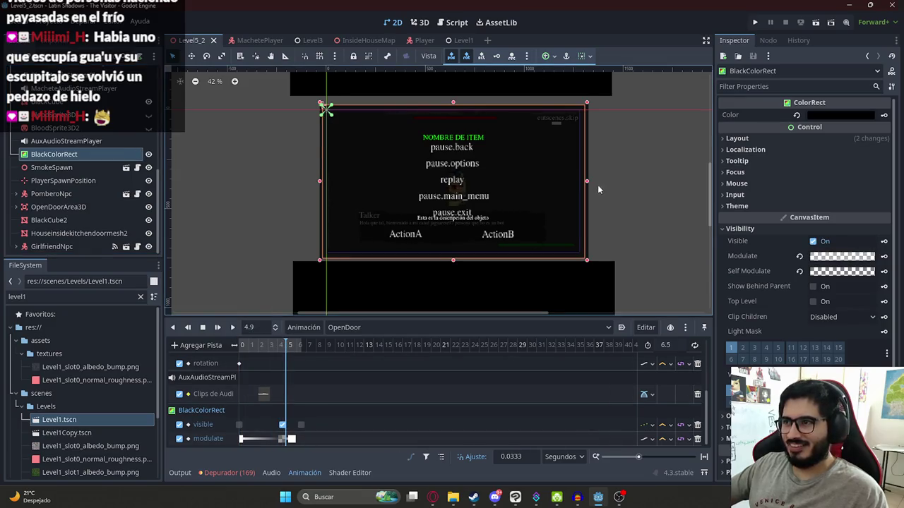
{"action": "left_click_drag", "start_coordinate": [587, 182], "coordinate": [629, 180]}
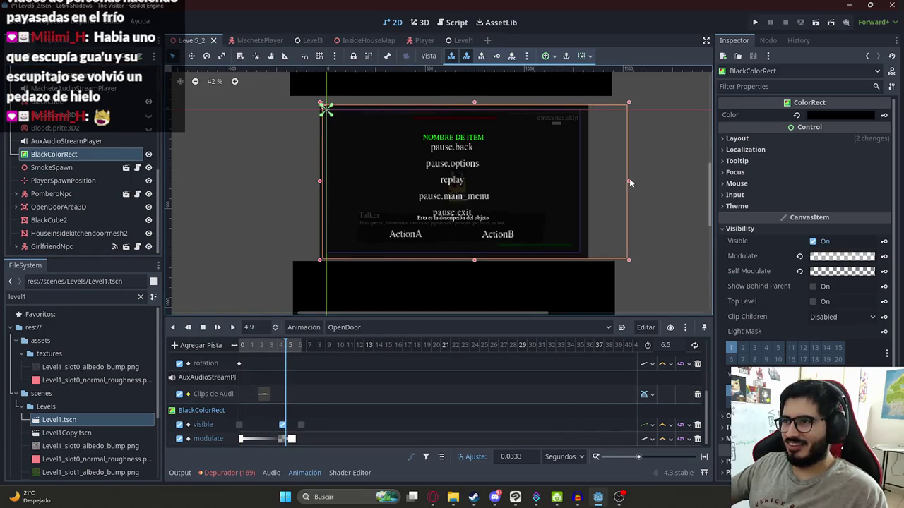
{"action": "left_click", "coordinate": [800, 272]}
{"action": "left_click", "coordinate": [887, 272]}
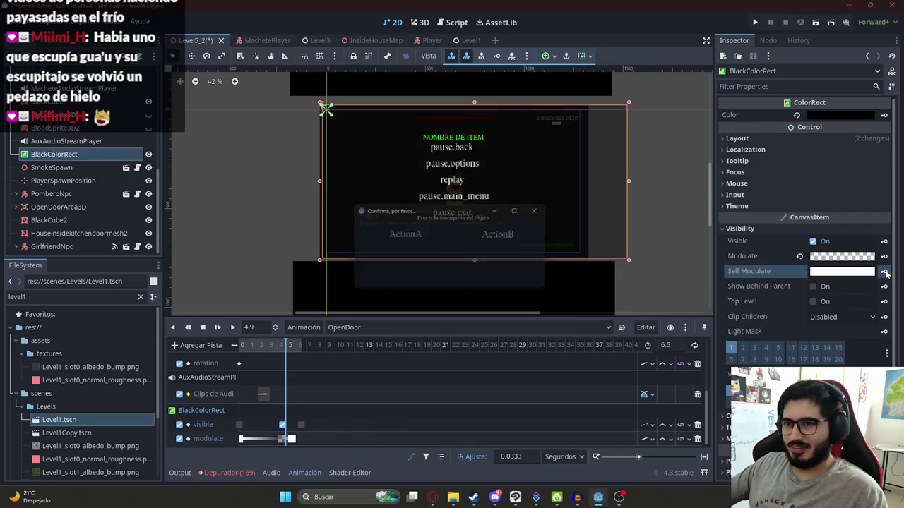
{"action": "left_click", "coordinate": [410, 281]}
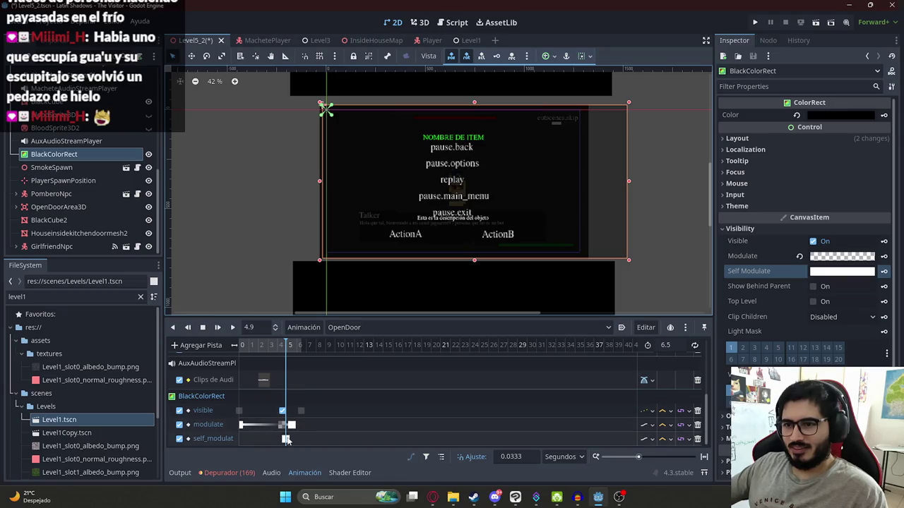
Move the self_modulate key near 0 seconds, check the fade, and restore the rectangle's width
{"action": "left_click_drag", "start_coordinate": [285, 439], "coordinate": [243, 439]}
{"action": "left_click", "coordinate": [243, 345]}
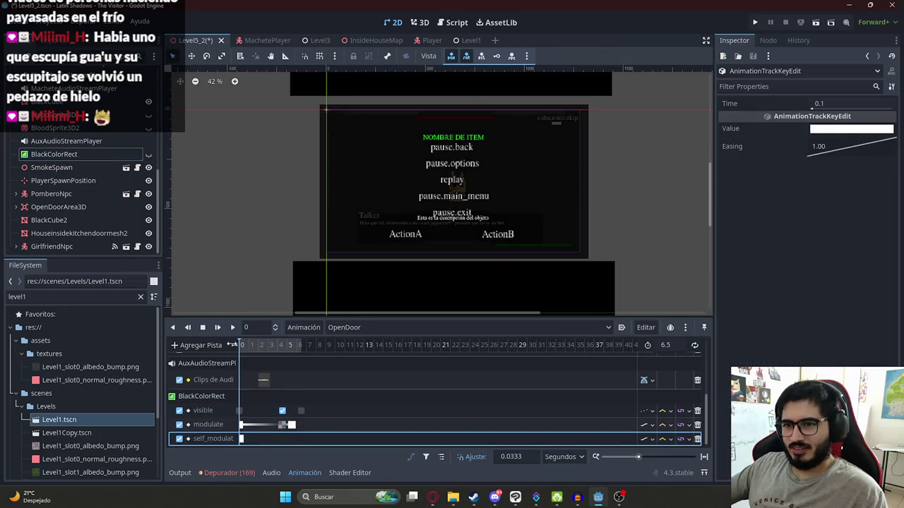
{"action": "mouse_move", "coordinate": [240, 345]}
{"action": "left_mouse_down"}
{"action": "mouse_move", "coordinate": [305, 346]}
{"action": "mouse_move", "coordinate": [265, 346]}
{"action": "mouse_move", "coordinate": [292, 345]}
{"action": "mouse_move", "coordinate": [282, 344]}
{"action": "left_mouse_up"}
{"action": "left_click", "coordinate": [233, 425]}
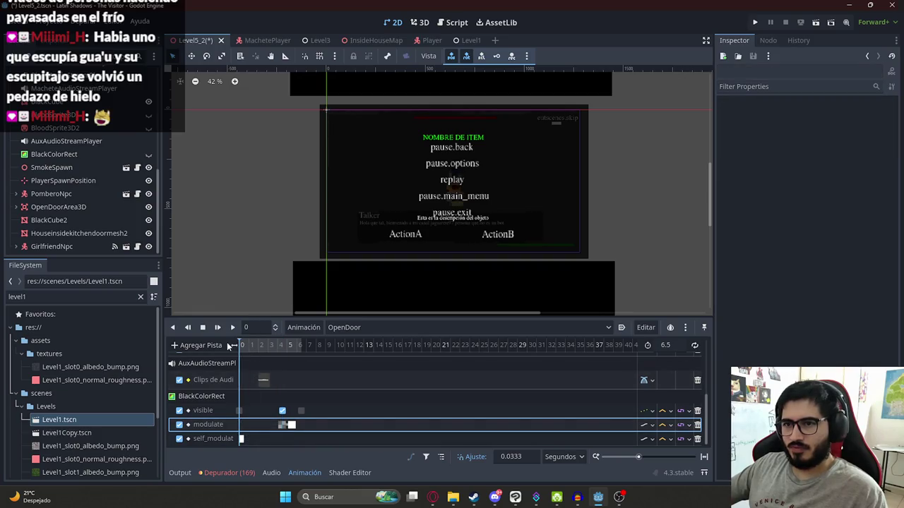
{"action": "left_click_drag", "start_coordinate": [276, 349], "coordinate": [299, 354]}
{"action": "left_click", "coordinate": [589, 180]}
{"action": "left_click_drag", "start_coordinate": [630, 182], "coordinate": [589, 182]}
Save Level5_2, switch back to RESET, and play the scene with Reproducir Esta Escena
{"action": "key", "text": "ctrl+s"}
{"action": "right_click", "coordinate": [214, 44]}
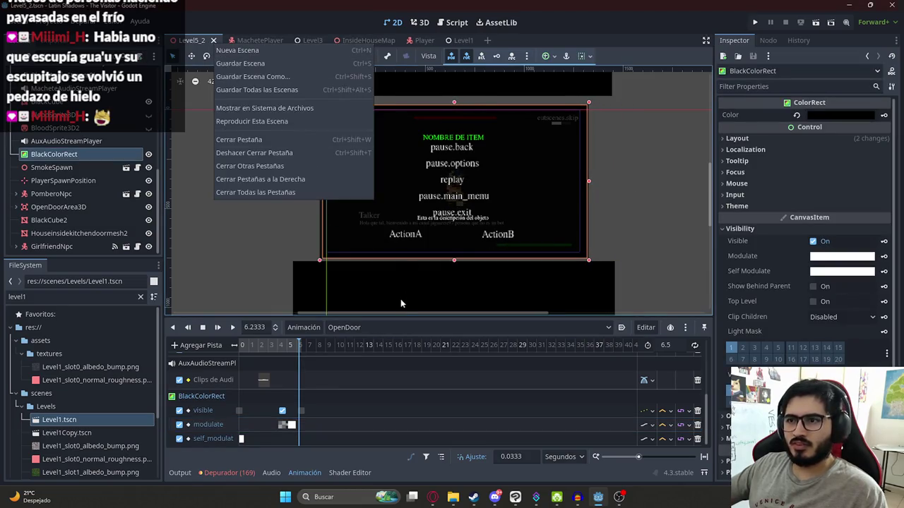
{"action": "left_click", "coordinate": [371, 324]}
{"action": "left_click", "coordinate": [371, 325]}
{"action": "left_click", "coordinate": [364, 361]}
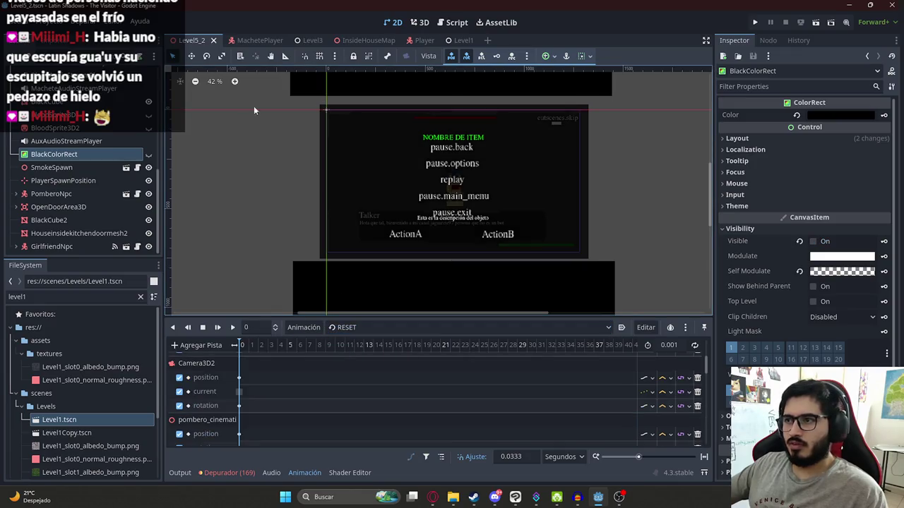
{"action": "right_click", "coordinate": [182, 42]}
{"action": "left_click", "coordinate": [214, 113]}
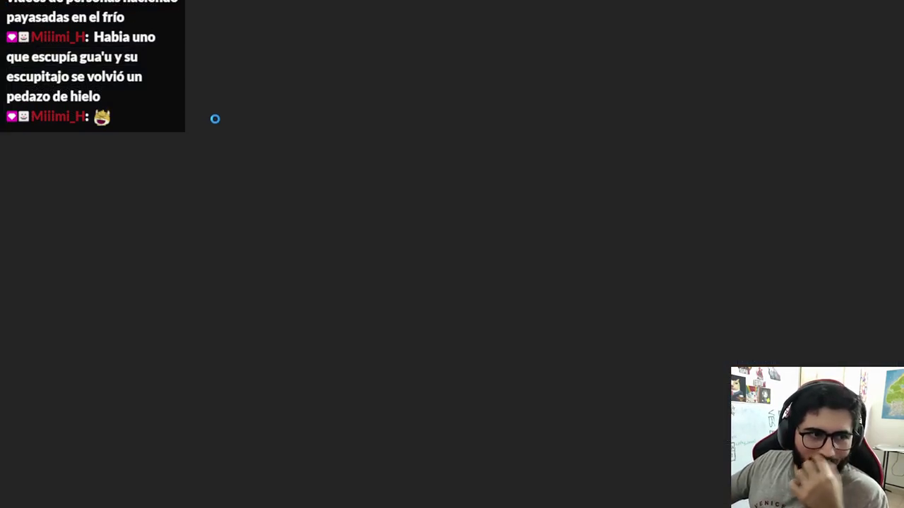
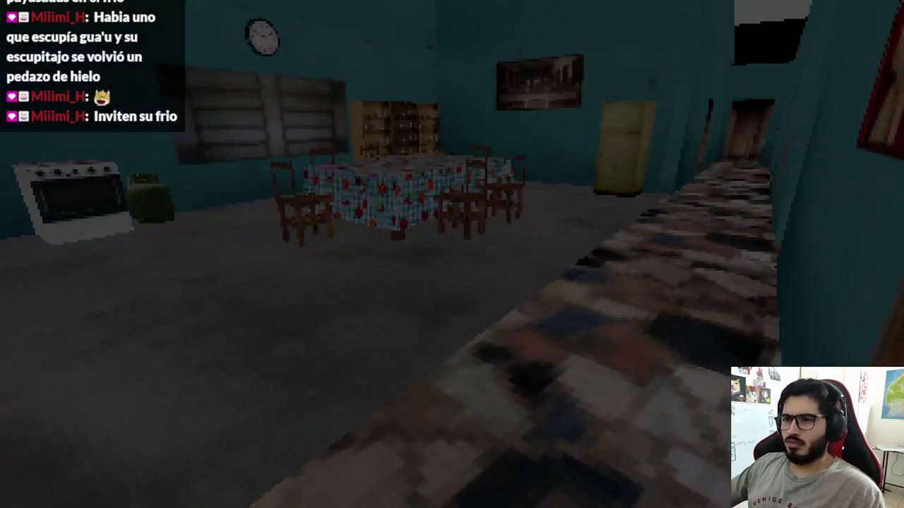
Stop the game and search machete_test_level.gd for the 0.1 value
{"action": "key", "text": "F8"}
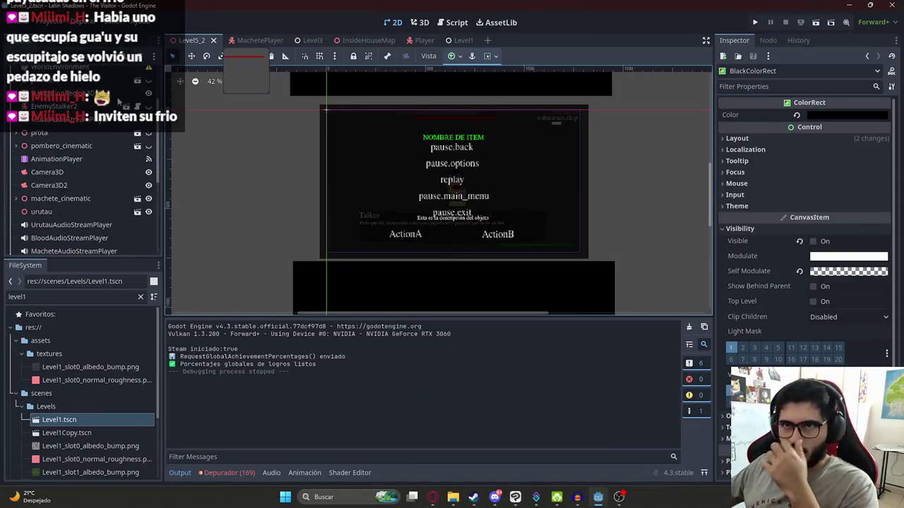
{"action": "key", "text": "ctrl+F3"}
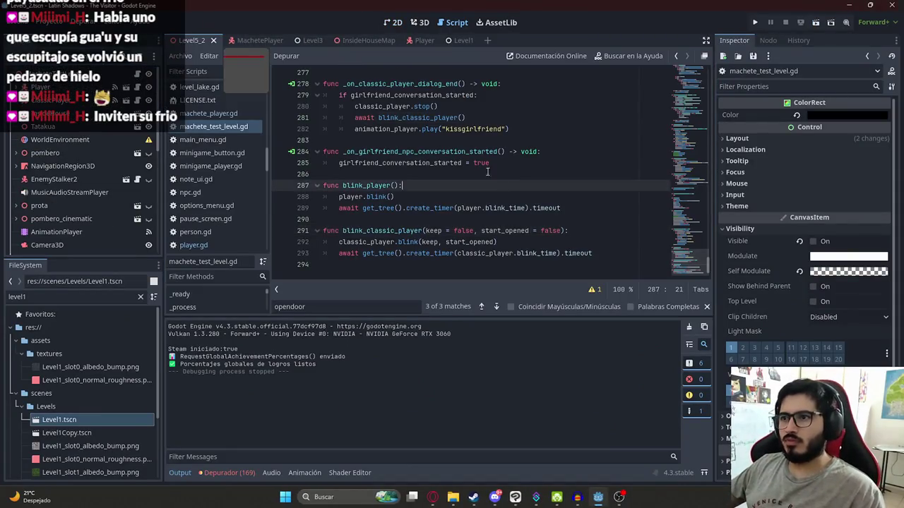
{"action": "key", "text": "ctrl+f"}
{"action": "type", "text": ".01"}
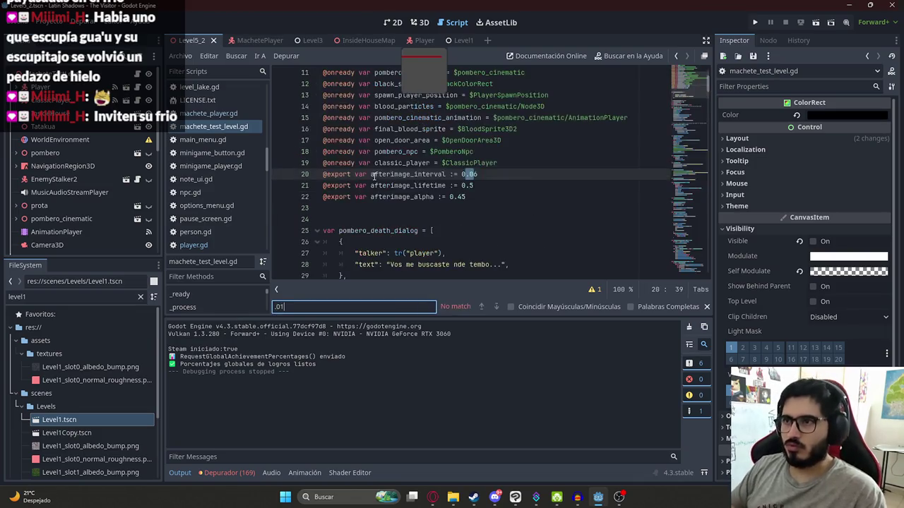
{"action": "left_click", "coordinate": [393, 230]}
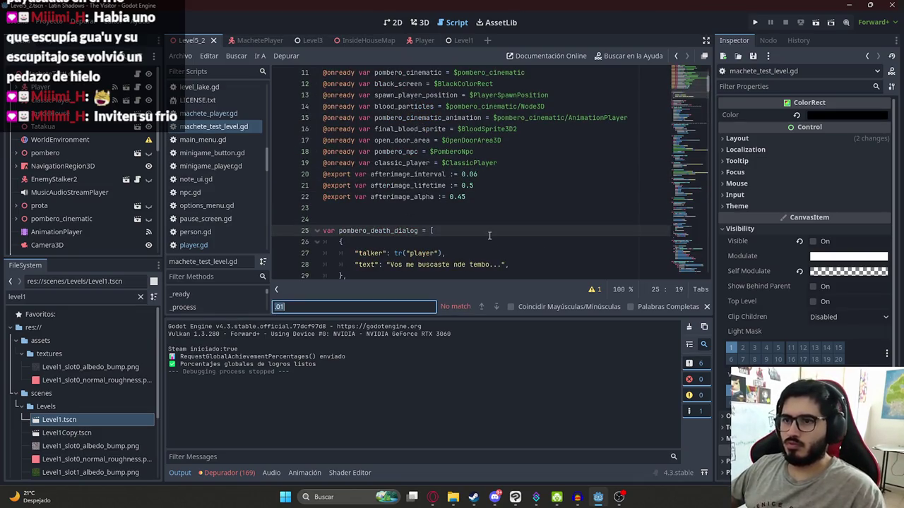
{"action": "key", "text": "ctrl+f"}
{"action": "type", "text": "0."}
{"action": "key", "text": "BackSpace"}
{"action": "key", "text": "BackSpace"}
{"action": "type", "text": "1"}
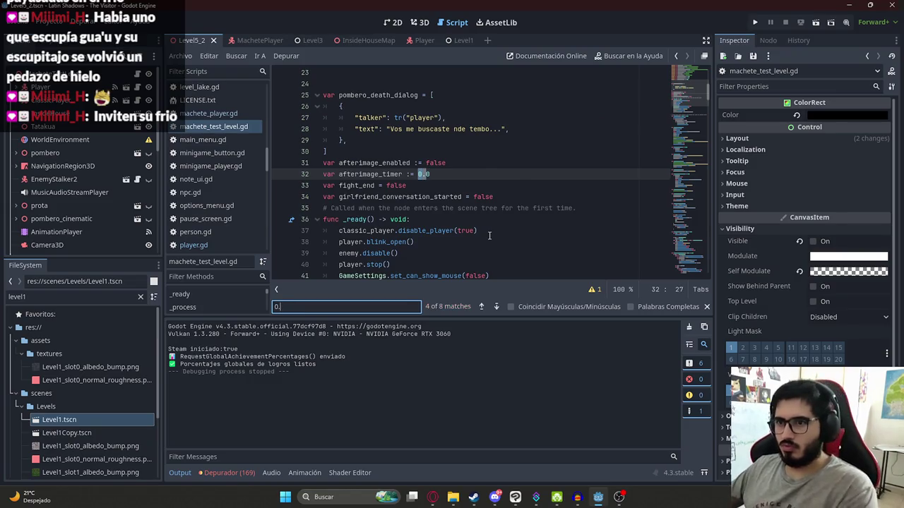
Replace the 0.1 wait on line 203 with classic_player.blink_time and run Level5_2
{"action": "left_click", "coordinate": [488, 176]}
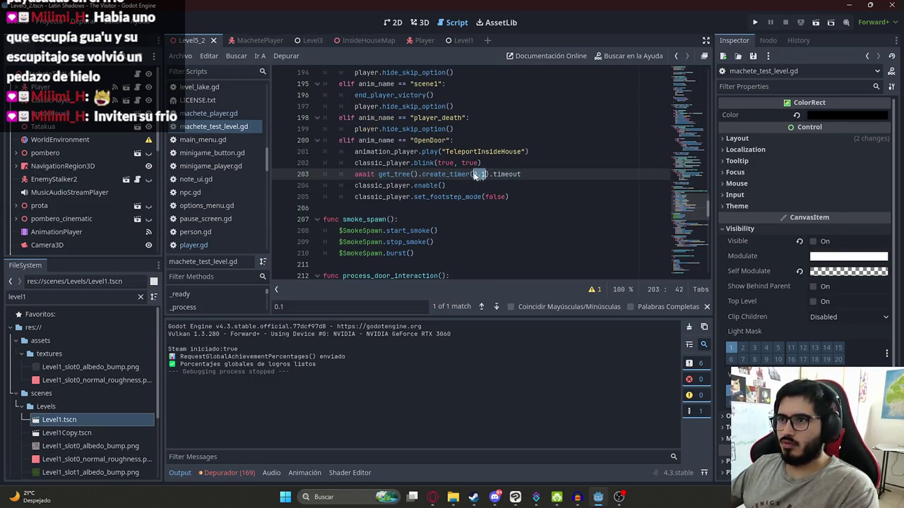
{"action": "type", "text": "classic_player.b"}
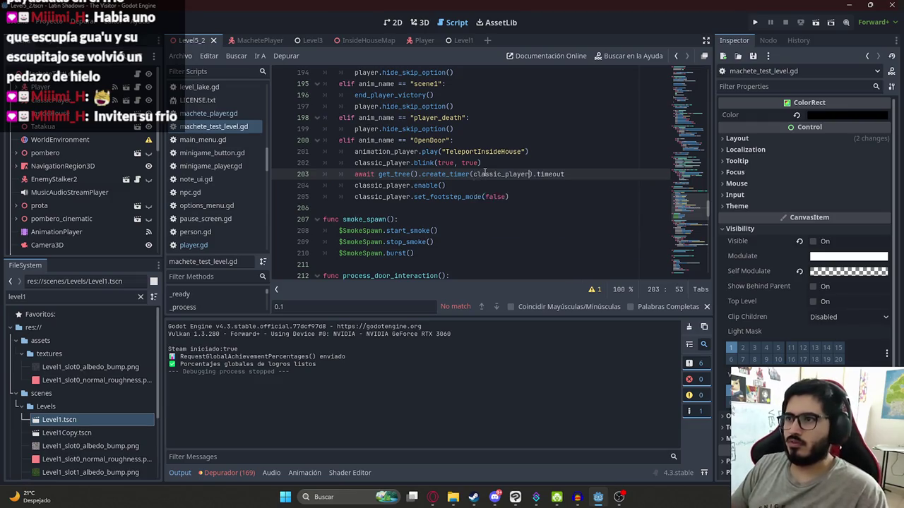
{"action": "key", "text": "Return"}
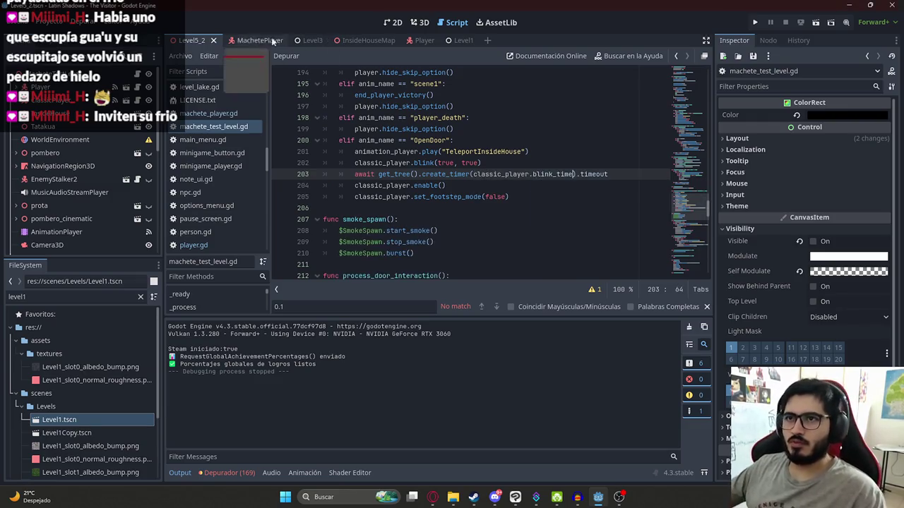
{"action": "right_click", "coordinate": [206, 45]}
{"action": "left_click", "coordinate": [253, 124]}
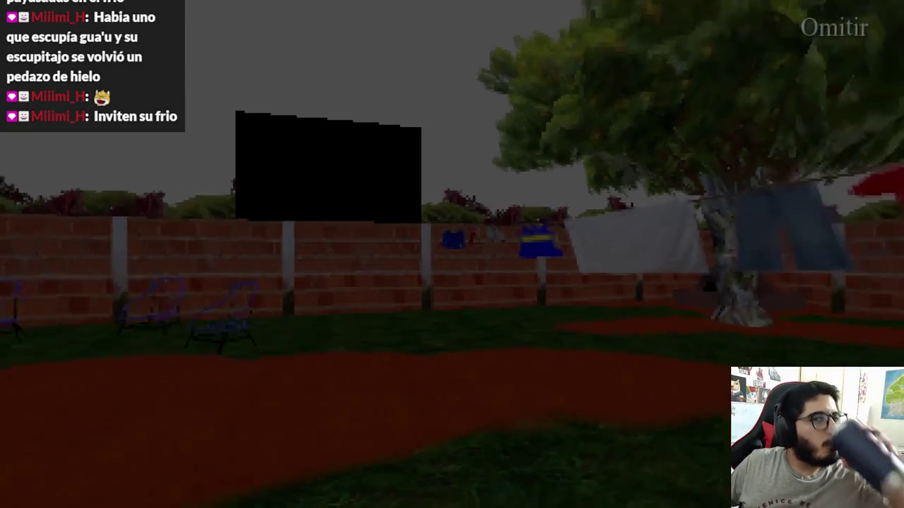
Skip the intro cutscene and walk the player through the wooden door into the house
{"action": "key", "text": "space"}
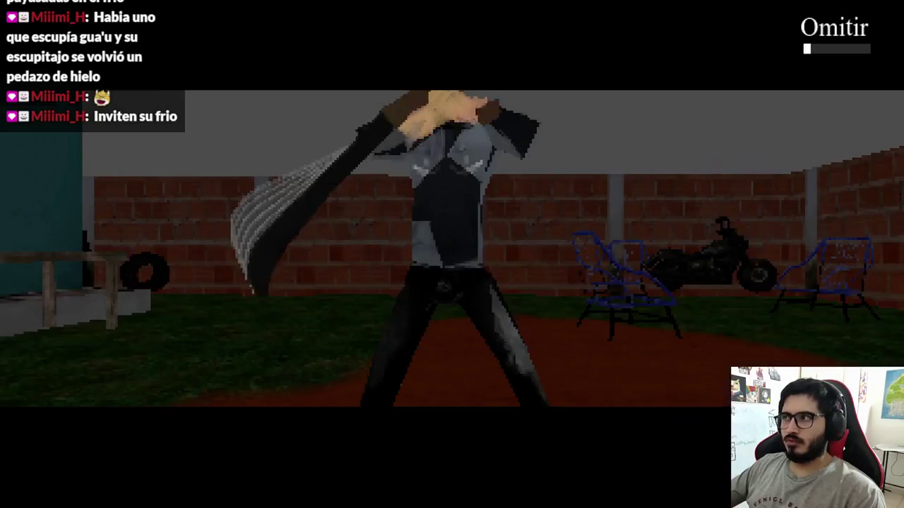
{"action": "key", "text": "space"}
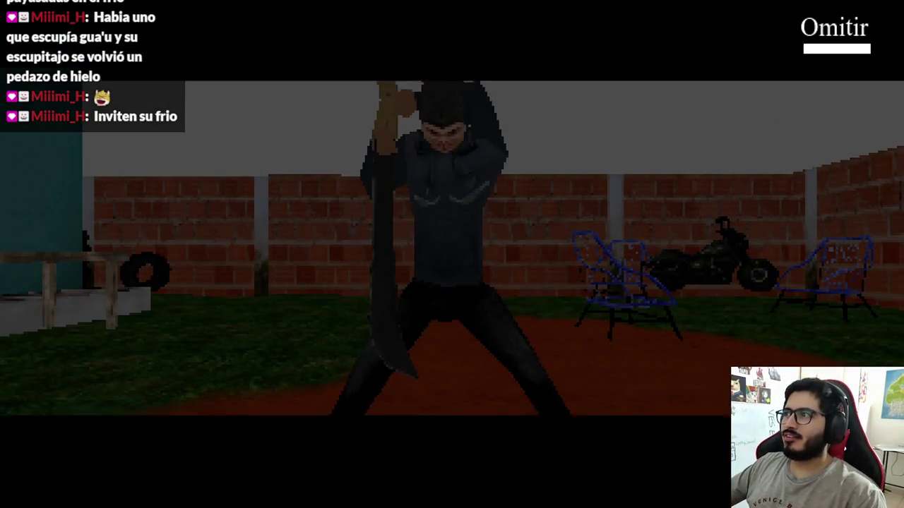
{"action": "key", "text": "w"}
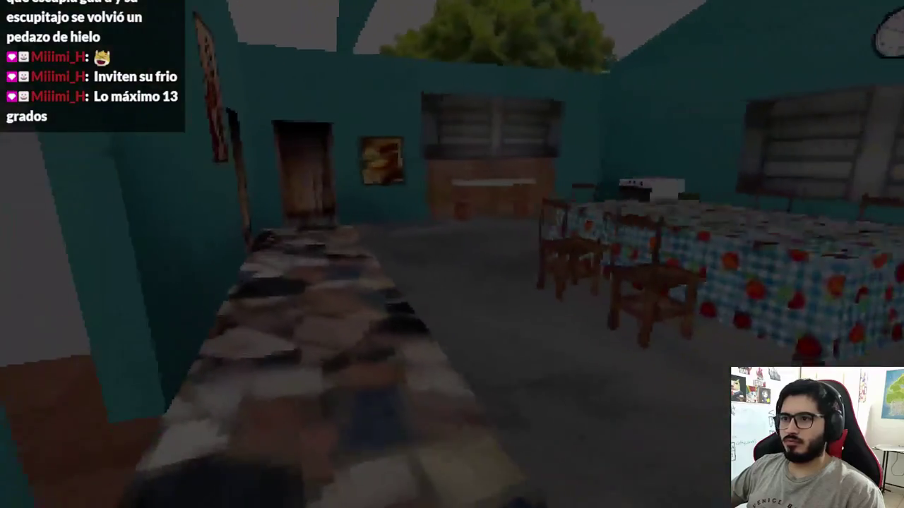
Quit the game and search machete_test_level.gd for '.stop(' calls
{"action": "key", "text": "Escape"}
{"action": "left_click", "coordinate": [460, 367]}
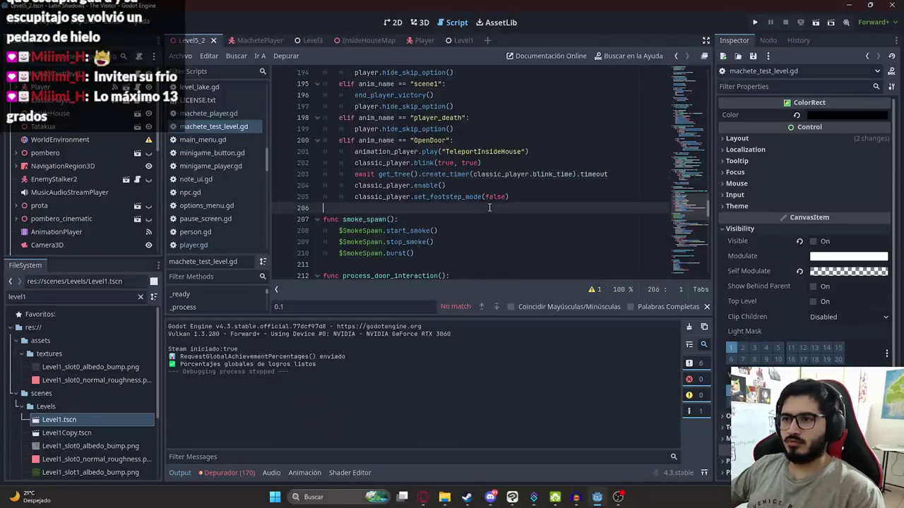
{"action": "type", "text": ".stop"}
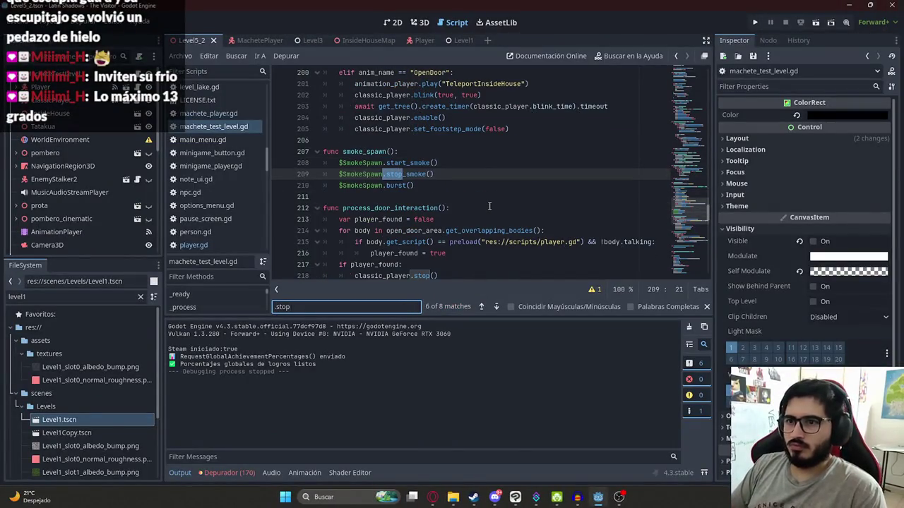
{"action": "key", "text": "Return"}
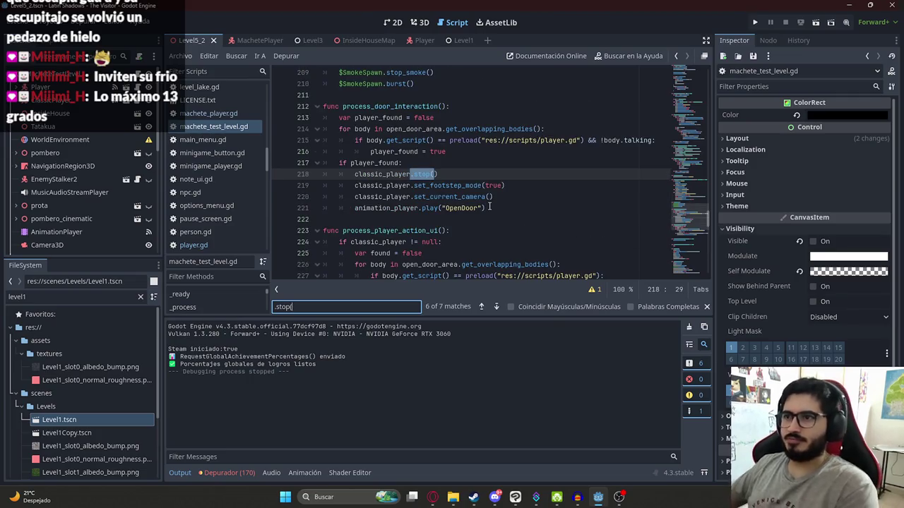
{"action": "key", "text": "Return"}
{"action": "key", "text": "Return"}
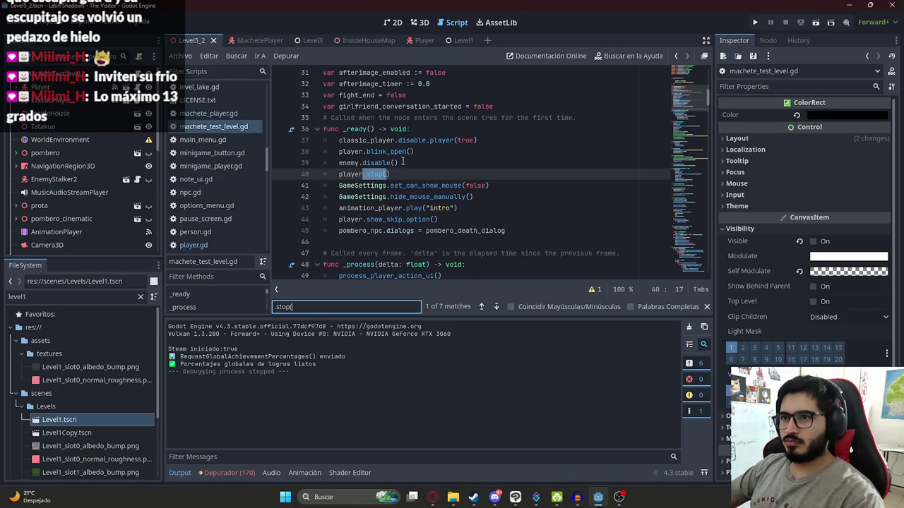
{"action": "key", "text": "ctrl+f"}
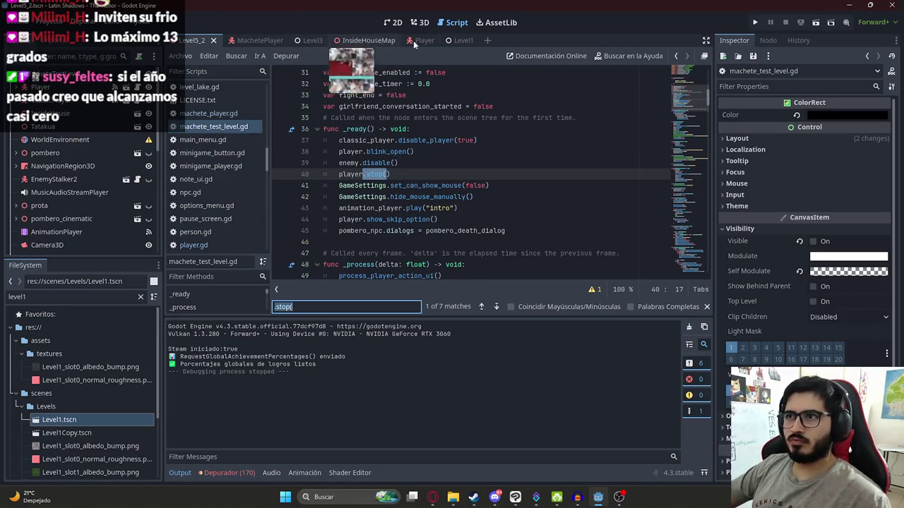
Find player.disable_action_() on line 407 of level_1.gd, then return to Level5_2
{"action": "left_click", "coordinate": [468, 42]}
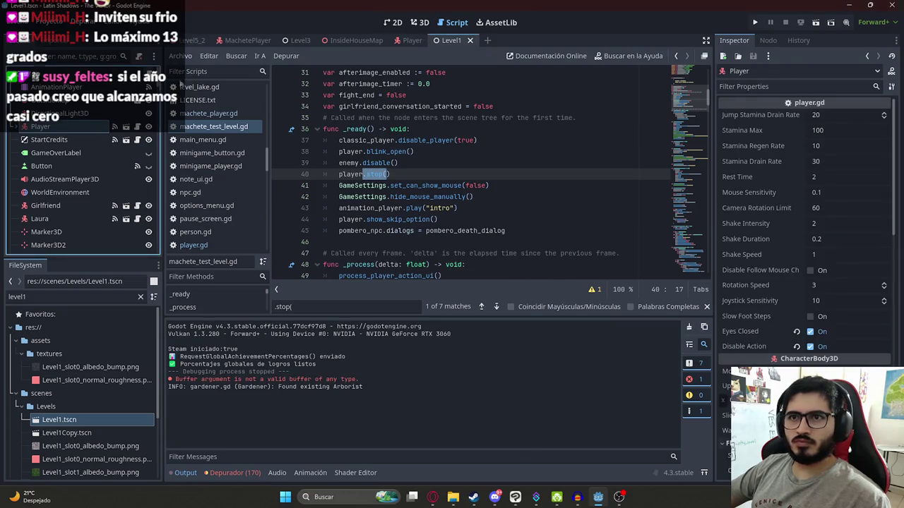
{"action": "left_click", "coordinate": [517, 154]}
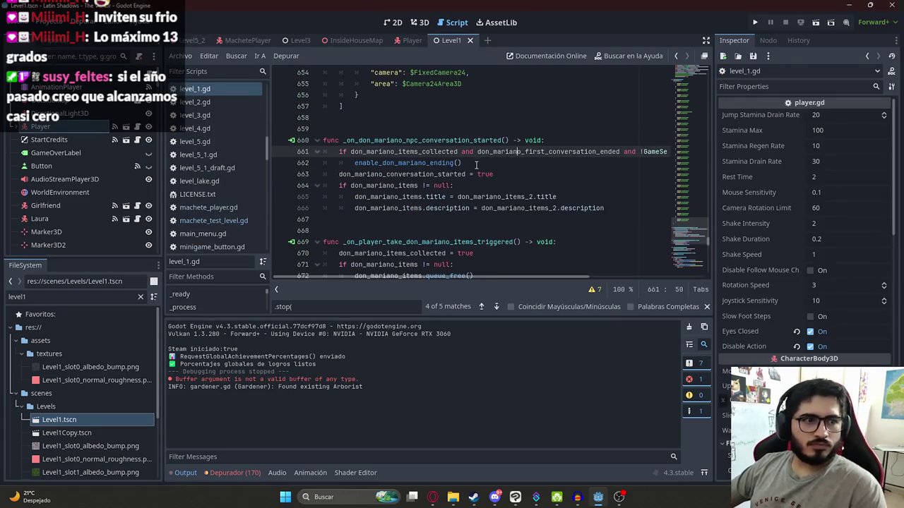
{"action": "key", "text": "ctrl+f"}
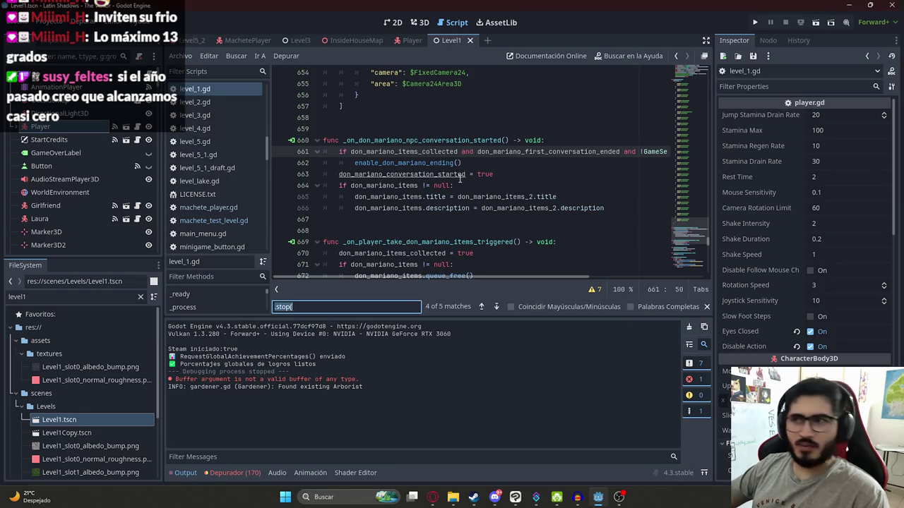
{"action": "key", "text": "Return"}
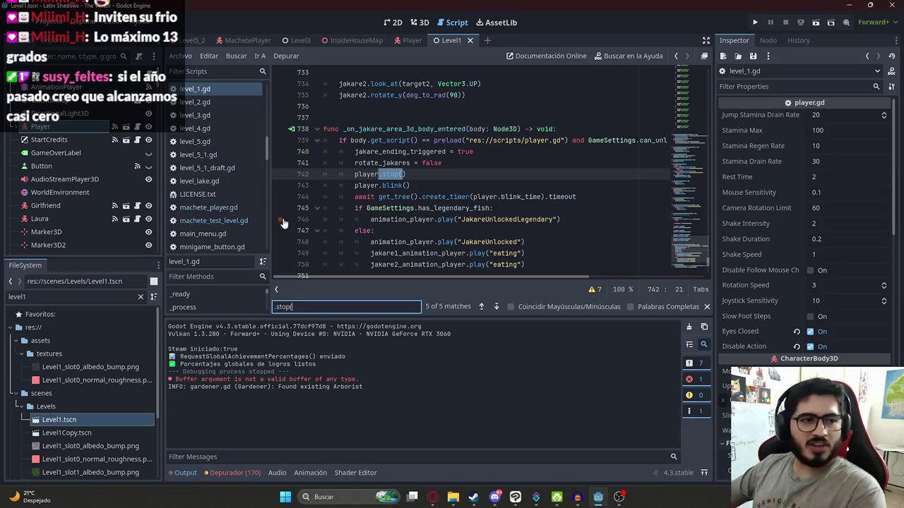
{"action": "key", "text": "Return"}
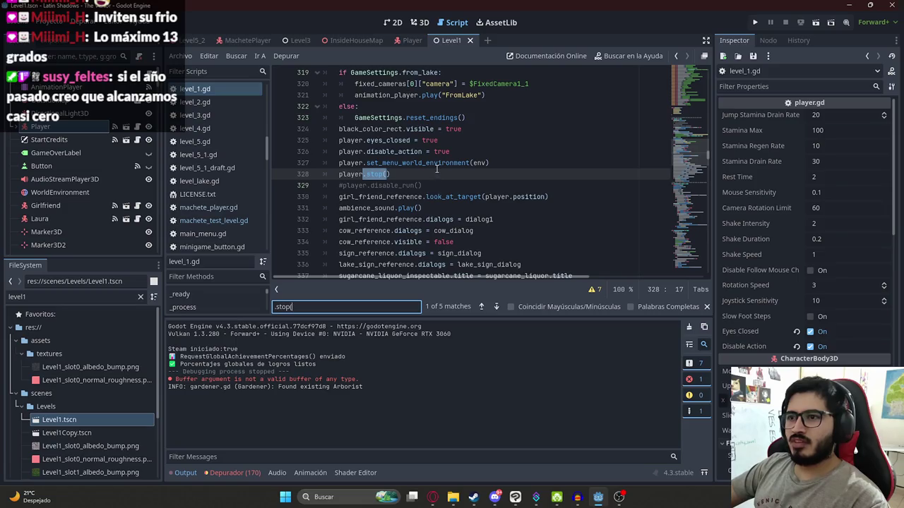
{"action": "key", "text": "Return"}
{"action": "key", "text": "Return"}
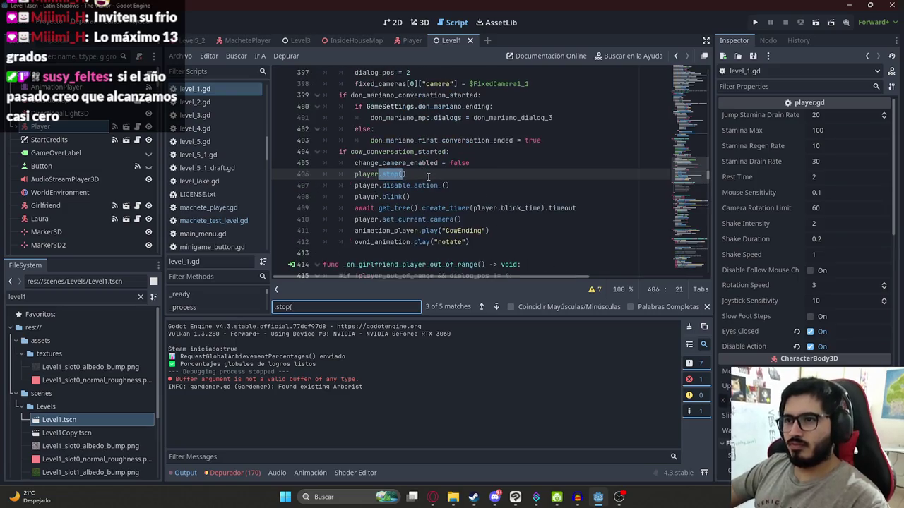
{"action": "left_click_drag", "start_coordinate": [464, 186], "coordinate": [354, 185]}
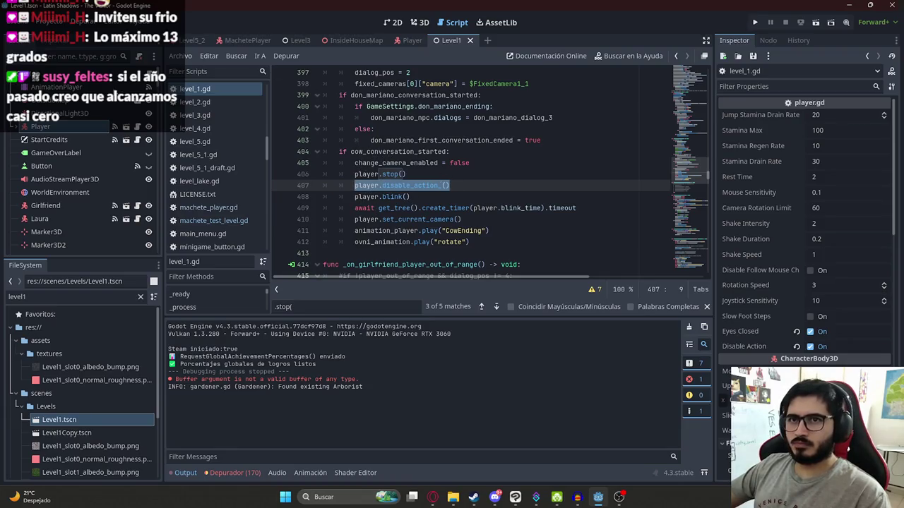
{"action": "left_click", "coordinate": [194, 40]}
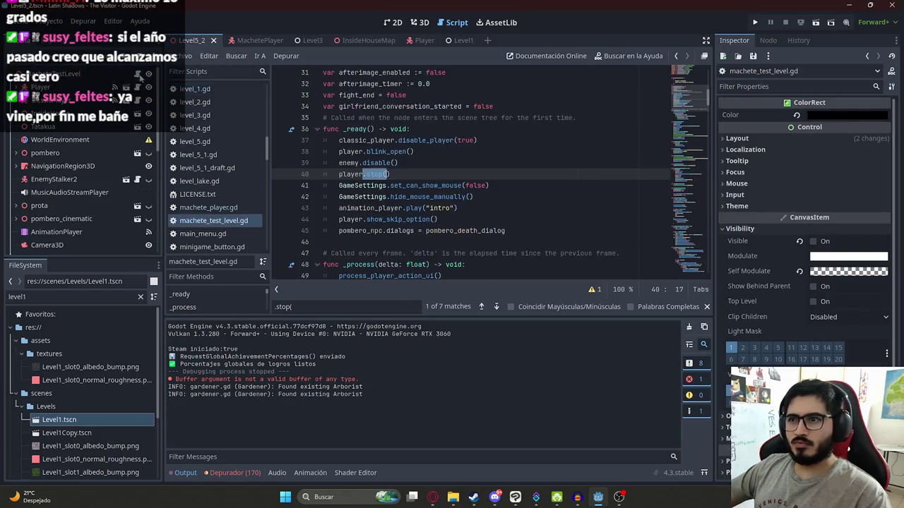
{"action": "left_click", "coordinate": [333, 307]}
{"action": "key", "text": "Return"}
{"action": "key", "text": "Return"}
{"action": "key", "text": "Return"}
{"action": "key", "text": "Return"}
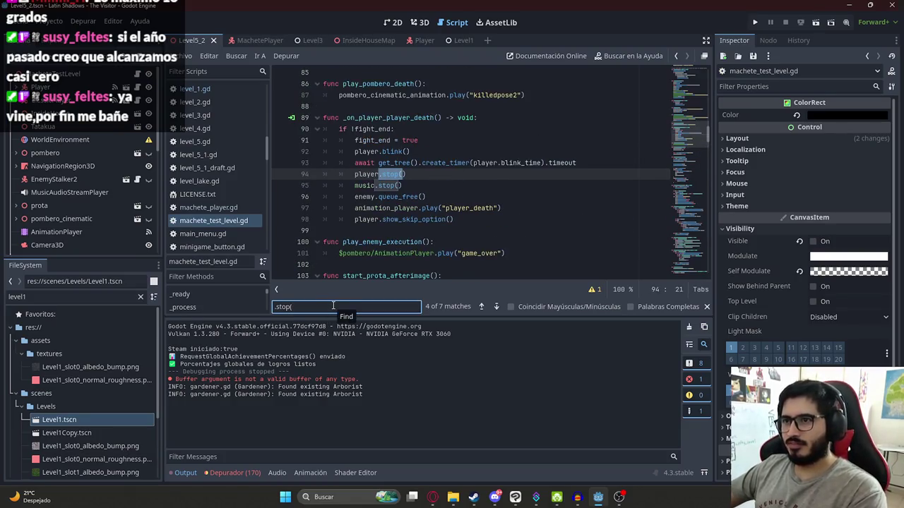
{"action": "left_click", "coordinate": [463, 175]}
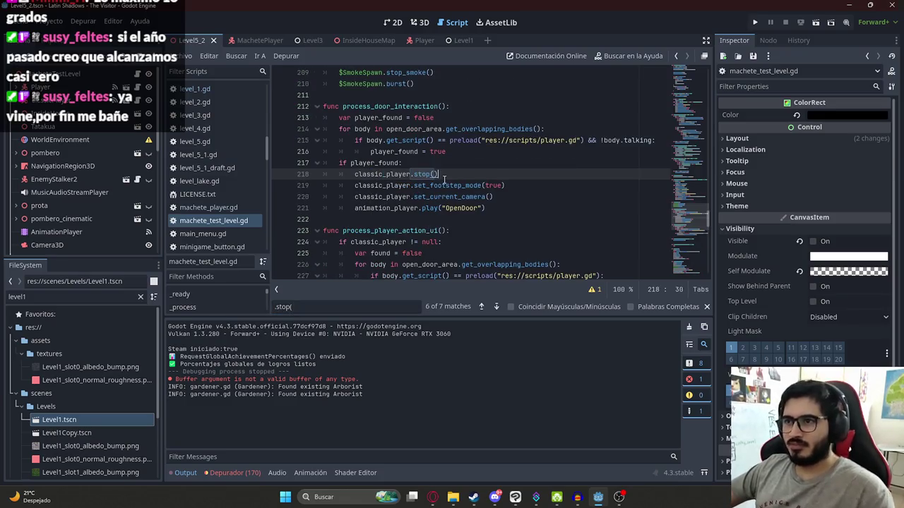
{"action": "key", "text": "Return"}
{"action": "type", "text": "player.disable_action_()"}
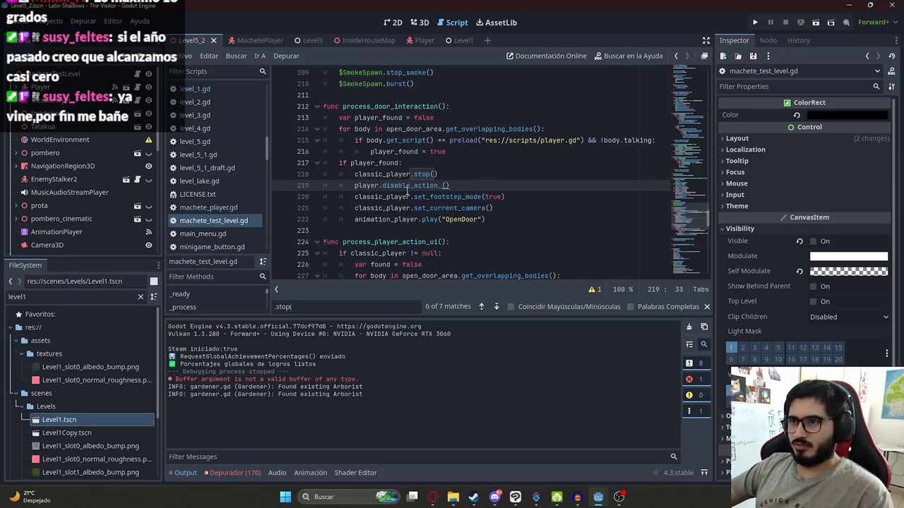
{"action": "double_click", "coordinate": [381, 175]}
{"action": "key", "text": "ctrl+c"}
{"action": "double_click", "coordinate": [364, 185]}
{"action": "key", "text": "ctrl+v"}
{"action": "key", "text": "ctrl+s"}
{"action": "left_click_drag", "start_coordinate": [512, 185], "coordinate": [354, 185]}
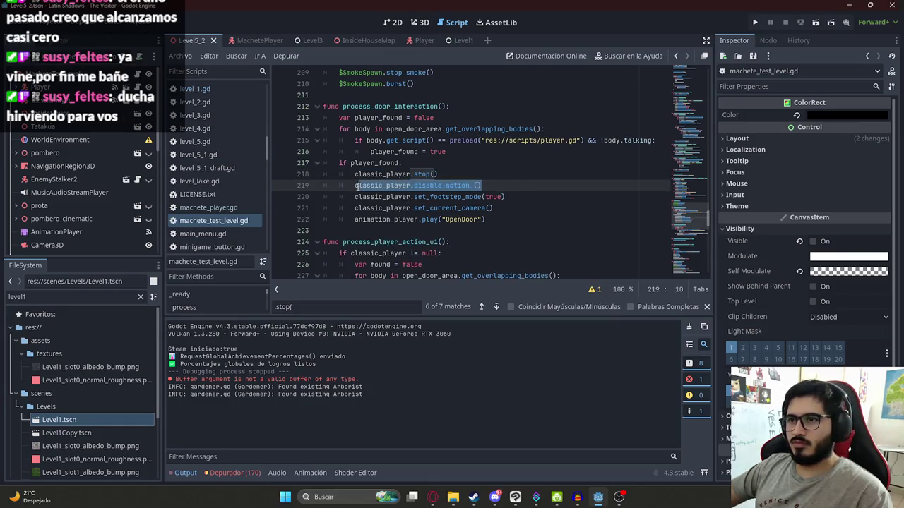
{"action": "key", "text": "BackSpace"}
{"action": "key", "text": "BackSpace"}
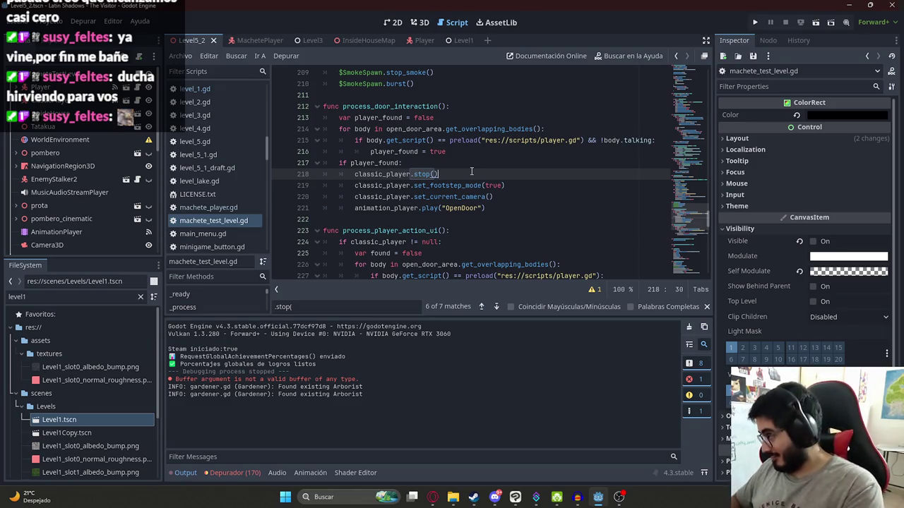
{"action": "left_click", "coordinate": [513, 216]}
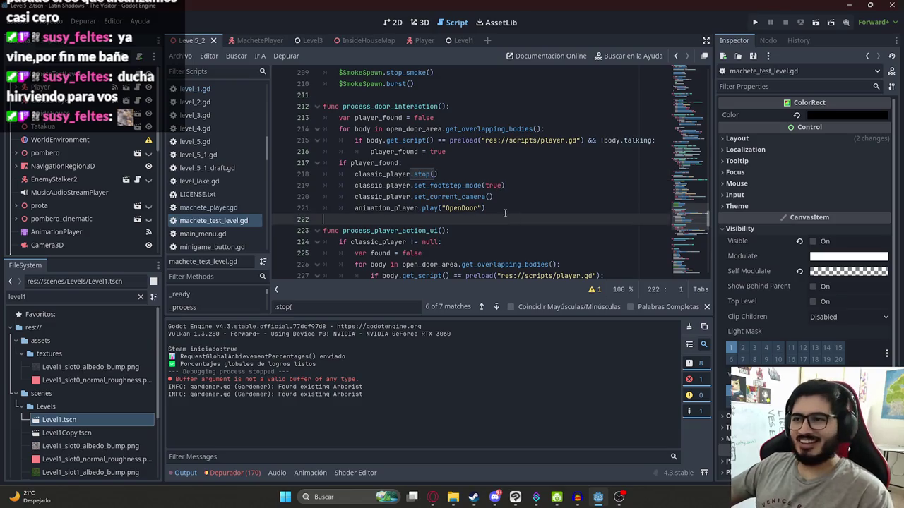
Step through the '.stop(' matches, then locate the OpenDoor call in the door interaction
{"action": "left_click", "coordinate": [337, 306]}
{"action": "key", "text": "Return"}
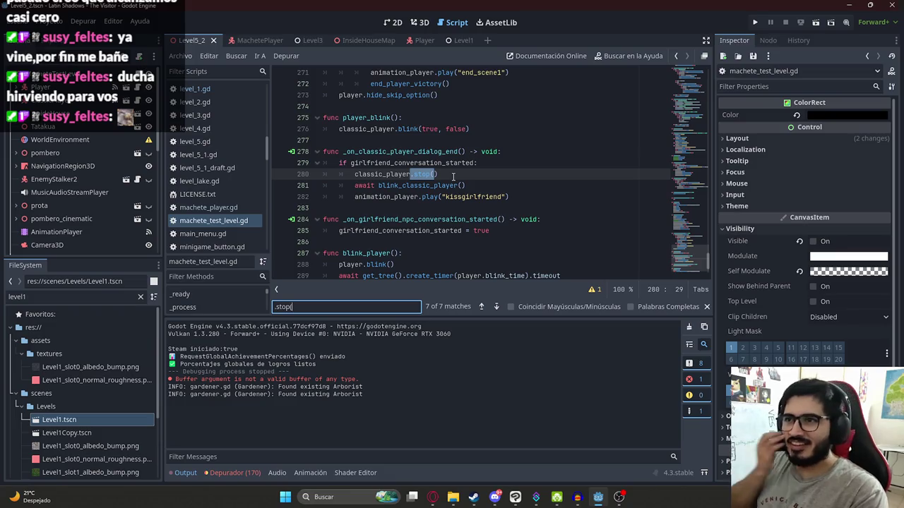
{"action": "key", "text": "Return"}
{"action": "key", "text": "Return"}
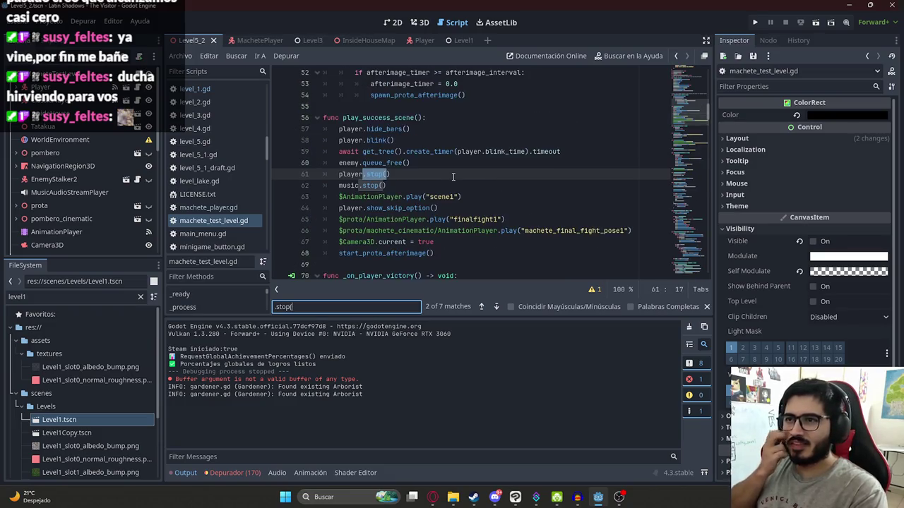
{"action": "key", "text": "Return"}
{"action": "key", "text": "Return"}
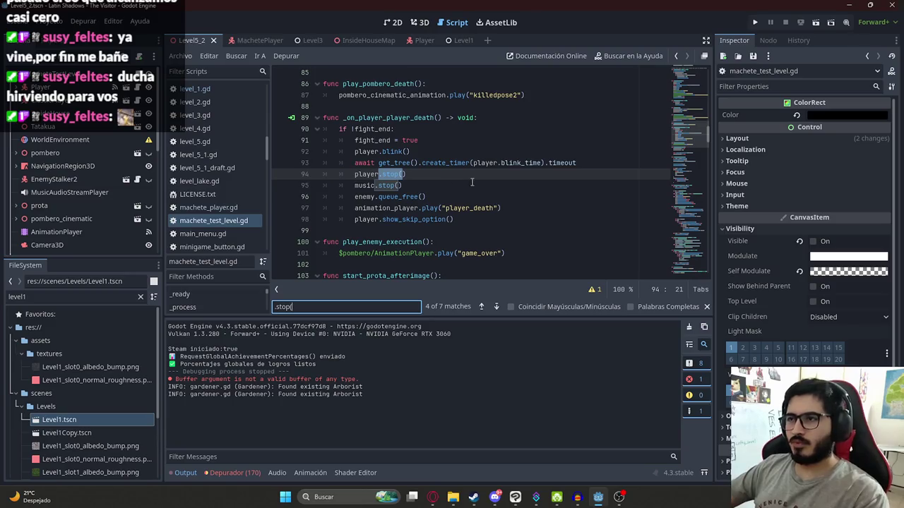
{"action": "key", "text": "Return"}
{"action": "key", "text": "ctrl+a"}
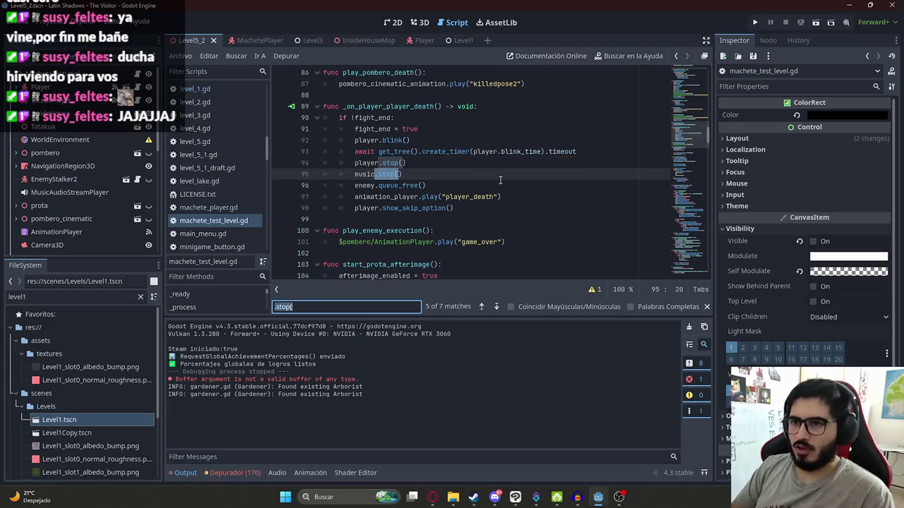
{"action": "type", "text": "opendoor"}
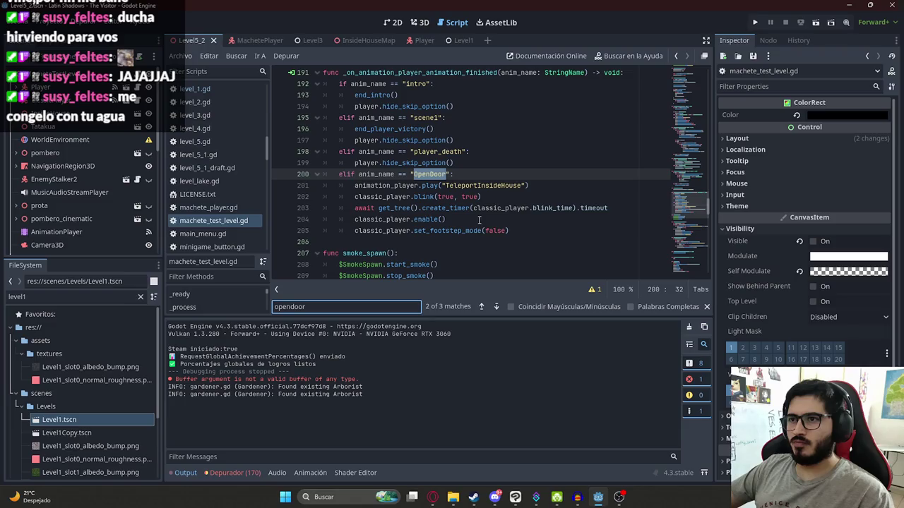
{"action": "key", "text": "Return"}
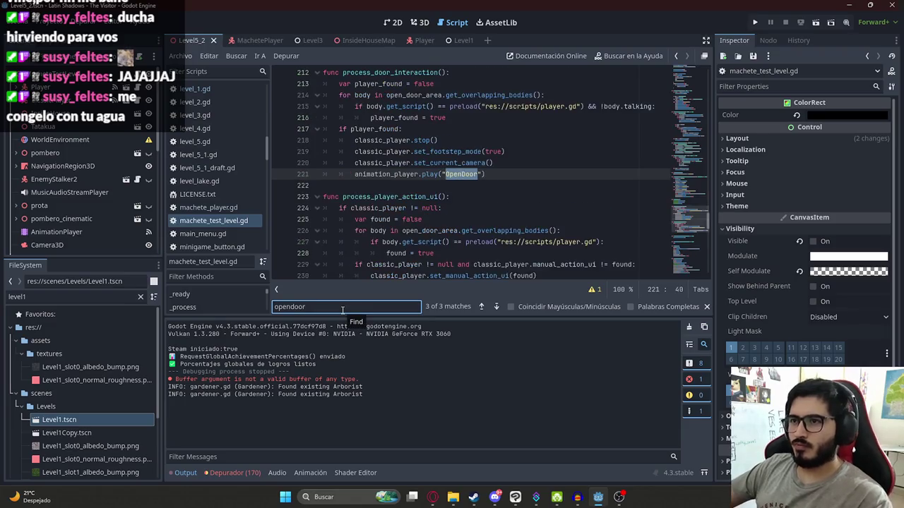
Add classic_player.disable_action_() below stop() in process_door_interaction and save the script
{"action": "left_click", "coordinate": [465, 148]}
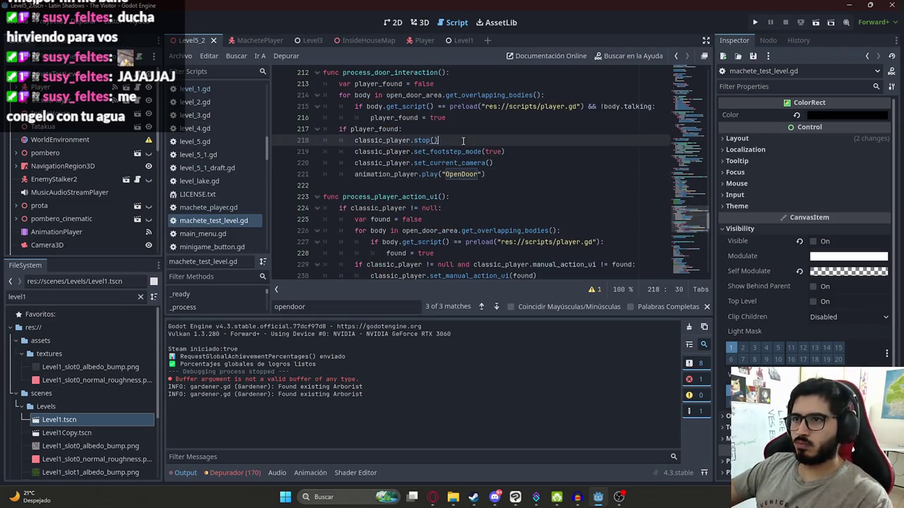
{"action": "key", "text": "Return"}
{"action": "key", "text": "ctrl+v"}
{"action": "key", "text": "ctrl+s"}
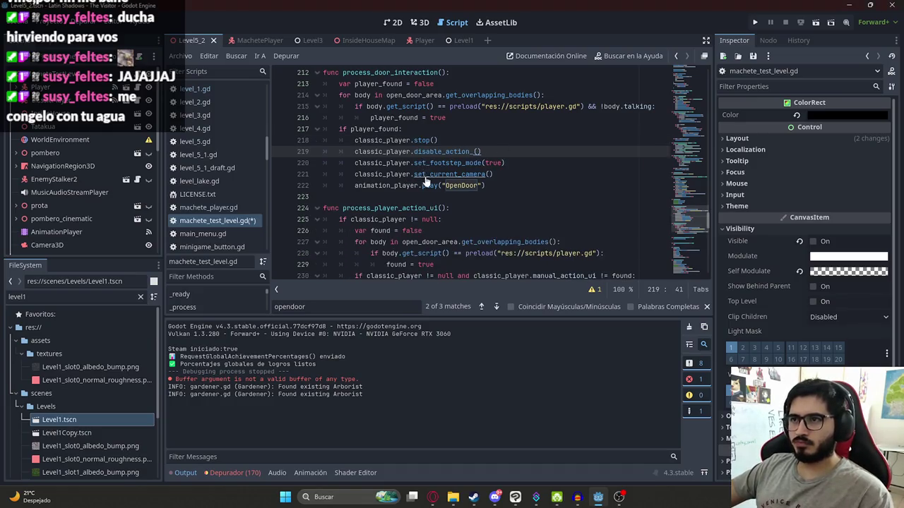
{"action": "left_click", "coordinate": [356, 306]}
{"action": "key", "text": "Return"}
{"action": "key", "text": "Return"}
{"action": "key", "text": "Return"}
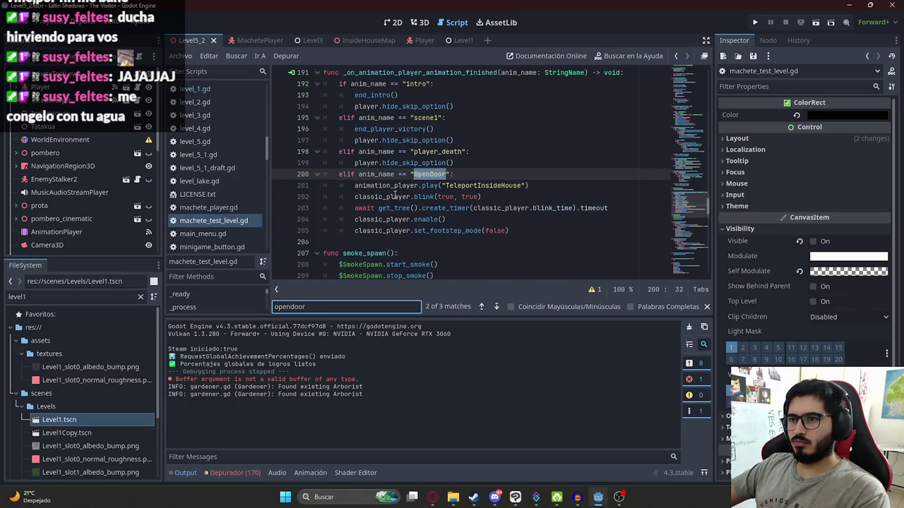
Inspect the enable() definition in player.gd, then add a new line after classic_player.enable()
{"action": "left_click", "coordinate": [445, 219]}
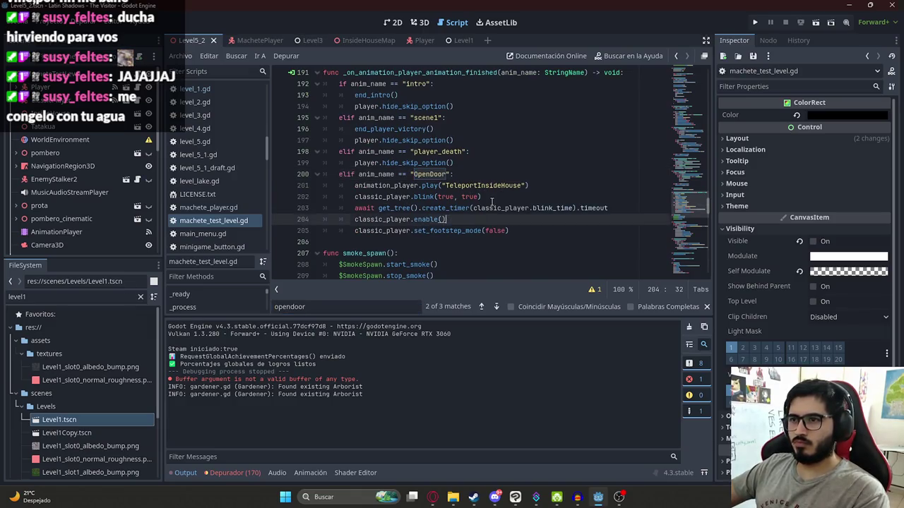
{"action": "key", "text": "Return"}
{"action": "key", "text": "ctrl+z"}
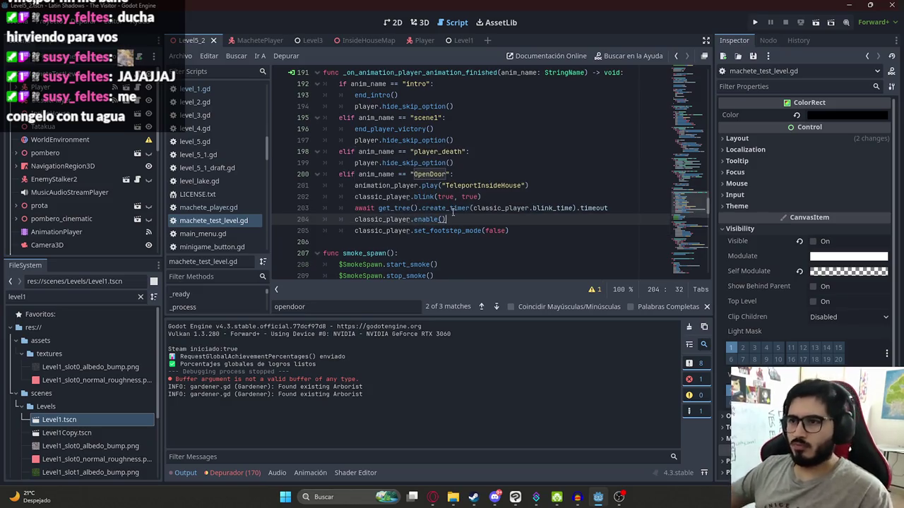
{"action": "left_click", "coordinate": [424, 219], "text": "ctrl"}
{"action": "scroll", "coordinate": [363, 203], "scroll_direction": "down", "scroll_amount": 4}
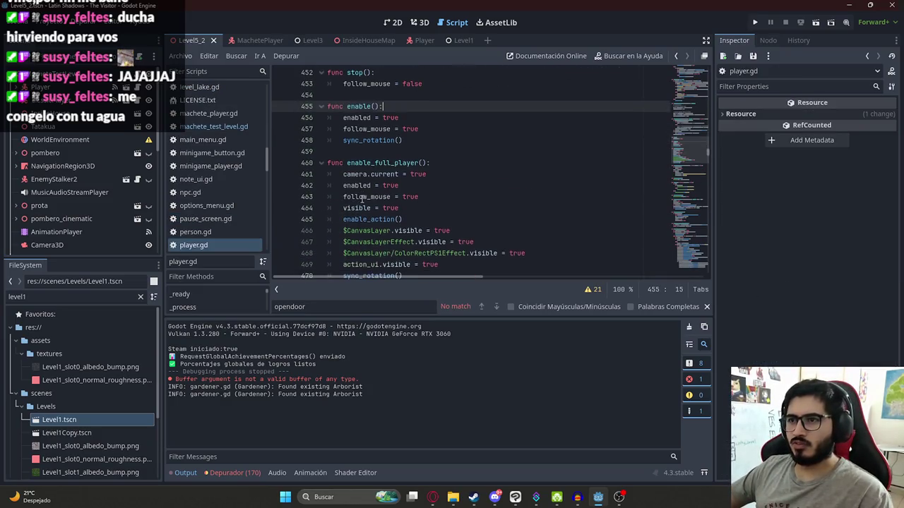
{"action": "left_click", "coordinate": [373, 151]}
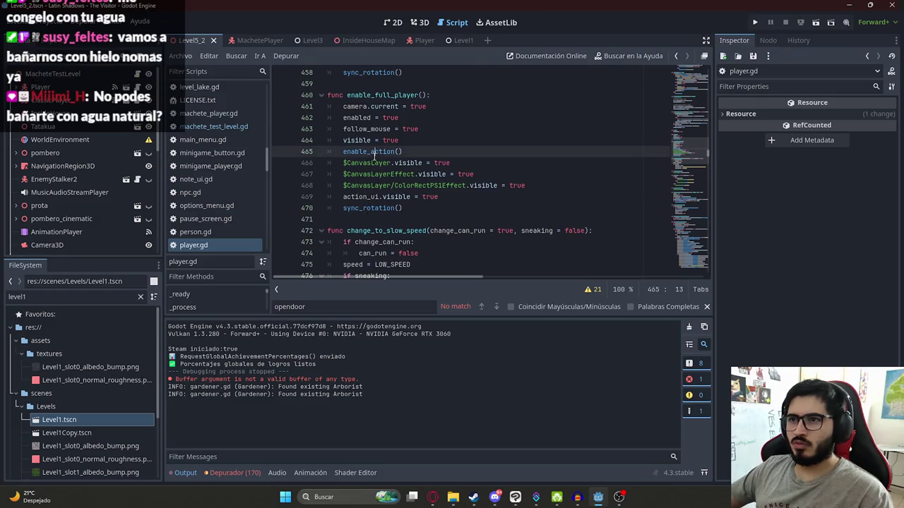
{"action": "key", "text": "alt+Left"}
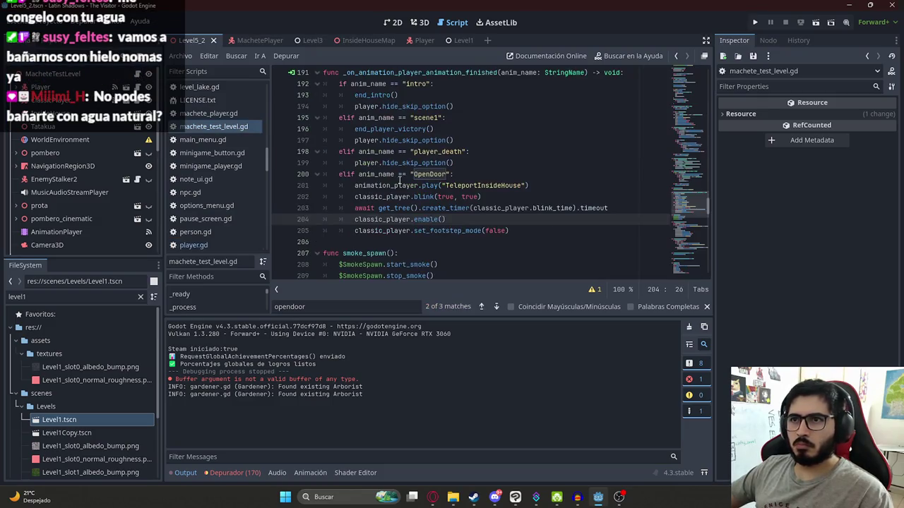
{"action": "key", "text": "Return"}
Type 'classic_player.' on the new line, then select the ClassicPlayer keyframes and play kissgirlfriend
{"action": "type", "text": "classic_player."}
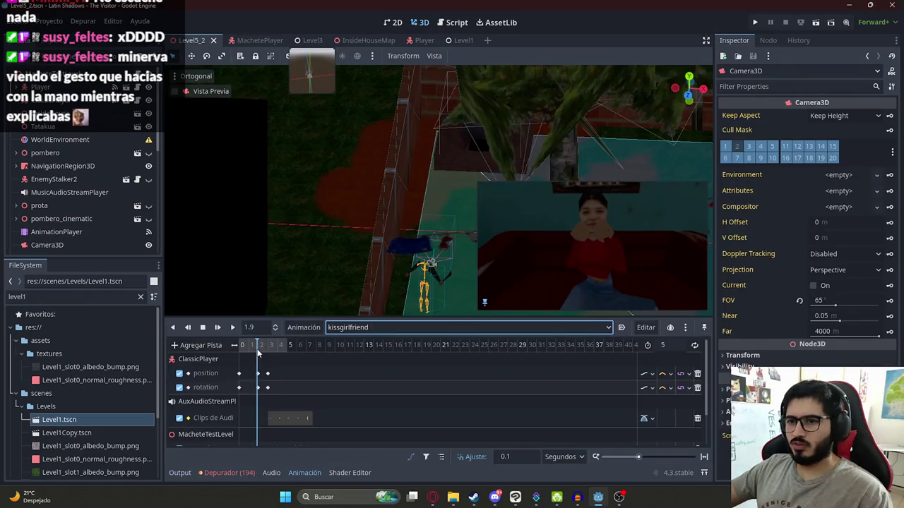
{"action": "mouse_move", "coordinate": [277, 394]}
{"action": "left_mouse_down"}
{"action": "mouse_move", "coordinate": [268, 372]}
{"action": "mouse_move", "coordinate": [287, 374]}
{"action": "left_mouse_up"}
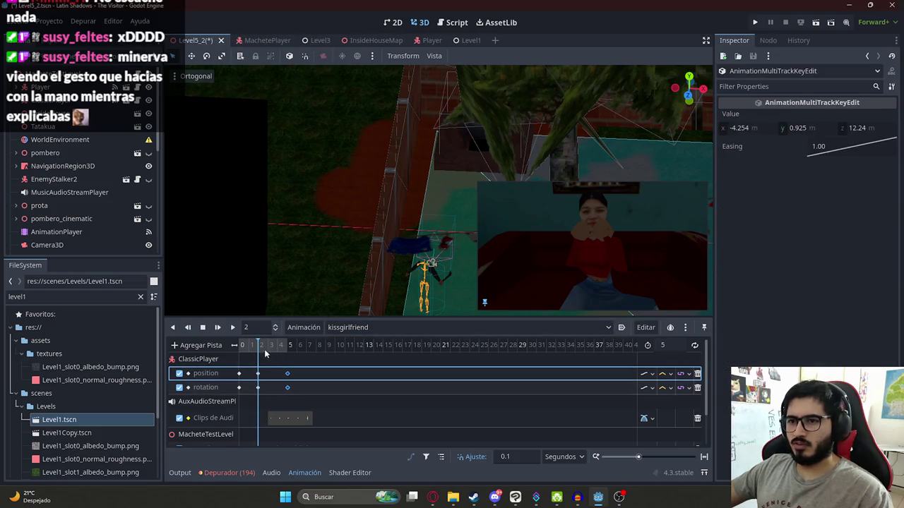
{"action": "key", "text": "s"}
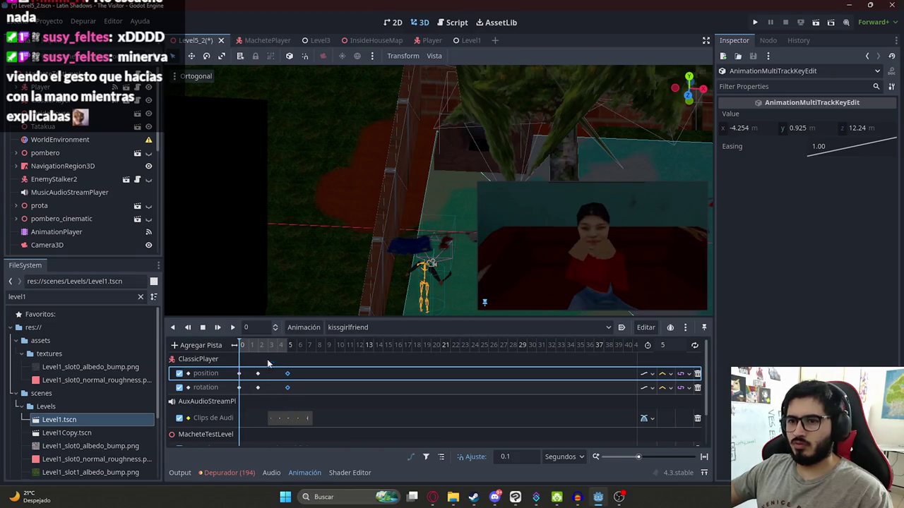
{"action": "left_click", "coordinate": [286, 375]}
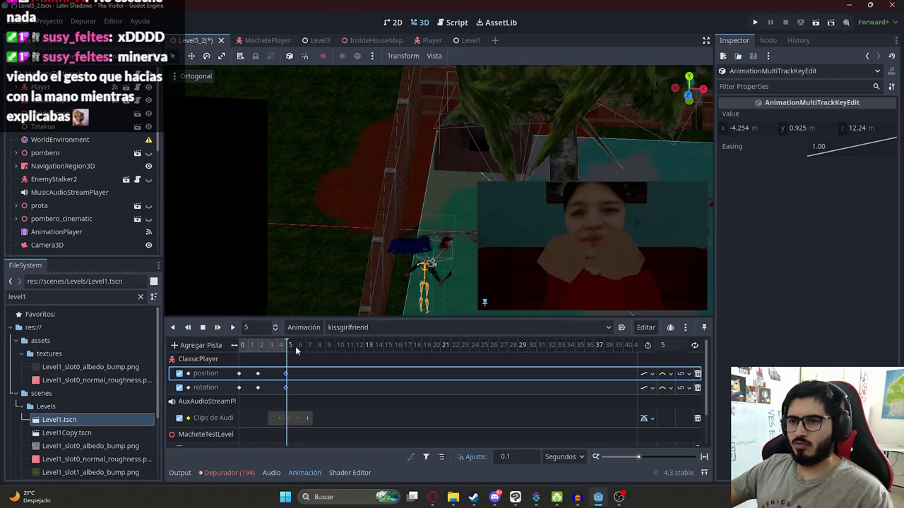
{"action": "key", "text": "shift+d"}
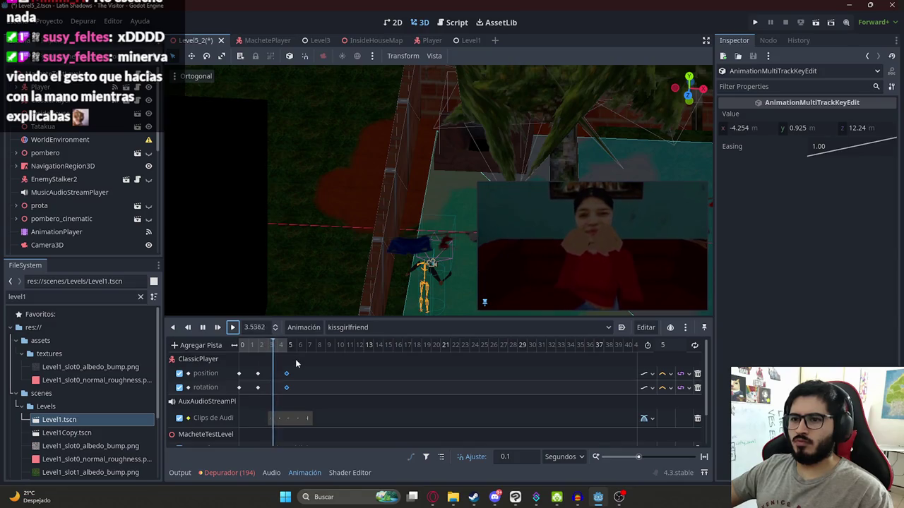
Drag the last ClassicPlayer position keyframe earlier and preview the shot around 2.5 s
{"action": "left_click_drag", "start_coordinate": [287, 374], "coordinate": [277, 376]}
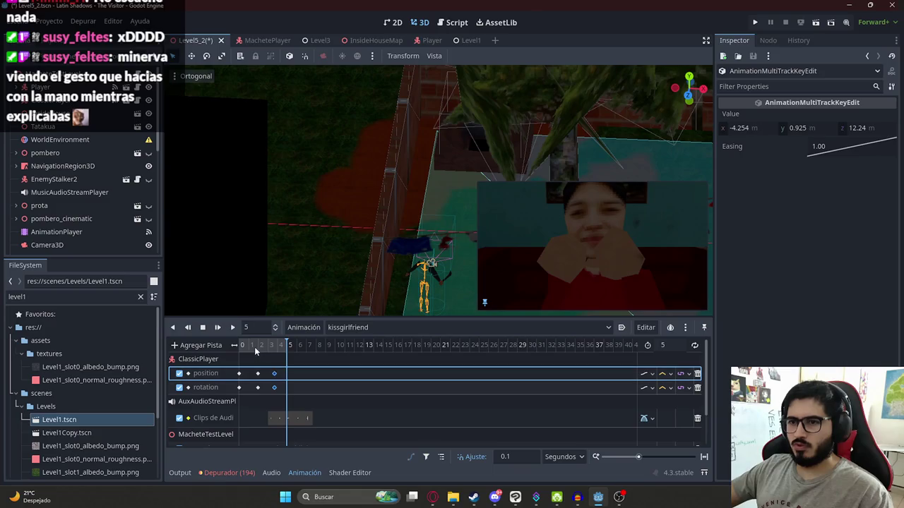
{"action": "left_click", "coordinate": [232, 327]}
{"action": "scroll", "coordinate": [292, 374], "scroll_direction": "down", "scroll_amount": 3}
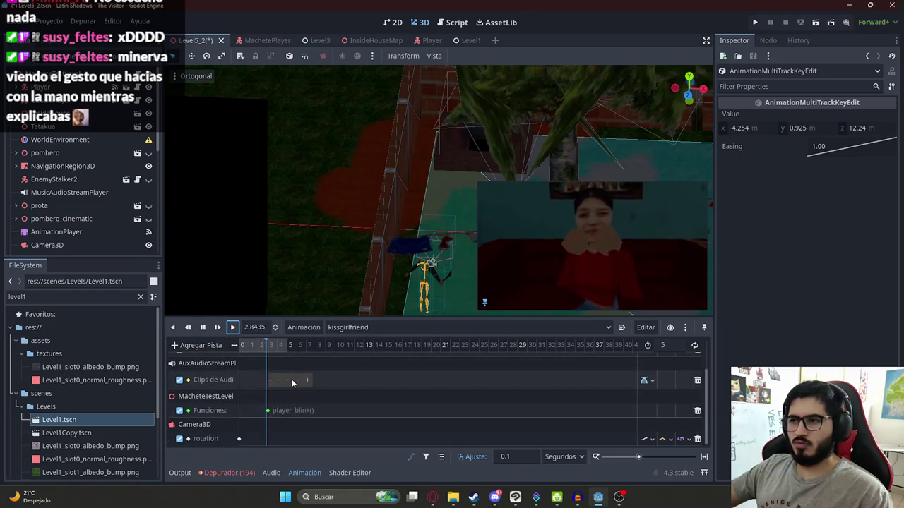
{"action": "scroll", "coordinate": [287, 394], "scroll_direction": "up", "scroll_amount": 3}
{"action": "scroll", "coordinate": [287, 394], "scroll_direction": "down", "scroll_amount": 2}
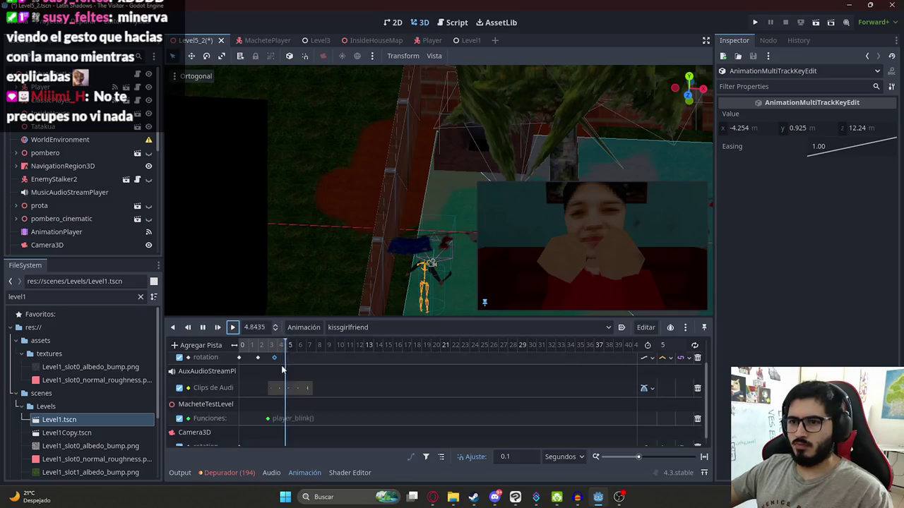
{"action": "left_click", "coordinate": [202, 327]}
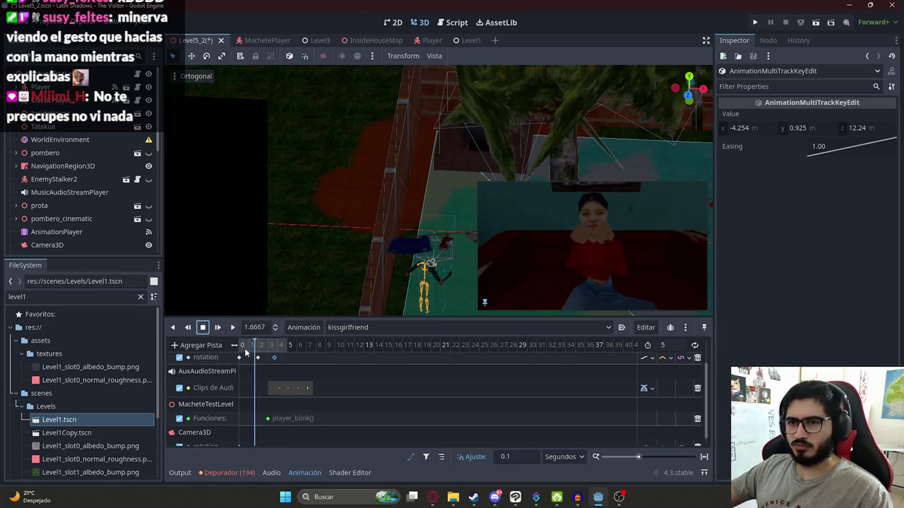
{"action": "left_click", "coordinate": [266, 346]}
{"action": "left_click_drag", "start_coordinate": [265, 348], "coordinate": [263, 347]}
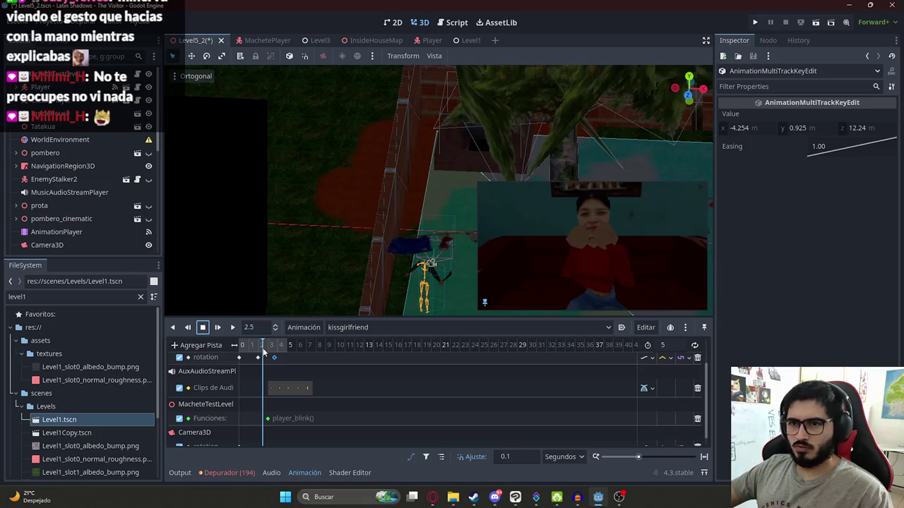
{"action": "scroll", "coordinate": [275, 383], "scroll_direction": "up", "scroll_amount": 3}
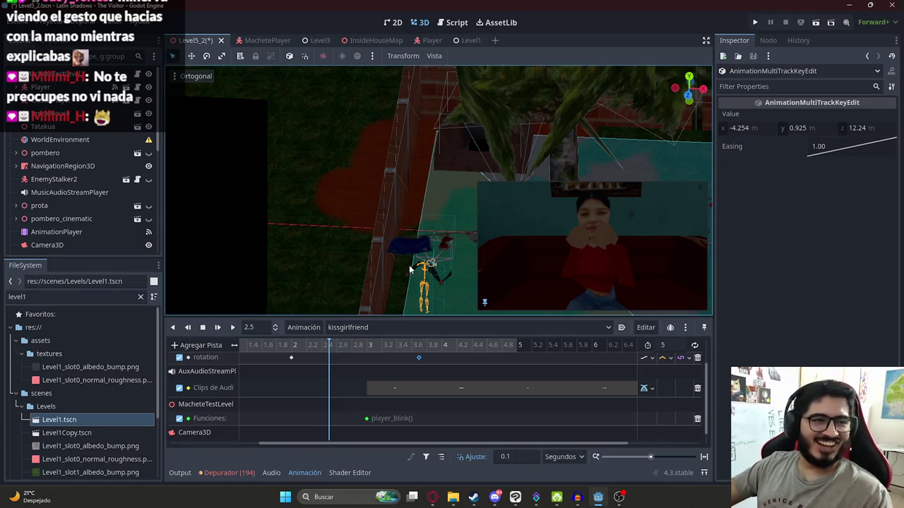
Place the last kissgirlfriend rotation keyframe at about 3.7 s
{"action": "mouse_move", "coordinate": [331, 351]}
{"action": "left_mouse_down"}
{"action": "mouse_move", "coordinate": [420, 358]}
{"action": "mouse_move", "coordinate": [358, 351]}
{"action": "mouse_move", "coordinate": [408, 351]}
{"action": "left_mouse_up"}
{"action": "scroll", "coordinate": [391, 348], "scroll_direction": "down", "scroll_amount": 3, "text": "ctrl"}
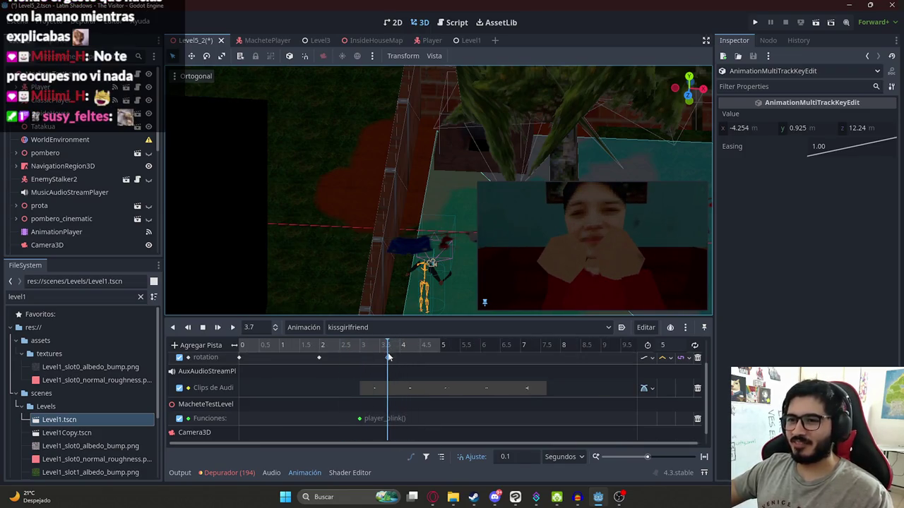
{"action": "mouse_move", "coordinate": [388, 361]}
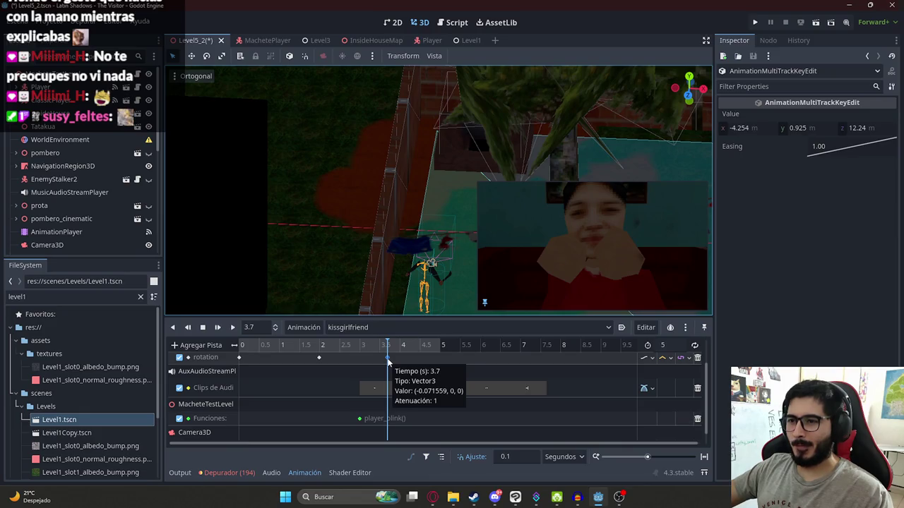
{"action": "left_click", "coordinate": [360, 346]}
{"action": "mouse_move", "coordinate": [362, 348]}
{"action": "left_mouse_down"}
{"action": "mouse_move", "coordinate": [402, 349]}
{"action": "mouse_move", "coordinate": [363, 352]}
{"action": "mouse_move", "coordinate": [381, 356]}
{"action": "left_mouse_up"}
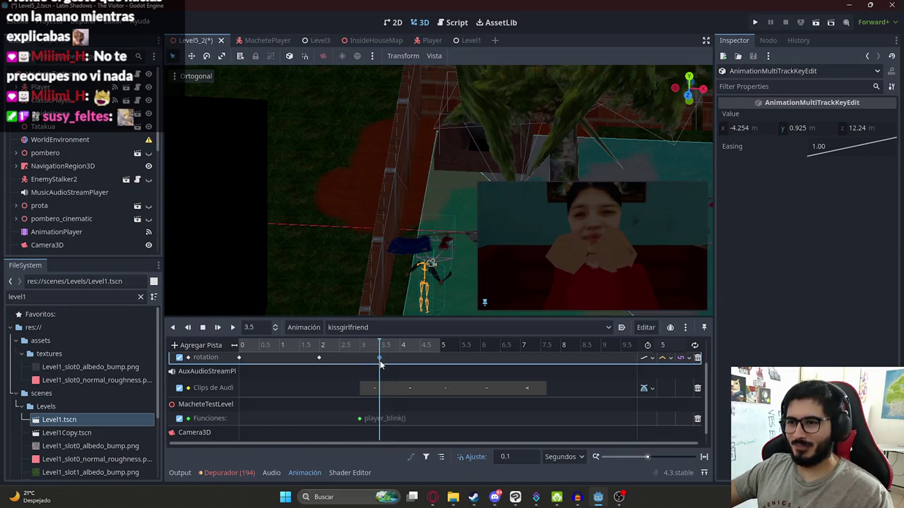
{"action": "left_click_drag", "start_coordinate": [380, 357], "coordinate": [387, 360]}
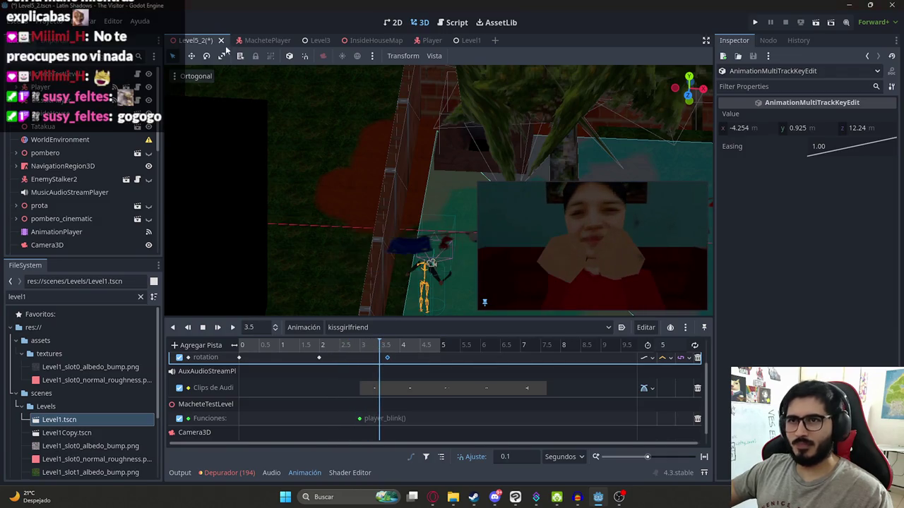
Save the scene and set the animation player back to RESET
{"action": "key", "text": "ctrl+s"}
{"action": "left_click", "coordinate": [424, 327]}
{"action": "left_click", "coordinate": [353, 343]}
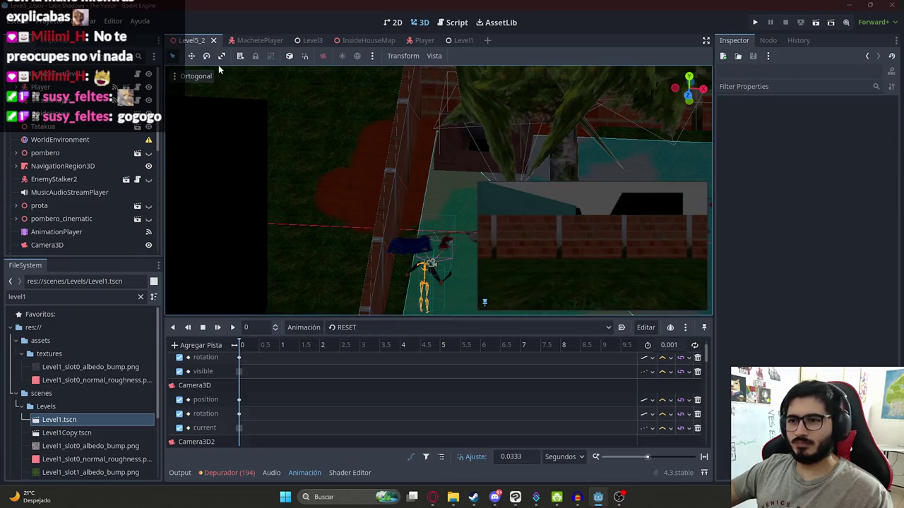
Run Level5_2 via 'Reproducir Esta Escena' from its scene tab menu
{"action": "right_click", "coordinate": [189, 40]}
{"action": "left_click", "coordinate": [221, 119]}
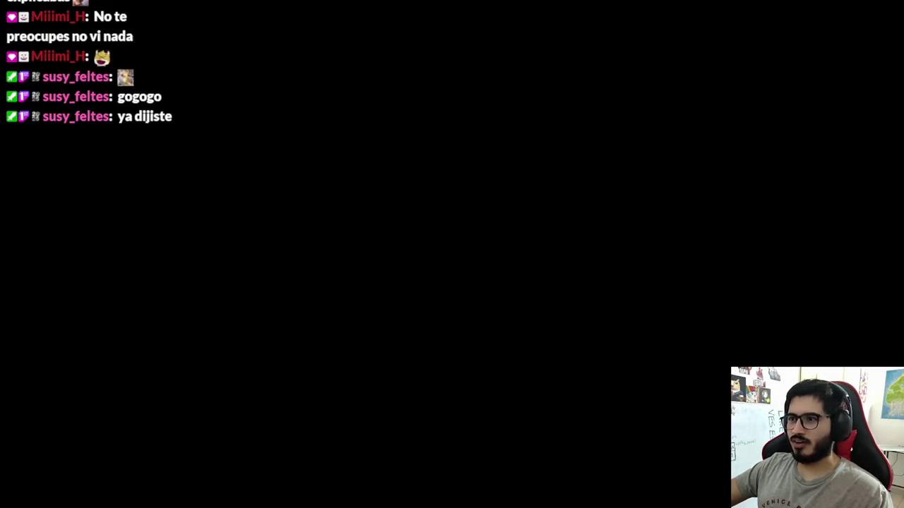
Walk the player down the hallway, through the dining room and toward the far door
{"action": "key", "text": "w"}
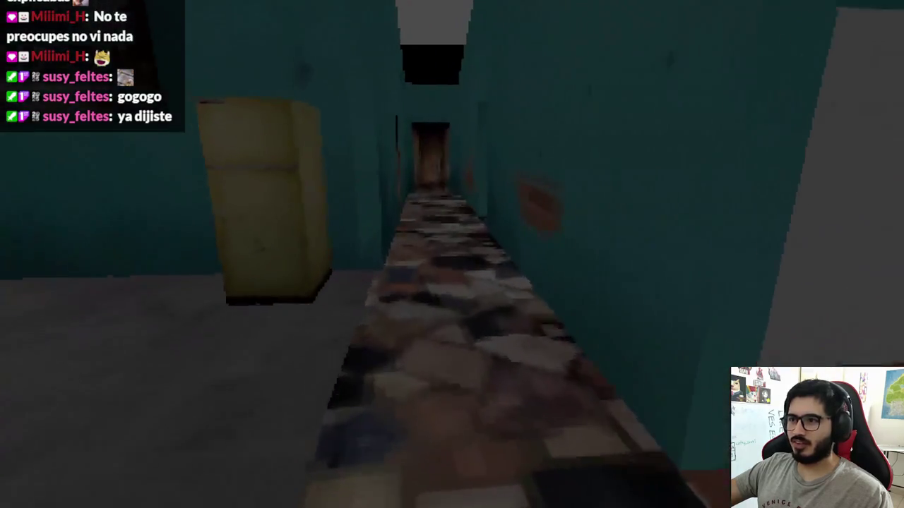
{"action": "key", "text": "w"}
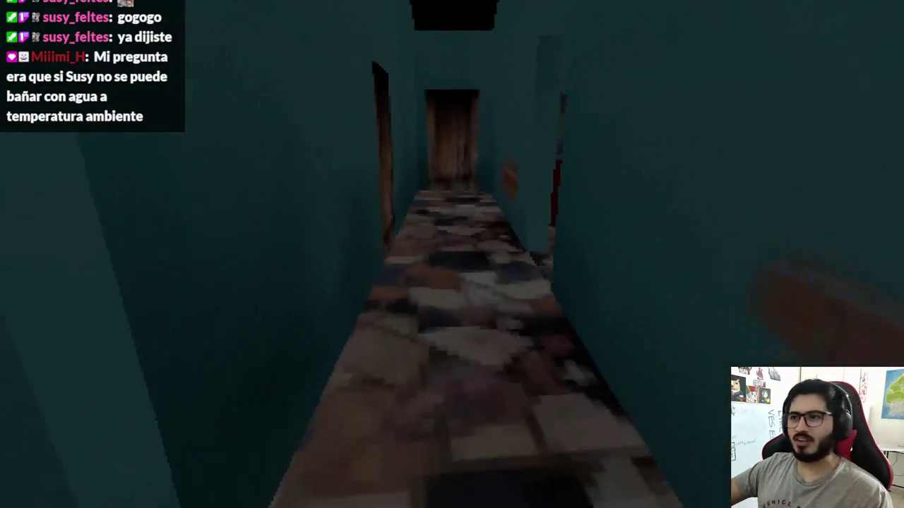
{"action": "key", "text": "w"}
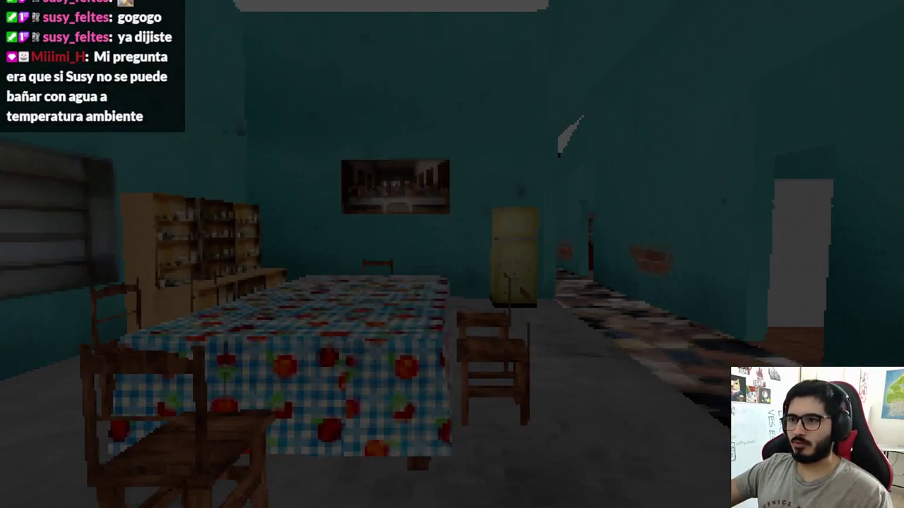
{"action": "key", "text": "w"}
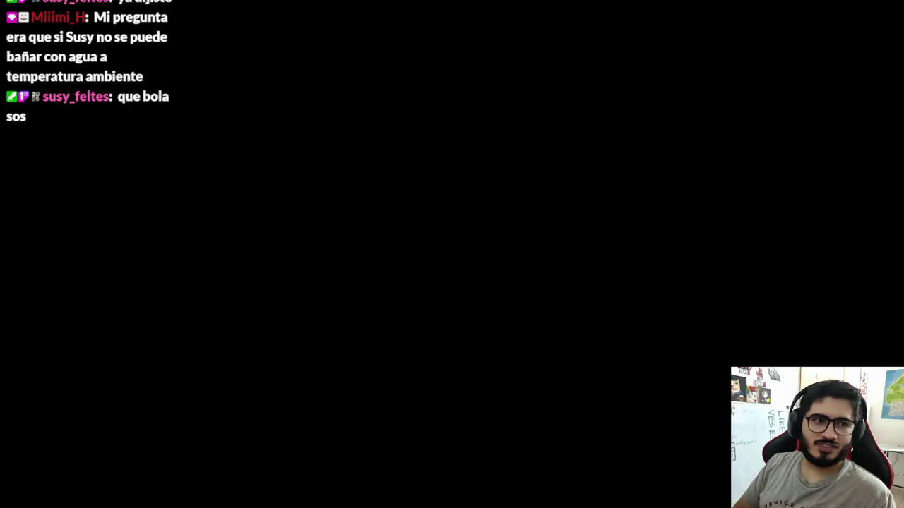
Zoom and orbit the 3D view around the house model, then rerun the project with F5
{"action": "scroll", "coordinate": [401, 201], "scroll_direction": "down", "scroll_amount": 5}
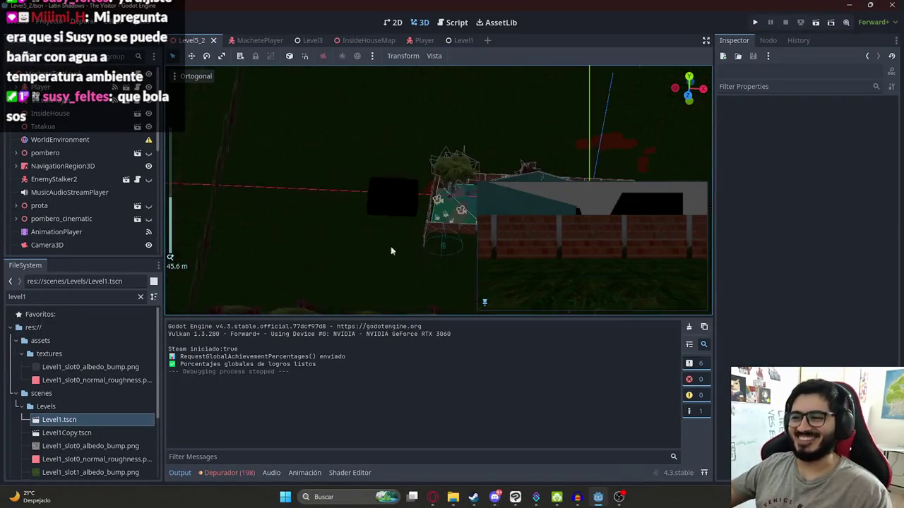
{"action": "scroll", "coordinate": [556, 301], "scroll_direction": "down", "scroll_amount": 5}
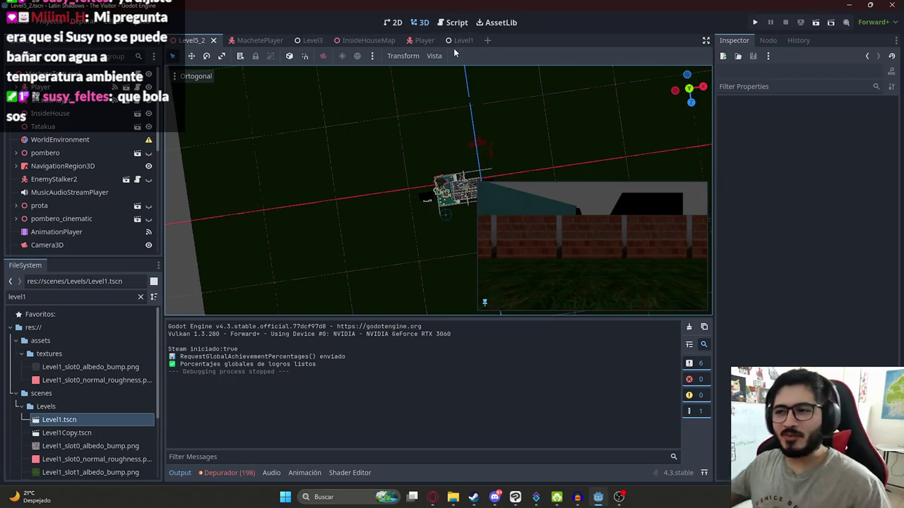
{"action": "scroll", "coordinate": [440, 155], "scroll_direction": "up", "scroll_amount": 3}
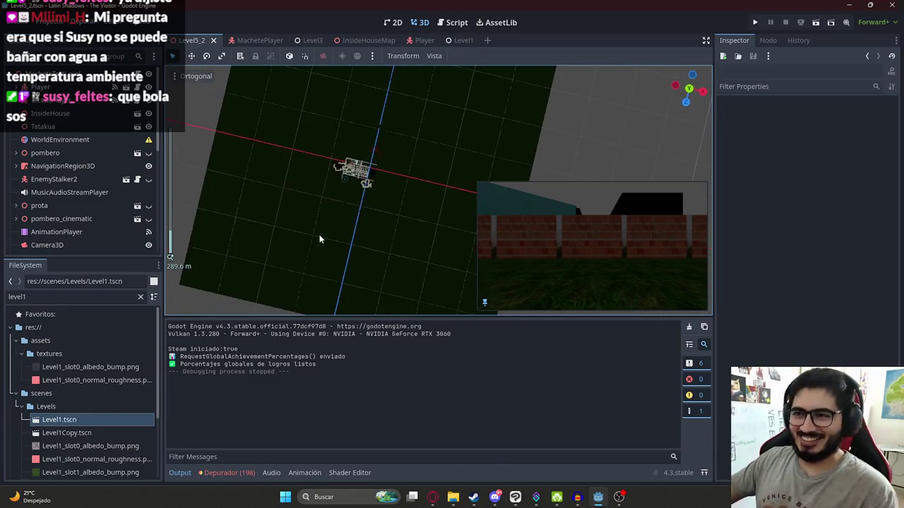
{"action": "left_click_drag", "start_coordinate": [300, 188], "coordinate": [250, 114]}
{"action": "left_click", "coordinate": [175, 75]}
{"action": "left_click", "coordinate": [241, 120]}
{"action": "key", "text": "F5"}
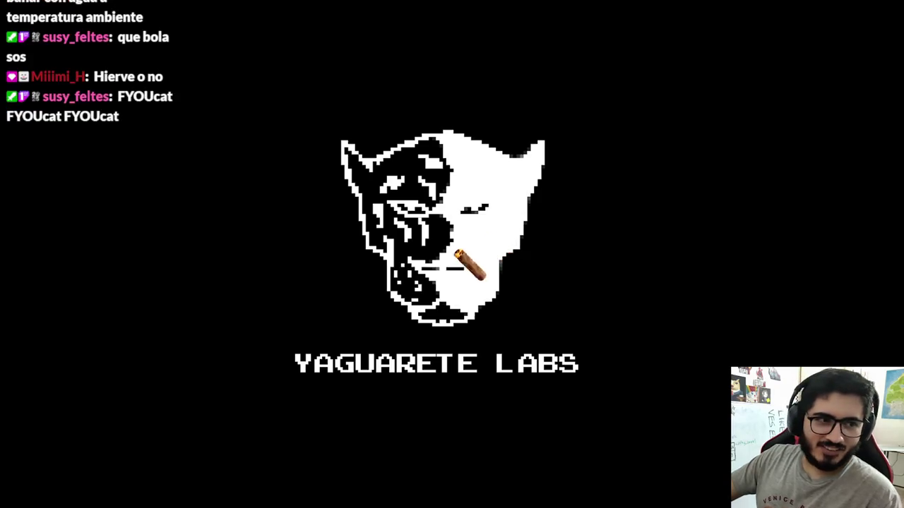
Pass the splash, skip the backyard intro, and walk to the girlfriend to start the dialogue
{"action": "key", "text": "space"}
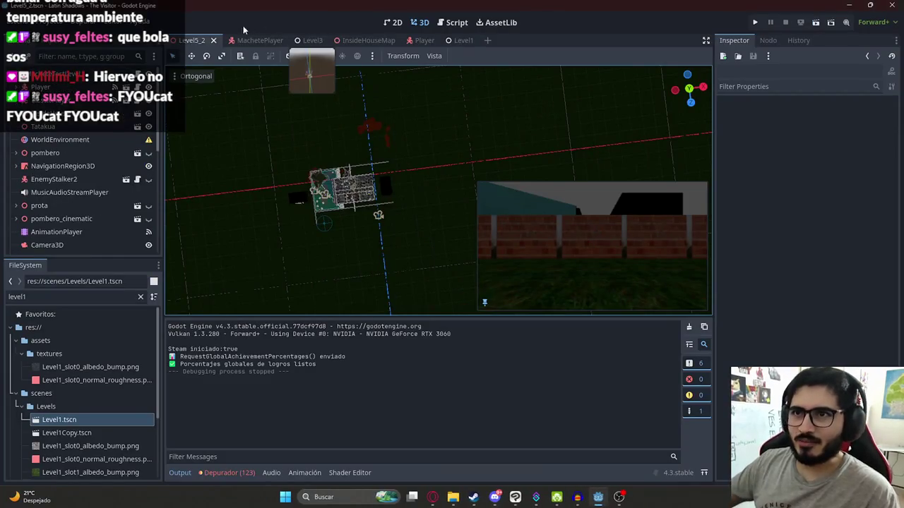
{"action": "right_click", "coordinate": [189, 40]}
{"action": "left_click", "coordinate": [241, 122]}
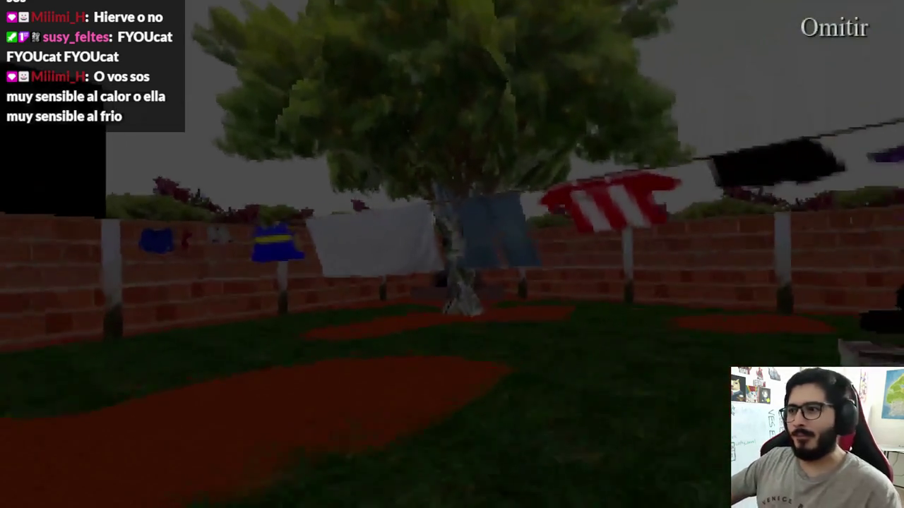
{"action": "key", "text": "space"}
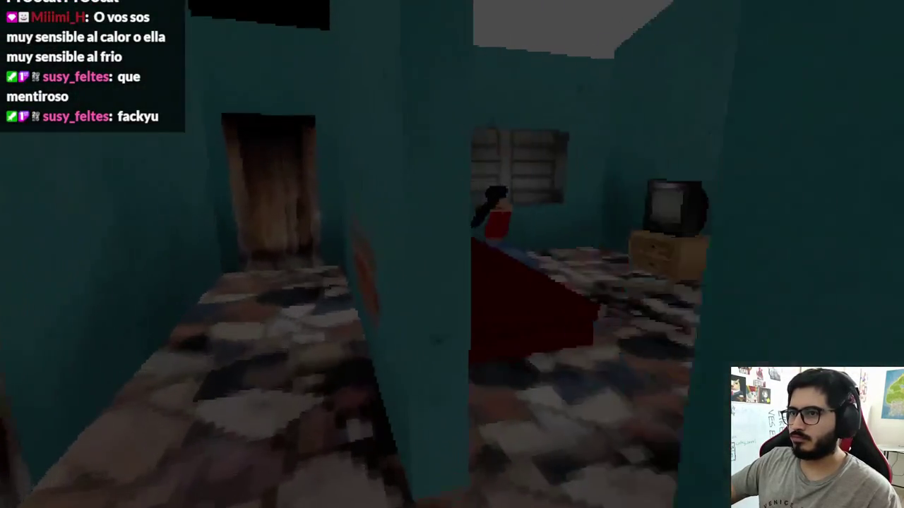
{"action": "key", "text": "e"}
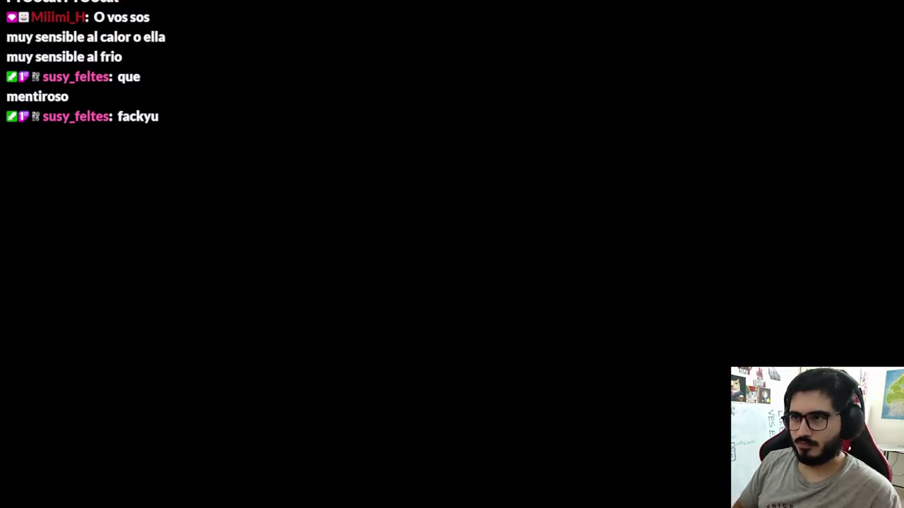
Tilt the Level5_2 view of the house, glance at InsideHouseMap, then return to Level5_2
{"action": "scroll", "coordinate": [384, 153], "scroll_direction": "down", "scroll_amount": 3}
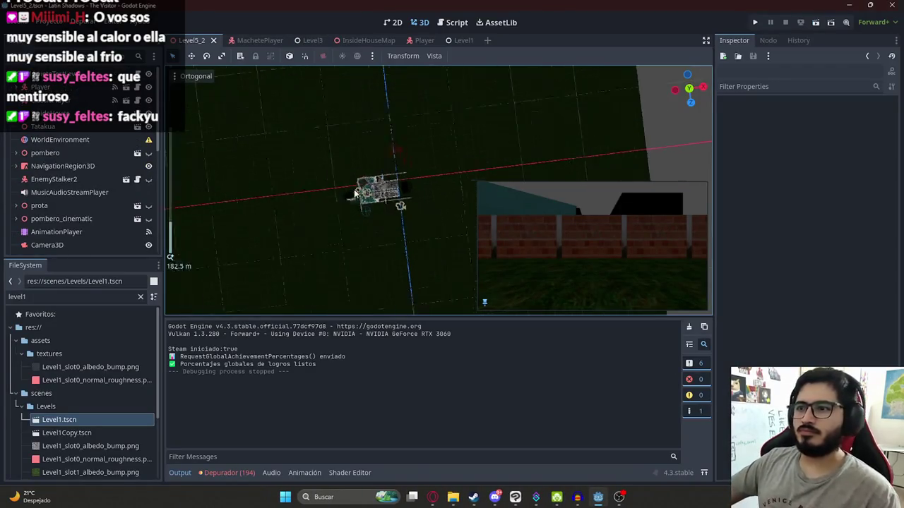
{"action": "scroll", "coordinate": [437, 189], "scroll_direction": "up", "scroll_amount": 5}
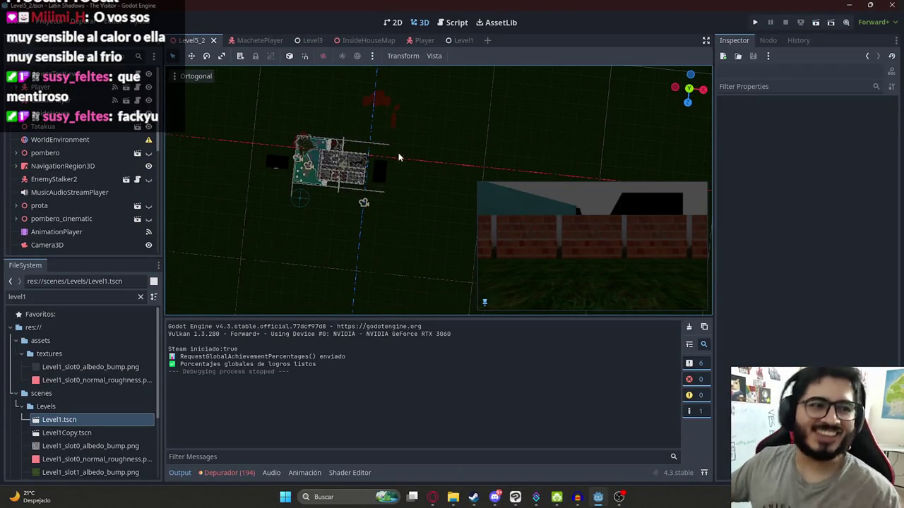
{"action": "scroll", "coordinate": [388, 163], "scroll_direction": "down", "scroll_amount": 3}
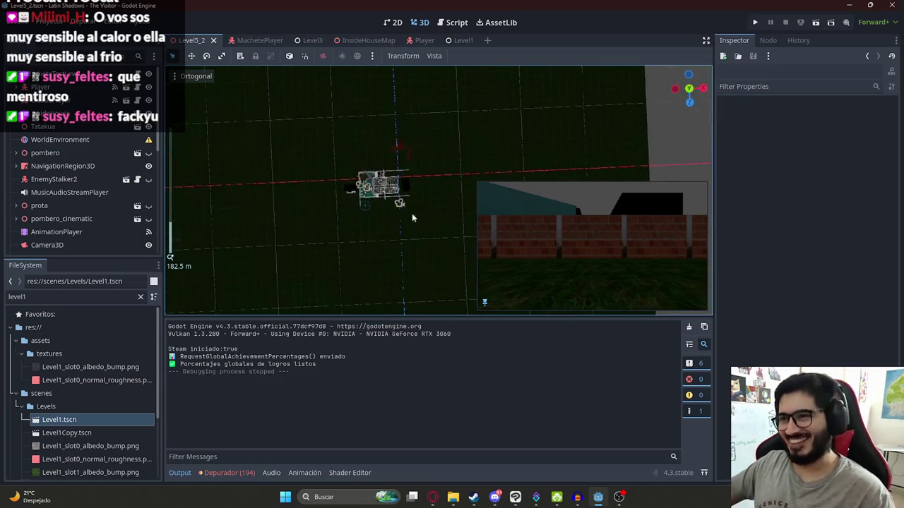
{"action": "scroll", "coordinate": [395, 204], "scroll_direction": "up", "scroll_amount": 5}
{"action": "left_click_drag", "start_coordinate": [340, 170], "coordinate": [325, 213]}
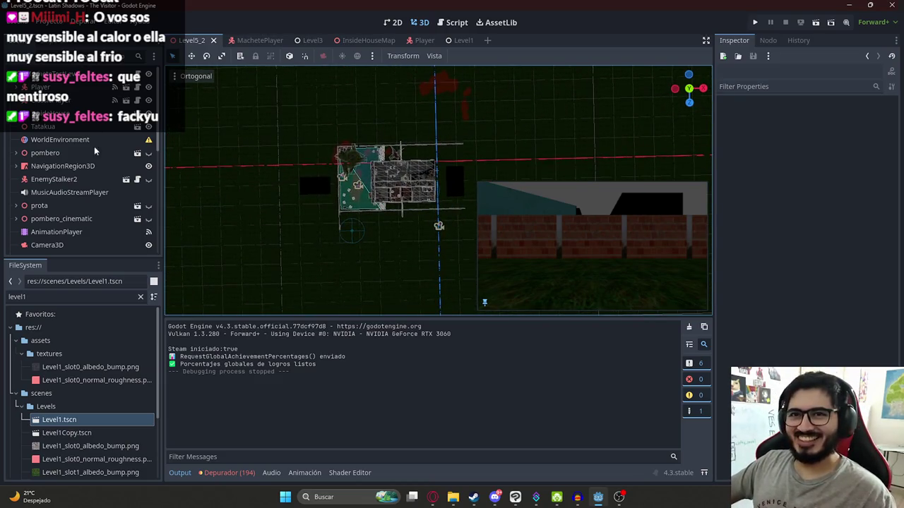
{"action": "left_click", "coordinate": [336, 42]}
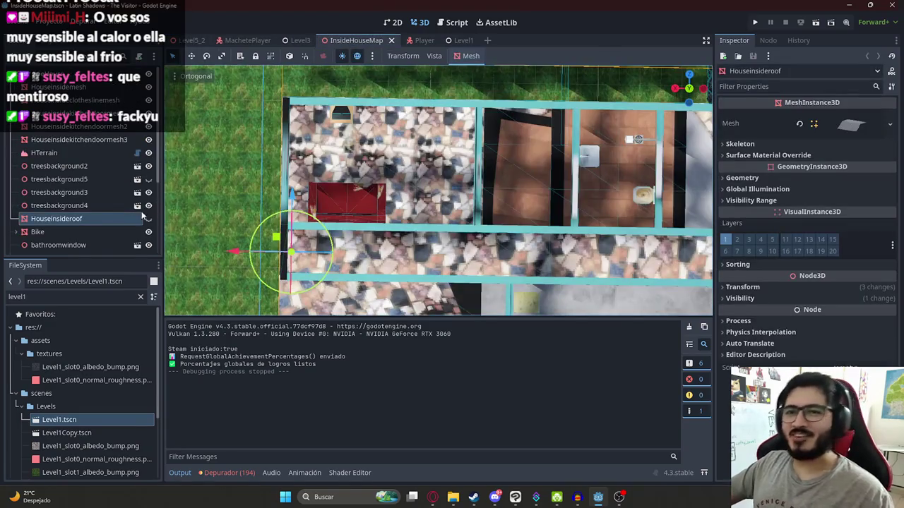
{"action": "left_click", "coordinate": [190, 41]}
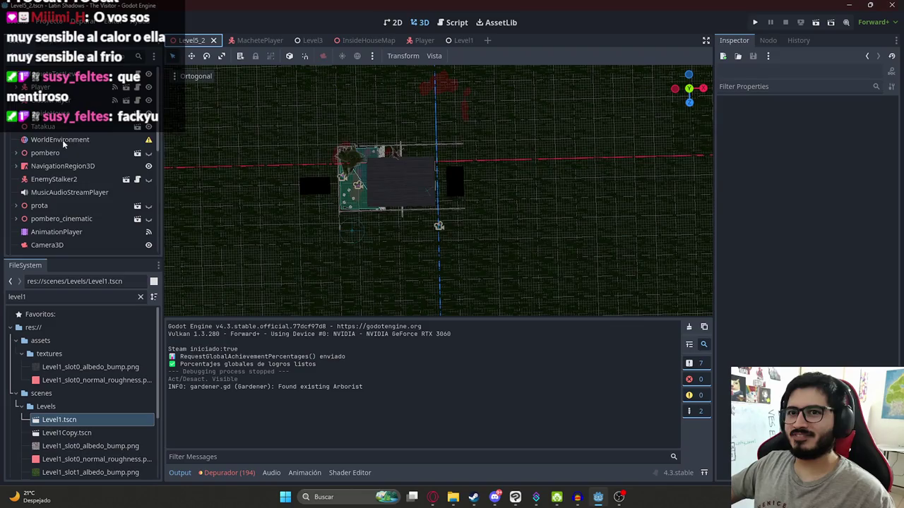
Assign PomberoFight.tres as the WorldEnvironment node's Environment resource
{"action": "left_click", "coordinate": [60, 139]}
{"action": "left_click", "coordinate": [846, 115]}
{"action": "left_click", "coordinate": [847, 148]}
{"action": "scroll", "coordinate": [426, 232], "scroll_direction": "down", "scroll_amount": 1}
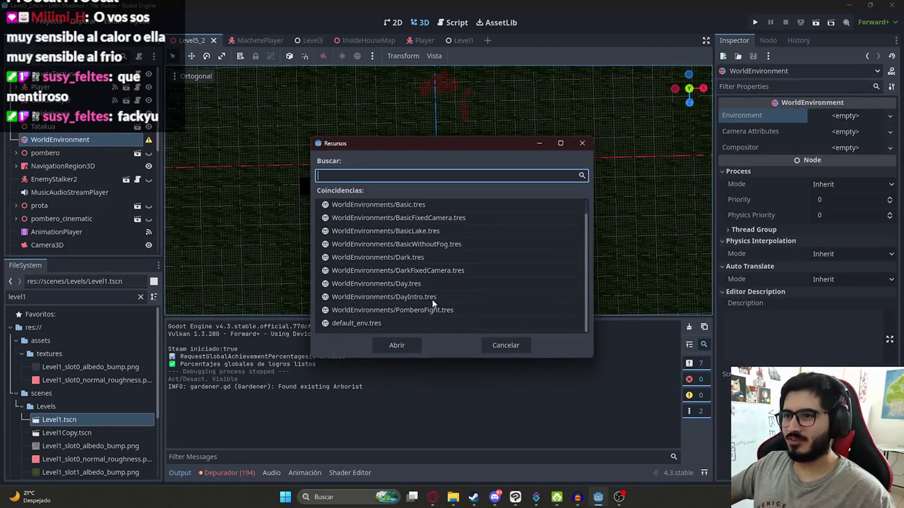
{"action": "double_click", "coordinate": [426, 309]}
Save the Level5_2 scene
{"action": "key", "text": "ctrl+s"}
{"action": "right_click", "coordinate": [201, 40]}
{"action": "left_click", "coordinate": [253, 119]}
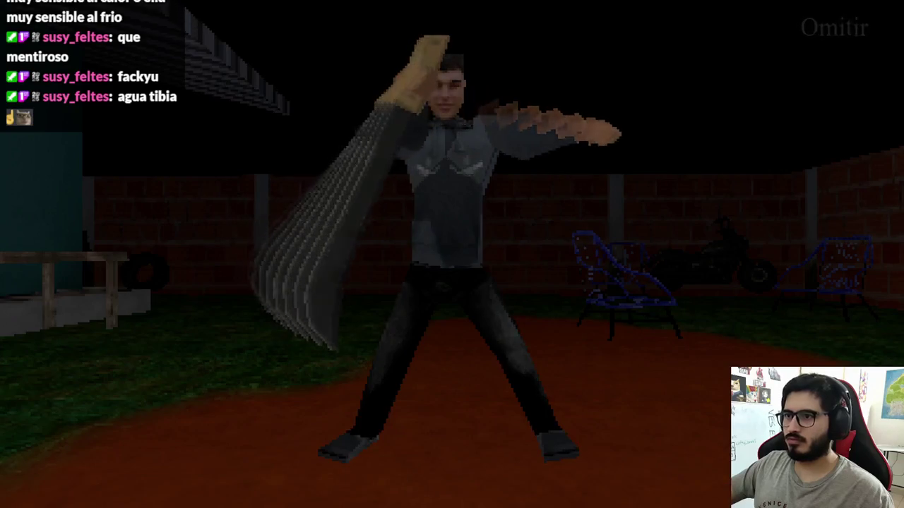
Skip the opening cutscene, open the wooden house door, and talk to the girl on the bed
{"action": "key", "text": "space"}
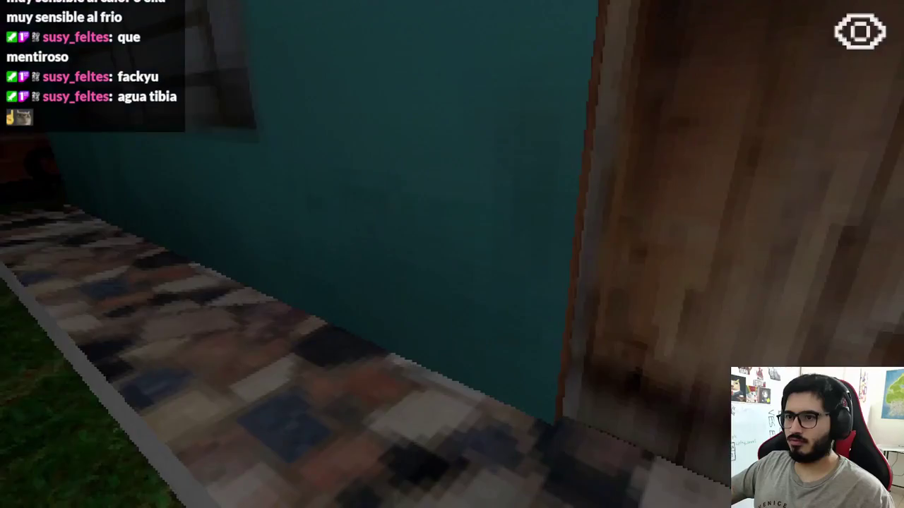
{"action": "key", "text": "e"}
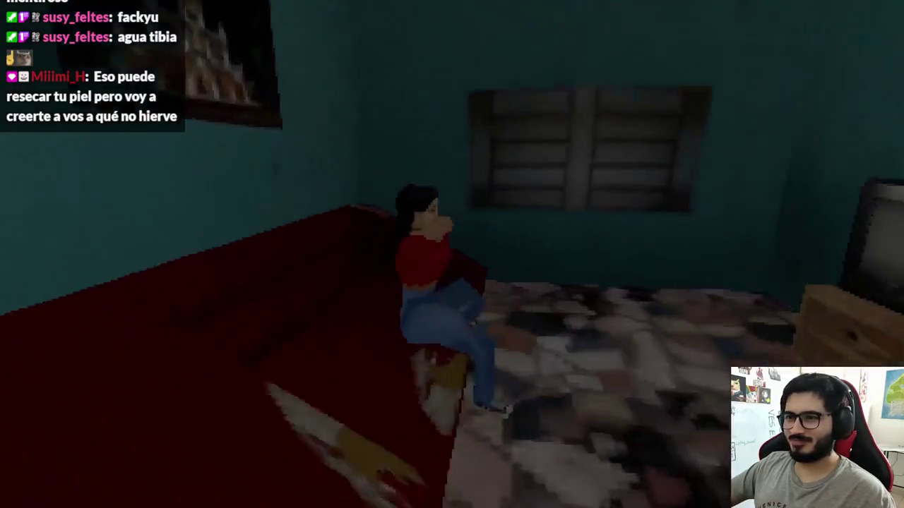
{"action": "key", "text": "e"}
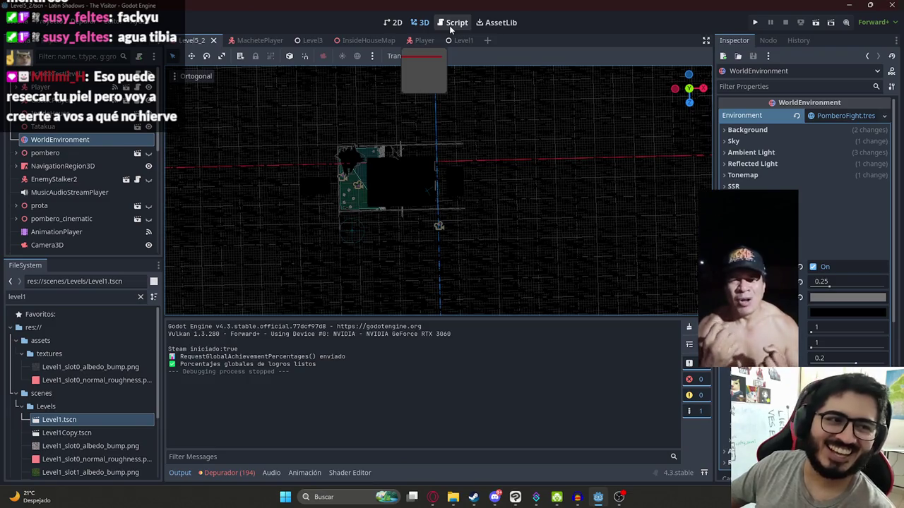
Show machete_test_level.gd and step through lines 202–204 of the OpenDoor branch, ending inside 'enable'
{"action": "left_click", "coordinate": [454, 23]}
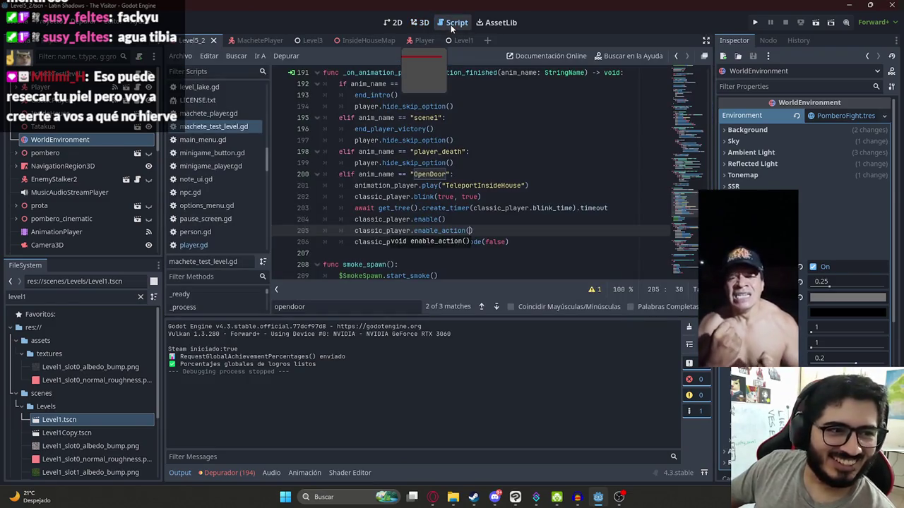
{"action": "left_click", "coordinate": [510, 242]}
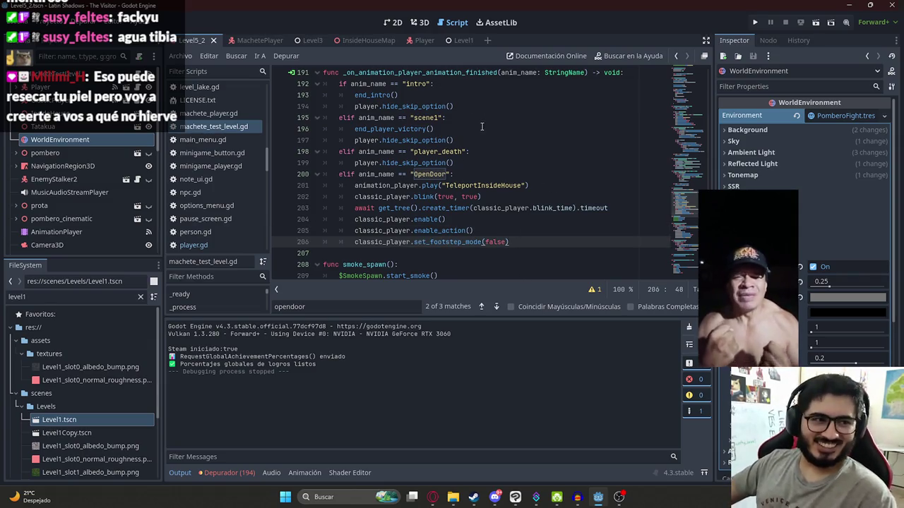
{"action": "left_click", "coordinate": [495, 196]}
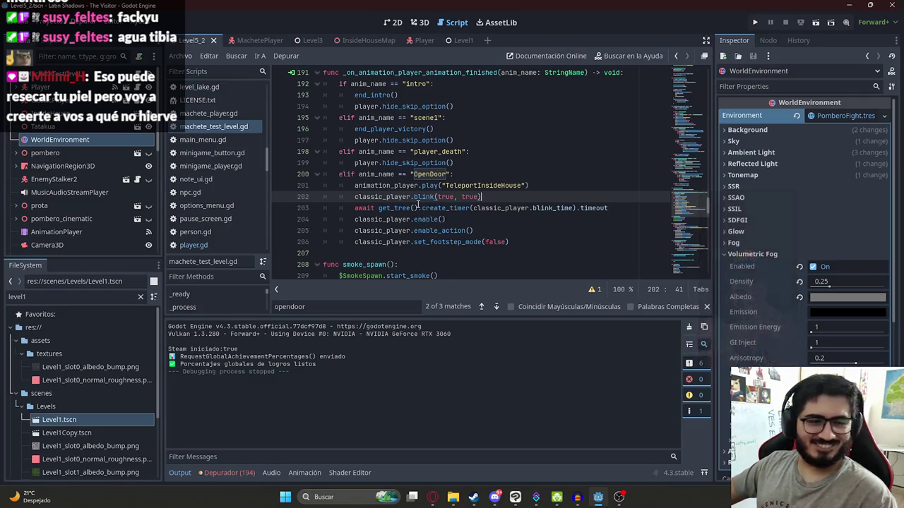
{"action": "left_click", "coordinate": [418, 207]}
{"action": "left_click", "coordinate": [422, 219]}
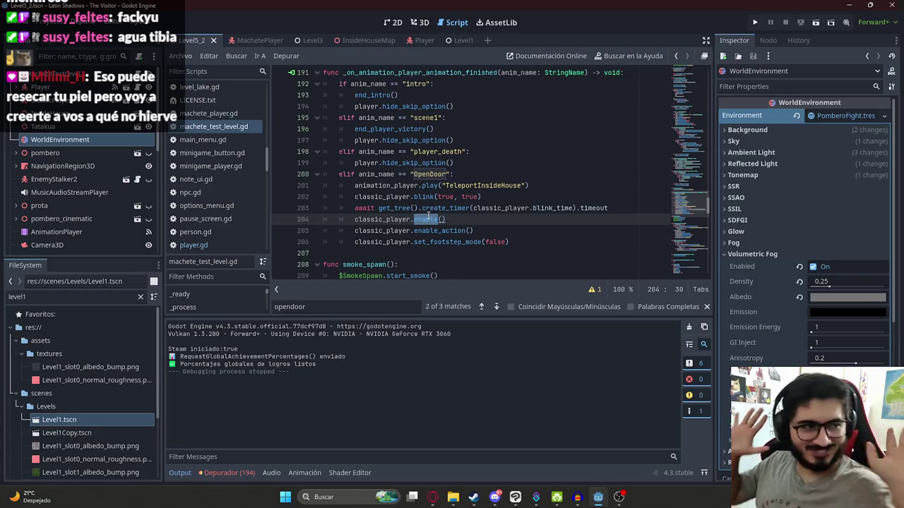
{"action": "left_click", "coordinate": [429, 222]}
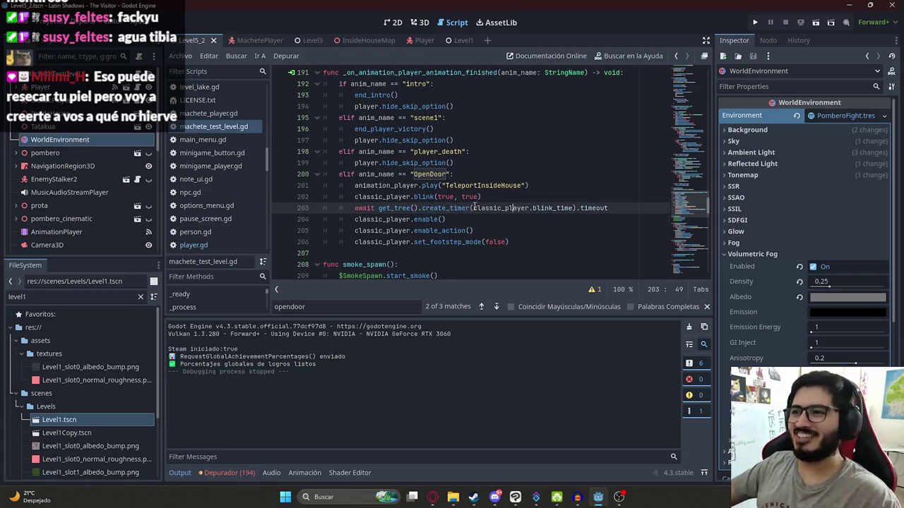